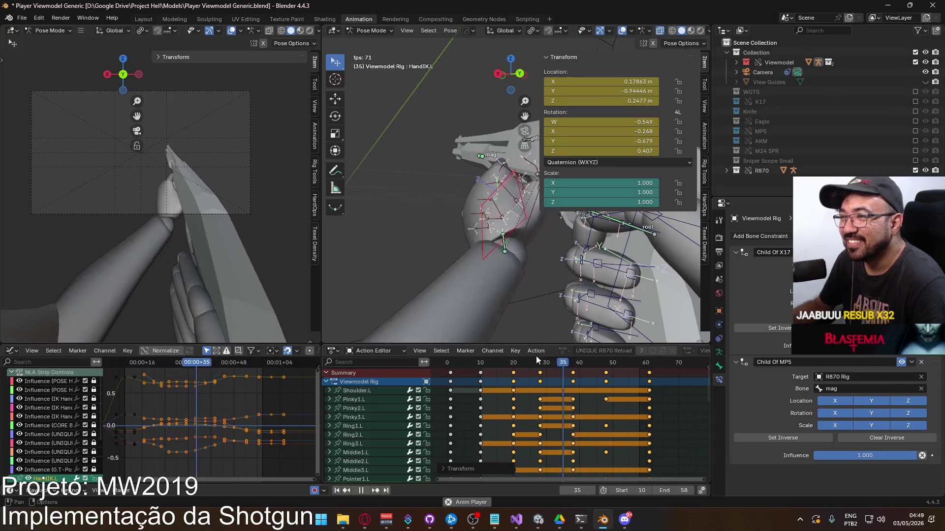
Step: Reposition the HandIK.L bone at frame 28 so the left hand sits on the shotgun, then replay to review
{"action": "left_click_drag", "start_coordinate": [484, 363], "coordinate": [541, 355]}
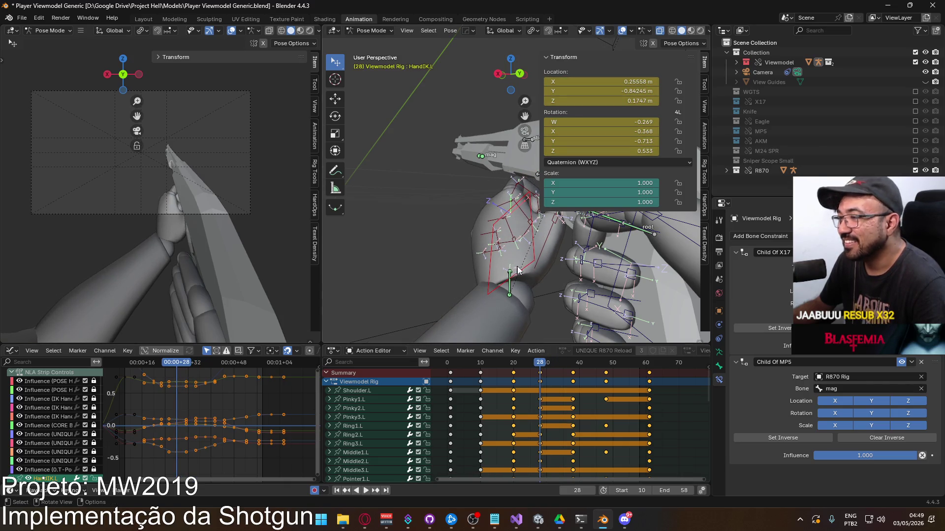
{"action": "middle_click_drag", "start_coordinate": [460, 252], "coordinate": [544, 254]}
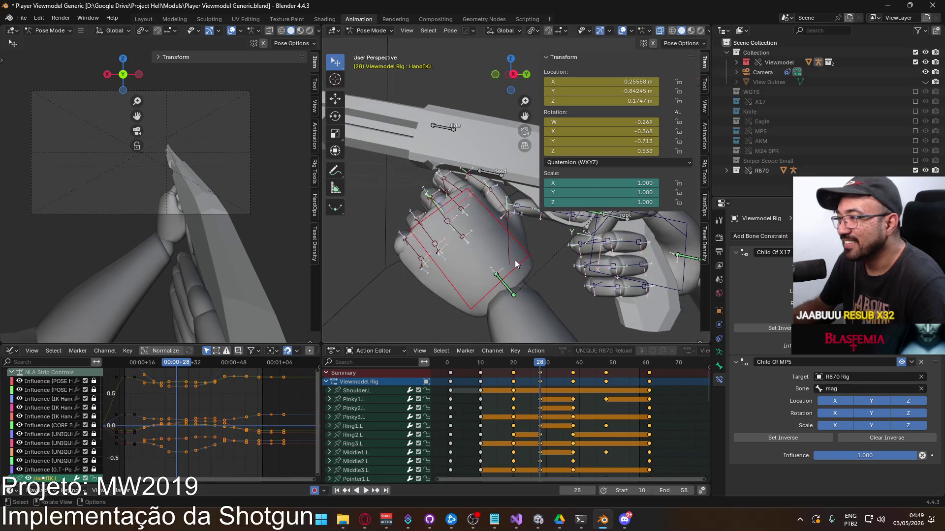
{"action": "key", "text": "g"}
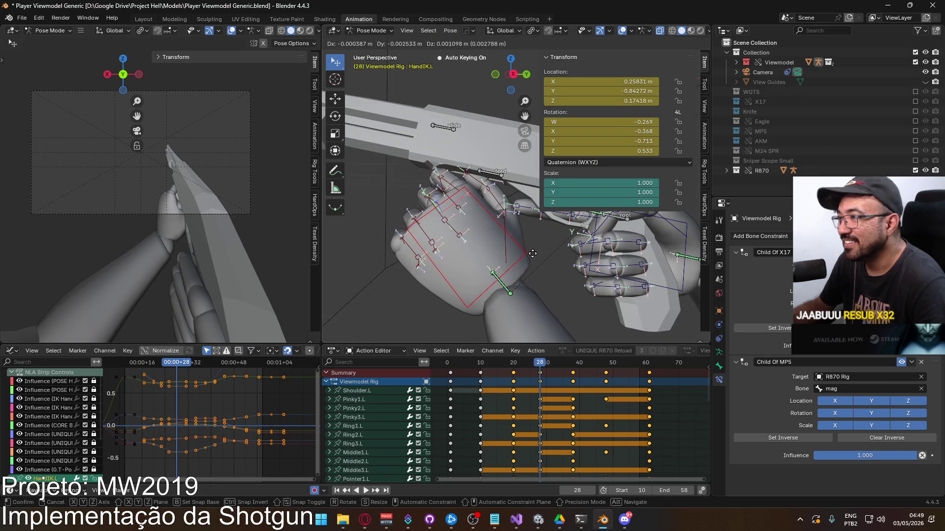
{"action": "left_click", "coordinate": [532, 246]}
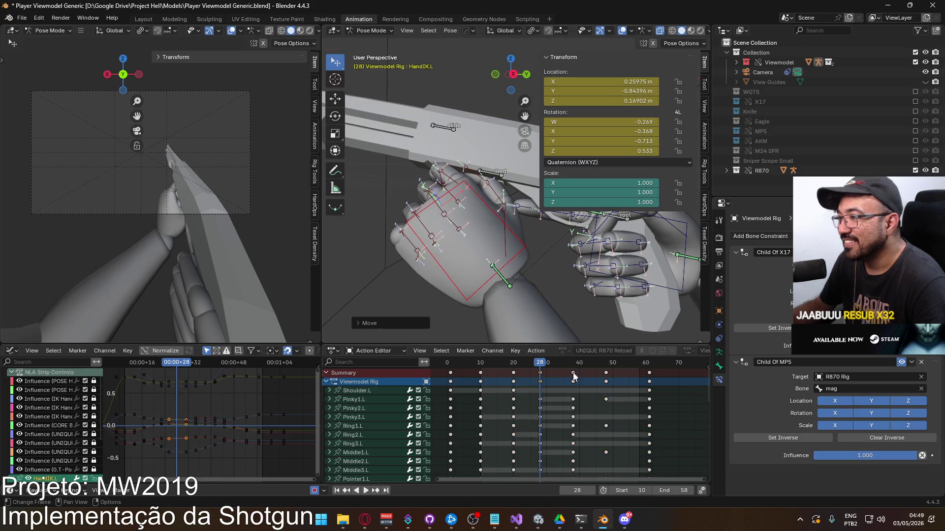
{"action": "key", "text": "space"}
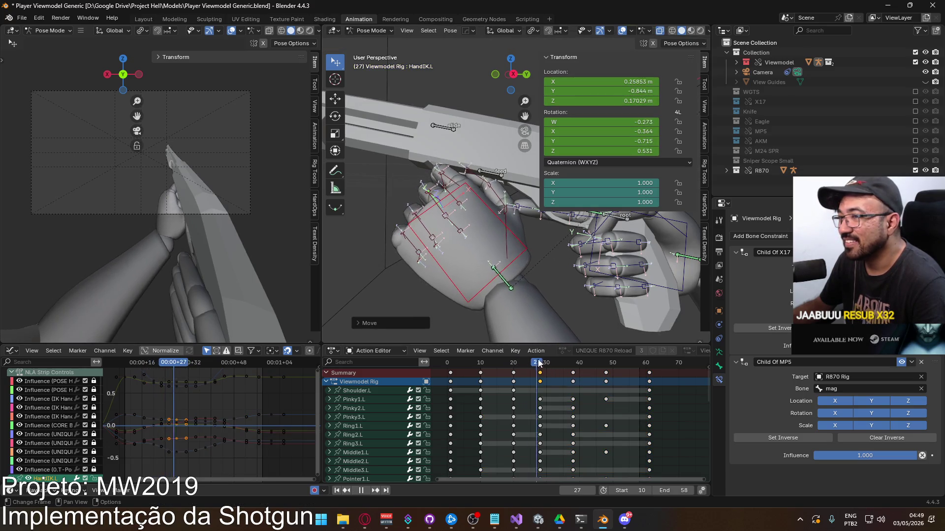
{"action": "key", "text": "space"}
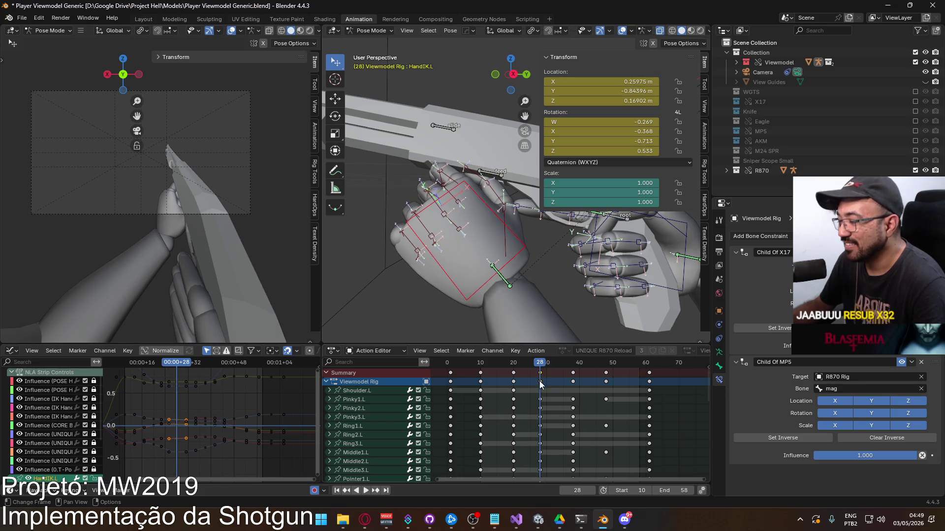
{"action": "mouse_move", "coordinate": [514, 419]}
{"action": "middle_mouse_down"}
{"action": "mouse_move", "coordinate": [493, 381]}
{"action": "mouse_move", "coordinate": [487, 389]}
{"action": "mouse_move", "coordinate": [477, 374]}
{"action": "mouse_move", "coordinate": [461, 392]}
{"action": "middle_mouse_up"}
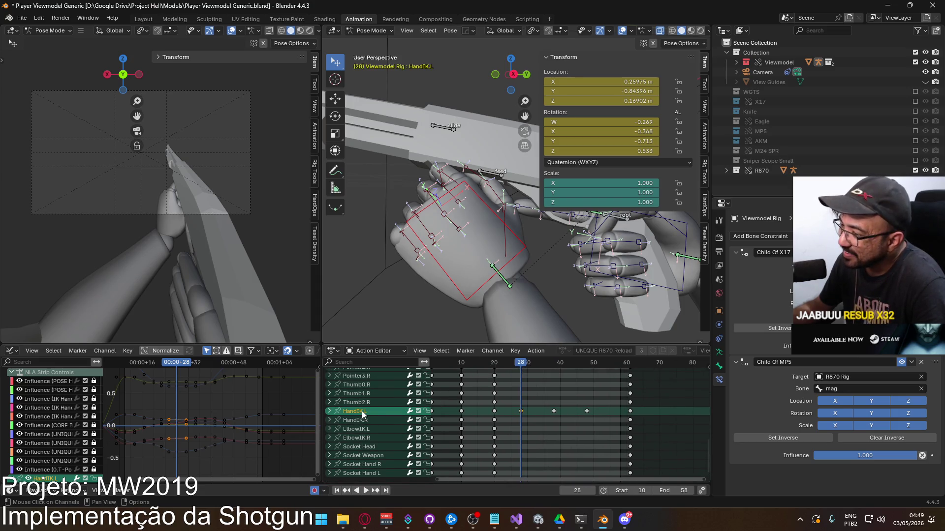
Step: Expand HandIK.L and frame its Y Location curve in the Graph Editor
{"action": "scroll", "coordinate": [556, 433], "scroll_direction": "down", "scroll_amount": 1}
{"action": "double_click", "coordinate": [653, 416]}
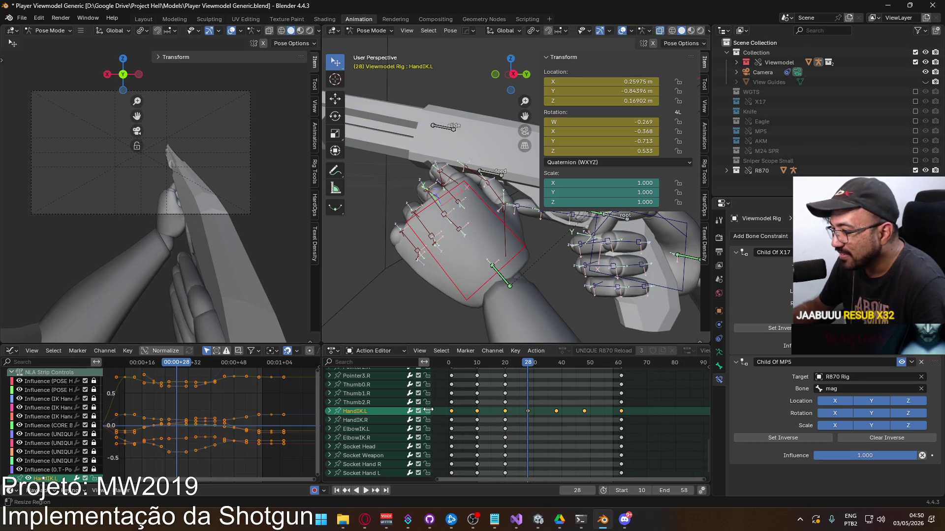
{"action": "left_click", "coordinate": [328, 413]}
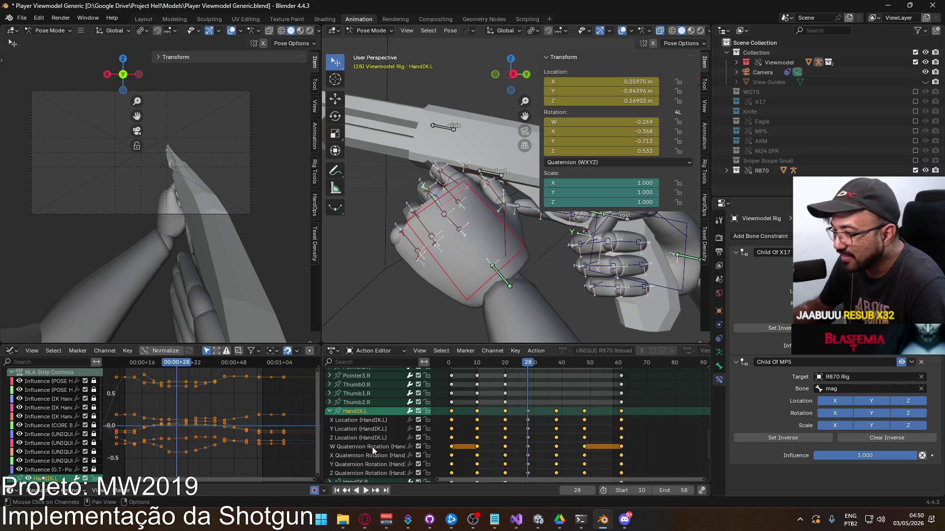
{"action": "left_click", "coordinate": [365, 430]}
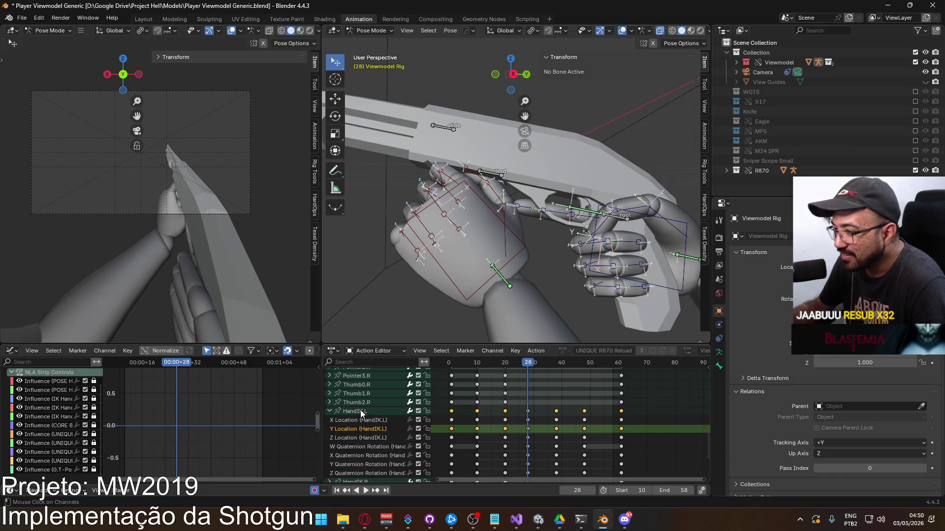
{"action": "left_click", "coordinate": [360, 410]}
{"action": "key", "text": "Home"}
{"action": "mouse_move", "coordinate": [244, 397]}
{"action": "middle_mouse_down", "text": "ctrl"}
{"action": "mouse_move", "coordinate": [243, 438]}
{"action": "mouse_move", "coordinate": [259, 436]}
{"action": "mouse_move", "coordinate": [280, 397]}
{"action": "middle_mouse_up", "text": "ctrl"}
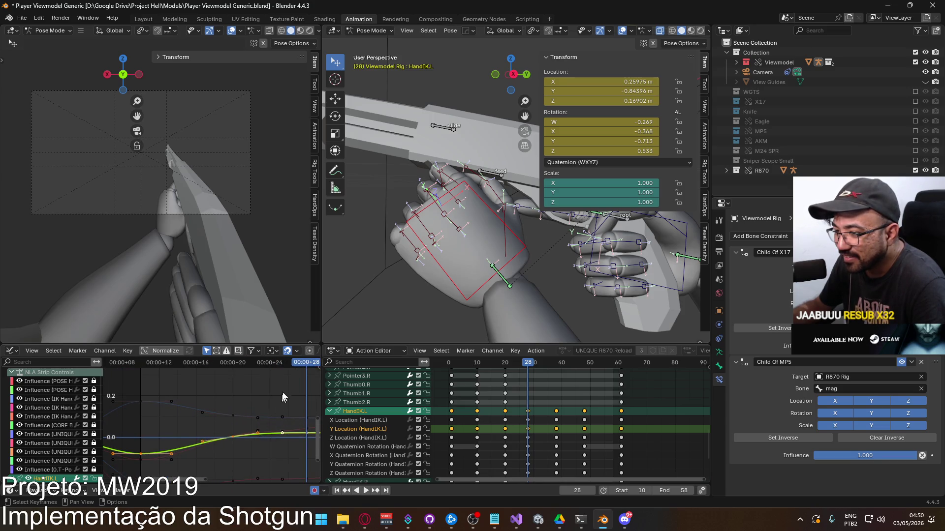
Step: Lower the frame-20 key on the Y Location curve and play back to check it
{"action": "left_click_drag", "start_coordinate": [302, 362], "coordinate": [235, 377]}
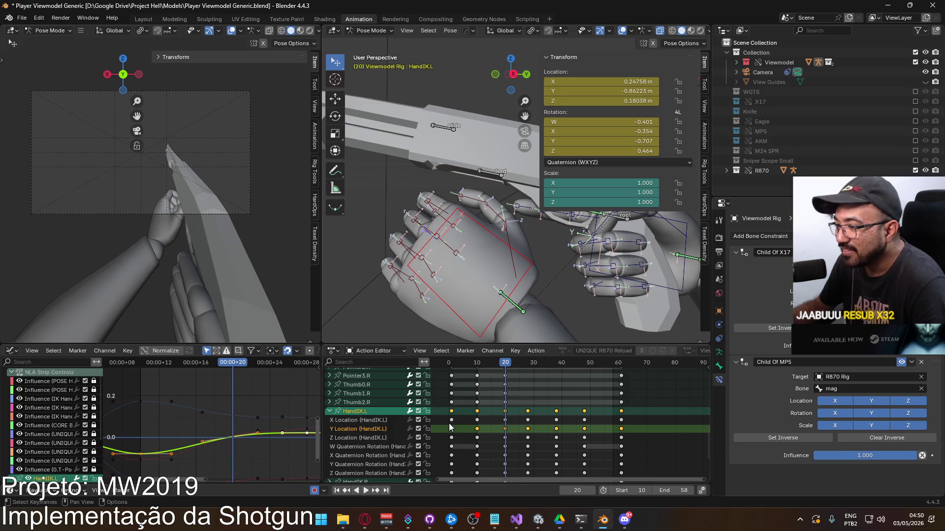
{"action": "left_click", "coordinate": [232, 442]}
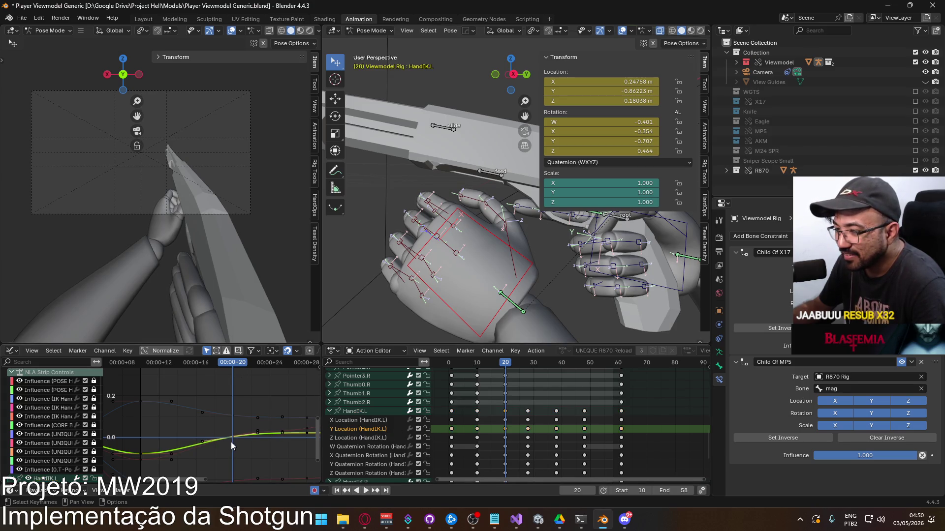
{"action": "key", "text": "g"}
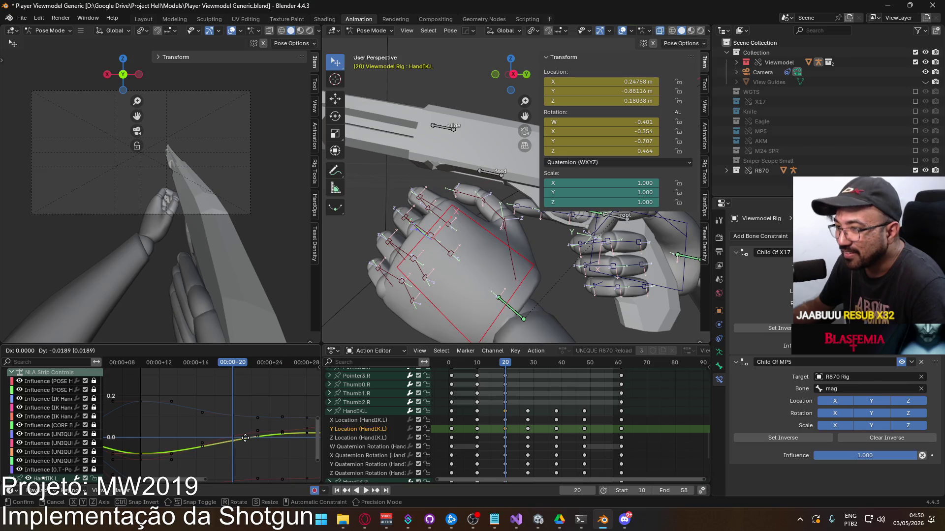
{"action": "left_click", "coordinate": [244, 437]}
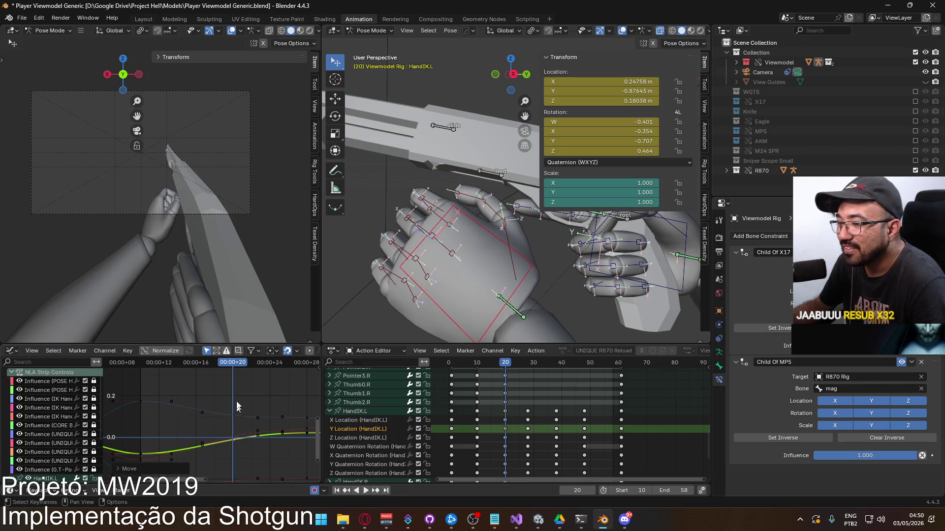
{"action": "key", "text": "space"}
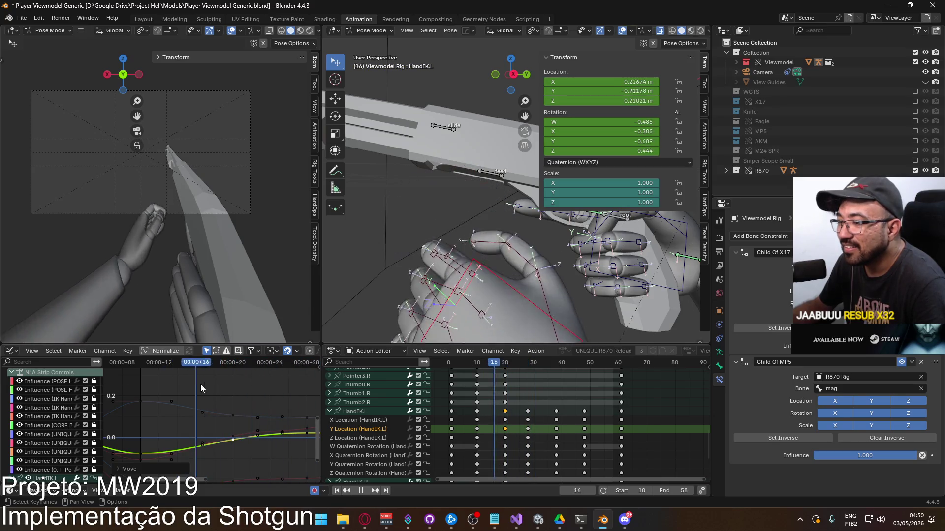
{"action": "key", "text": "space"}
Step: Show HandIK.L's Z Location curve and reposition its frame-30 key
{"action": "left_click", "coordinate": [376, 438]}
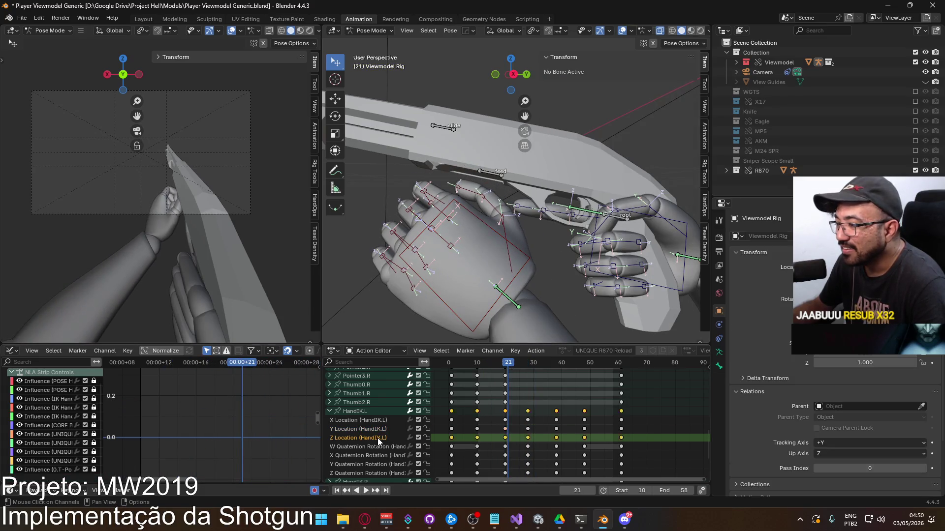
{"action": "left_click", "coordinate": [358, 411]}
{"action": "middle_click_drag", "start_coordinate": [265, 415], "coordinate": [197, 412]}
{"action": "middle_click_drag", "start_coordinate": [272, 417], "coordinate": [214, 419]}
{"action": "left_click", "coordinate": [230, 403]}
{"action": "left_click_drag", "start_coordinate": [158, 370], "coordinate": [210, 372]}
{"action": "key", "text": "g"}
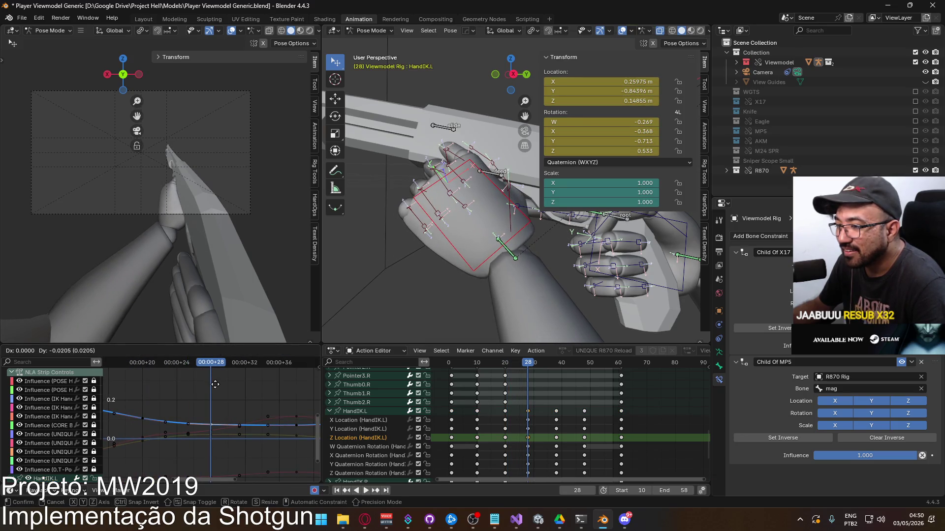
{"action": "left_click", "coordinate": [215, 385]}
Step: Raise the frame-20 Z Location key to about 0.197 m
{"action": "scroll", "coordinate": [242, 402], "scroll_direction": "down", "scroll_amount": 2}
{"action": "left_click_drag", "start_coordinate": [259, 363], "coordinate": [213, 363]}
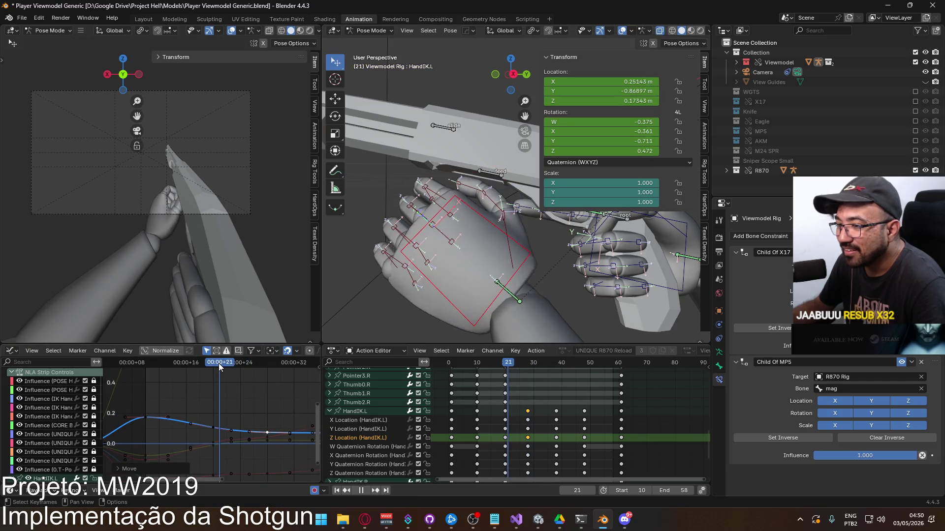
{"action": "left_click", "coordinate": [220, 423]}
{"action": "left_click", "coordinate": [220, 429]}
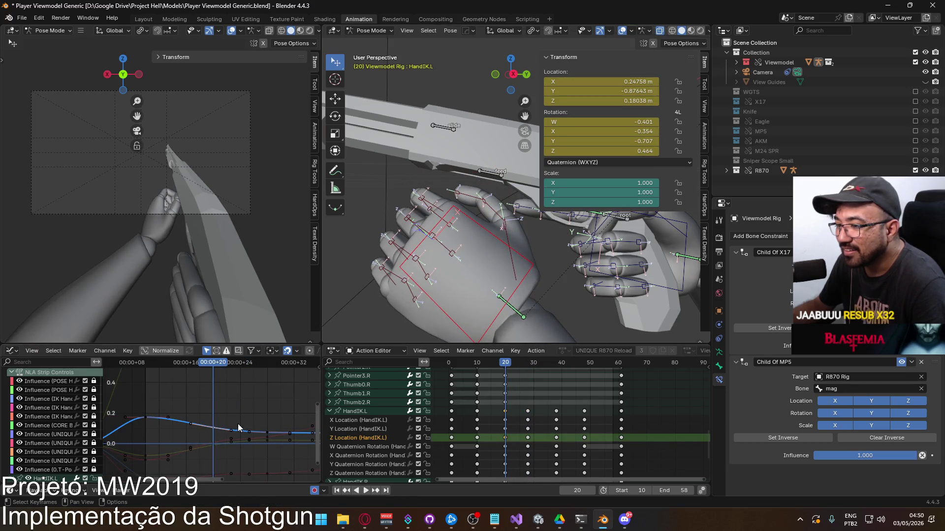
{"action": "key", "text": "g"}
{"action": "left_click", "coordinate": [241, 426]}
{"action": "key", "text": "g"}
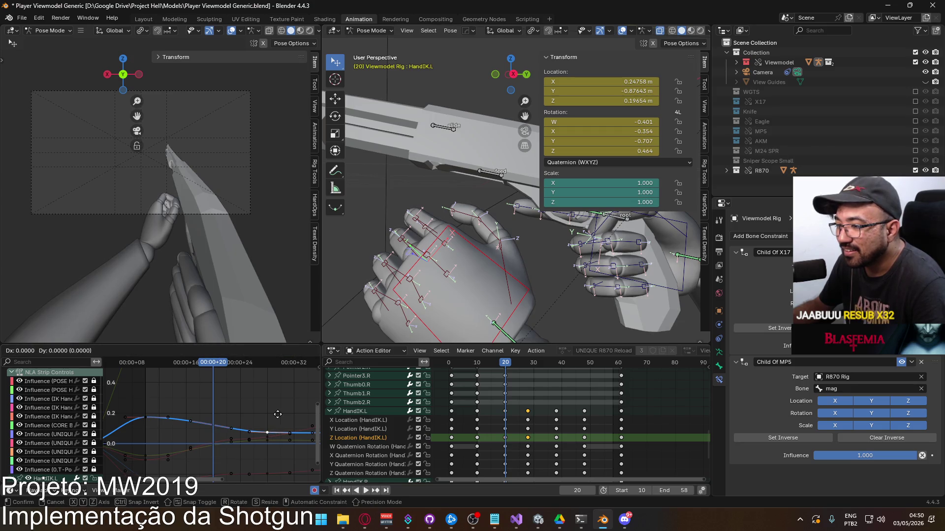
{"action": "left_click", "coordinate": [277, 412]}
{"action": "mouse_move", "coordinate": [220, 367]}
{"action": "left_mouse_down"}
{"action": "mouse_move", "coordinate": [146, 371]}
{"action": "mouse_move", "coordinate": [318, 389]}
{"action": "mouse_move", "coordinate": [144, 376]}
{"action": "left_mouse_up"}
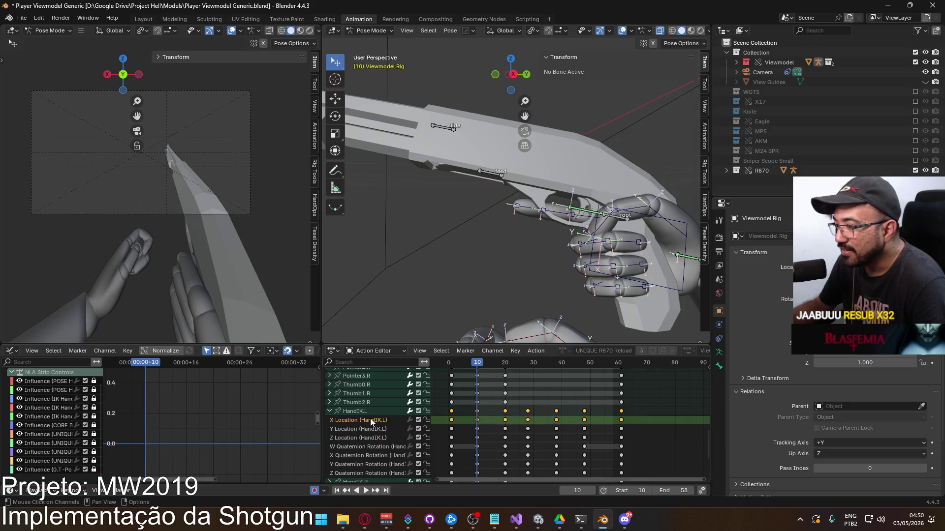
{"action": "left_click", "coordinate": [370, 419]}
Step: Adjust a key on HandIK.L's X Location curve
{"action": "scroll", "coordinate": [226, 433], "scroll_direction": "up", "scroll_amount": 1}
{"action": "scroll", "coordinate": [226, 433], "scroll_direction": "down", "scroll_amount": 3, "text": "shift"}
{"action": "left_click", "coordinate": [223, 412]}
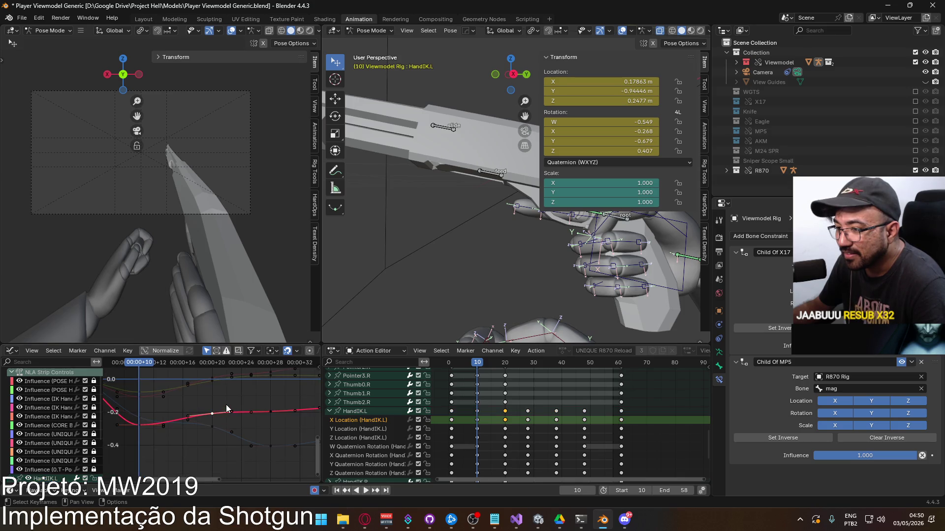
{"action": "key", "text": "g"}
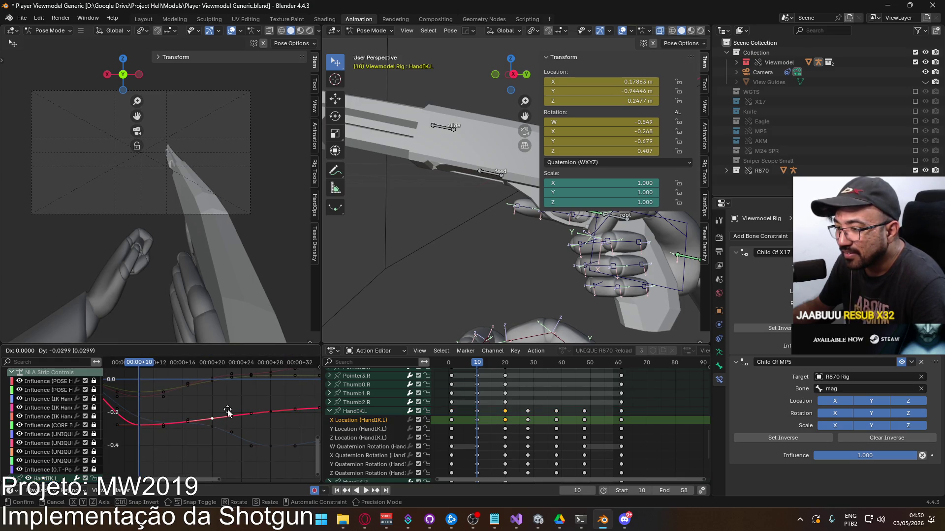
{"action": "left_click", "coordinate": [227, 410]}
Step: Play back the left hand motion and scrub through to frame 61
{"action": "key", "text": "space"}
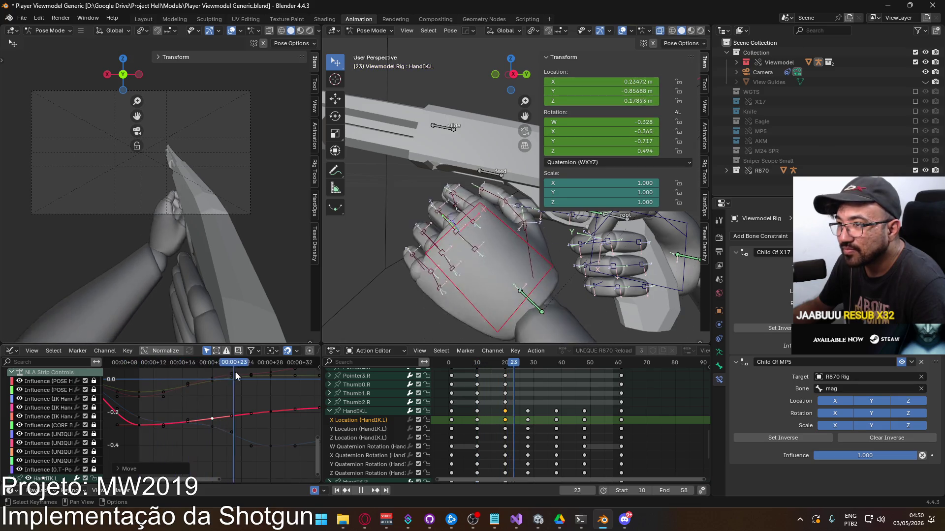
{"action": "key", "text": "space"}
{"action": "mouse_move", "coordinate": [251, 404]}
{"action": "middle_mouse_down"}
{"action": "mouse_move", "coordinate": [144, 408]}
{"action": "mouse_move", "coordinate": [123, 398]}
{"action": "middle_mouse_up"}
{"action": "mouse_move", "coordinate": [128, 364]}
{"action": "left_mouse_down"}
{"action": "mouse_move", "coordinate": [304, 373]}
{"action": "mouse_move", "coordinate": [194, 374]}
{"action": "mouse_move", "coordinate": [287, 377]}
{"action": "left_mouse_up"}
{"action": "key", "text": "space"}
{"action": "scroll", "coordinate": [568, 431], "scroll_direction": "down", "scroll_amount": 3}
{"action": "left_click", "coordinate": [607, 367]}
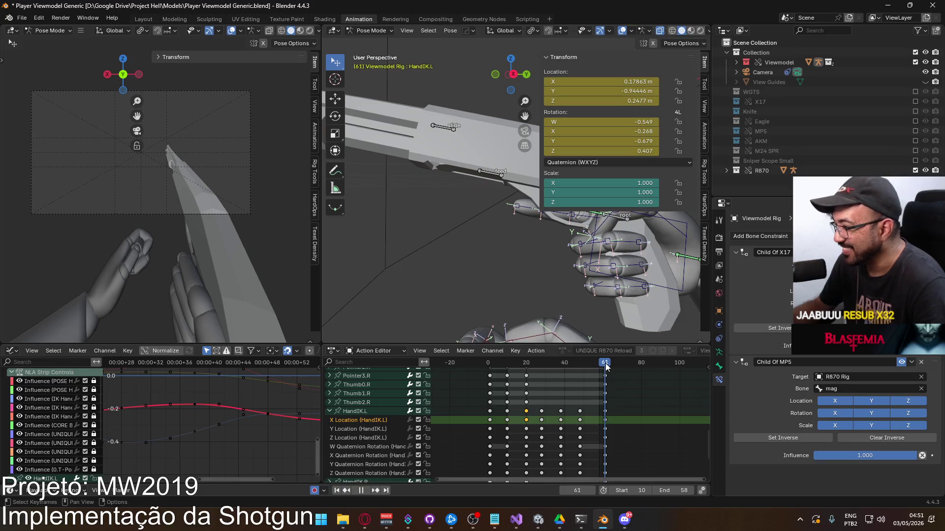
Step: Set the animation end frame to 61 and play the retimed animation
{"action": "left_click", "coordinate": [692, 491]}
{"action": "left_click", "coordinate": [692, 491]}
{"action": "left_click", "coordinate": [692, 491]}
{"action": "key", "text": "space"}
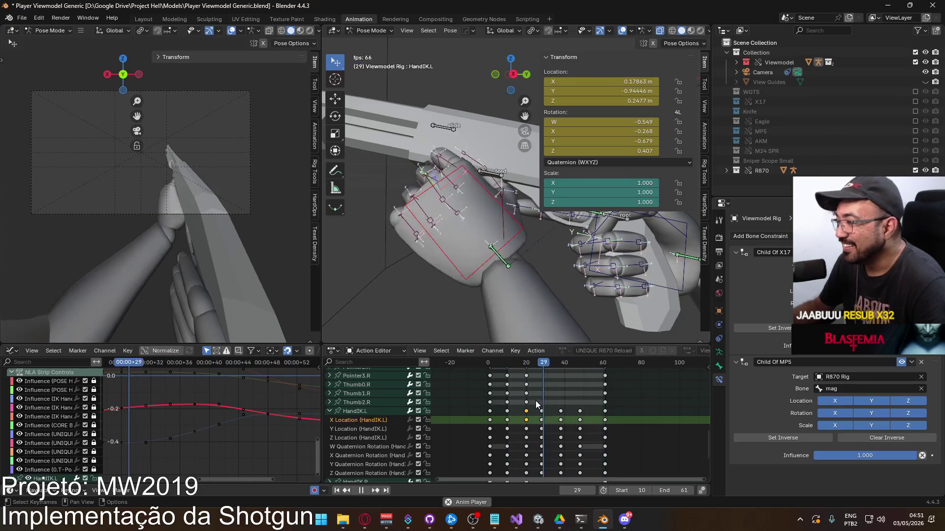
Step: Stop playback, collapse the HandIK.L curves and save the blend file
{"action": "left_click", "coordinate": [507, 367]}
{"action": "key", "text": "space"}
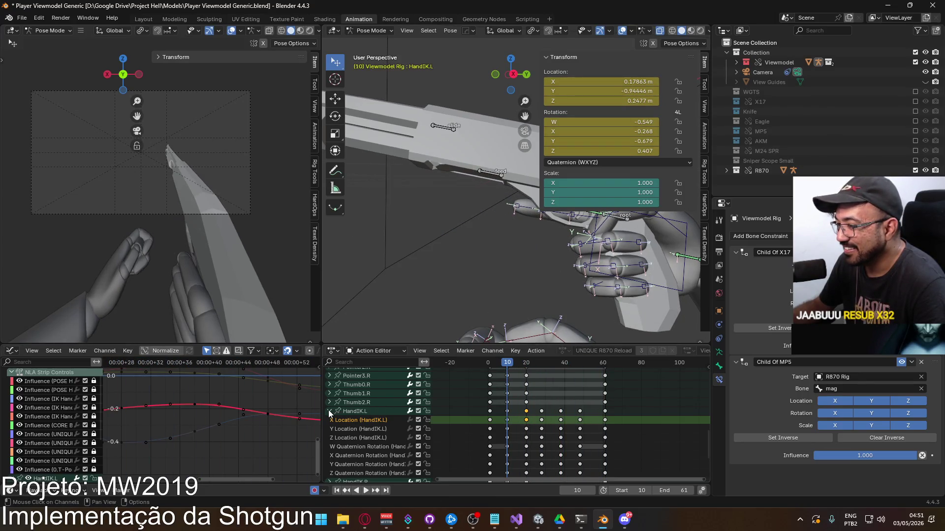
{"action": "left_click", "coordinate": [330, 412]}
{"action": "key", "text": "ctrl+s"}
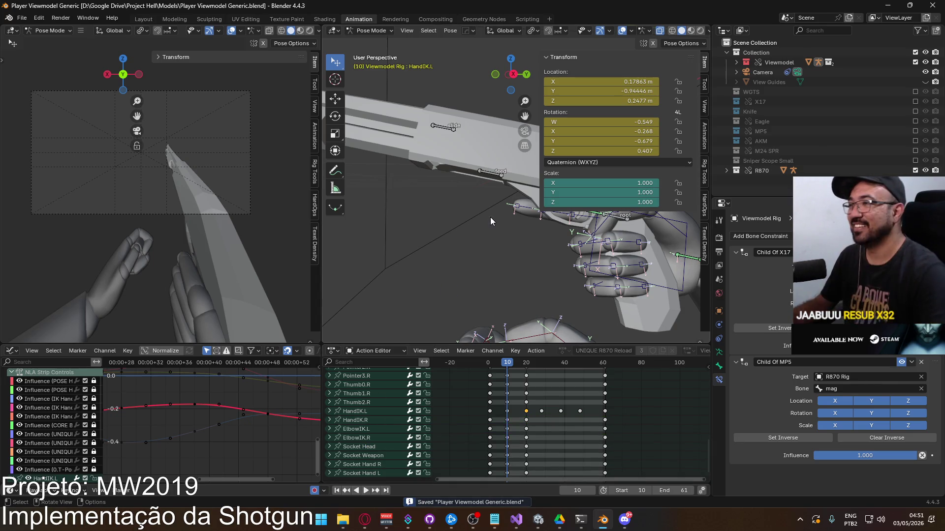
Step: Pause at frame 28 and orbit around the hands and shotgun
{"action": "left_click_drag", "start_coordinate": [508, 366], "coordinate": [544, 366]}
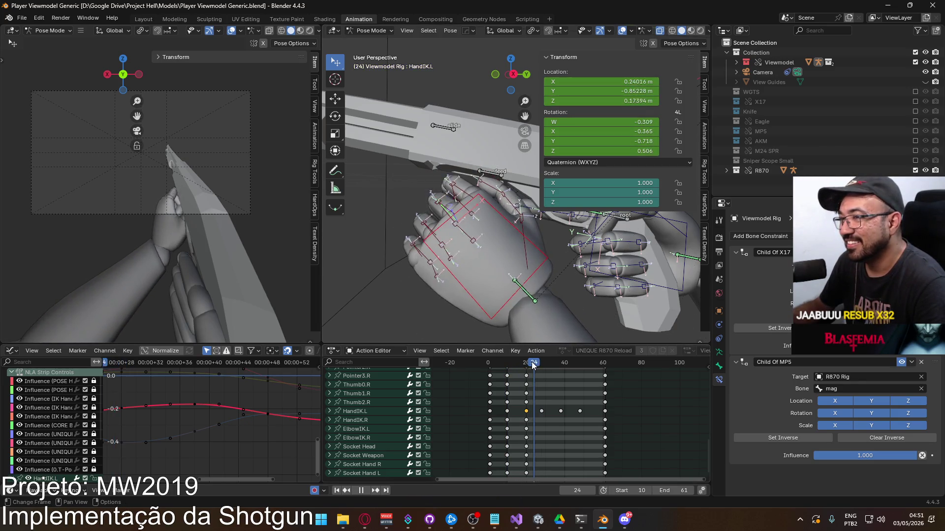
{"action": "key", "text": "Escape"}
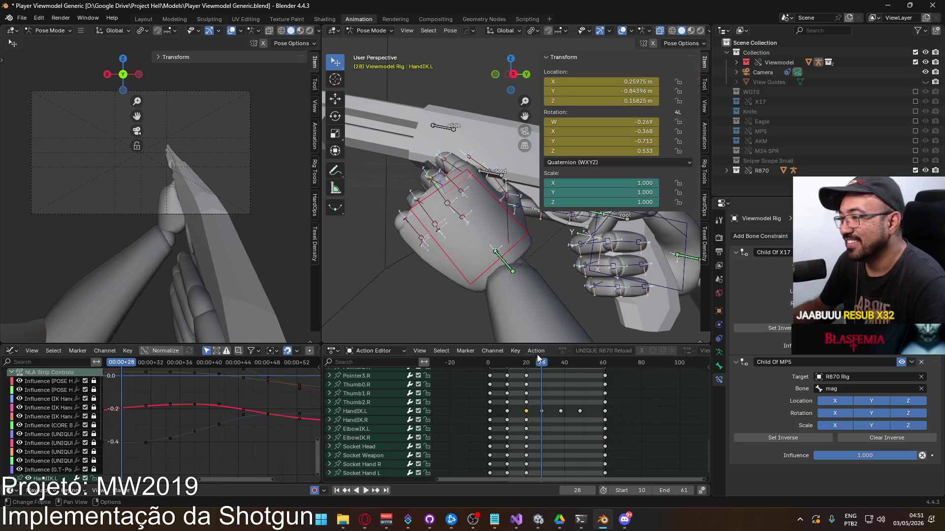
{"action": "middle_click_drag", "start_coordinate": [527, 239], "coordinate": [441, 260]}
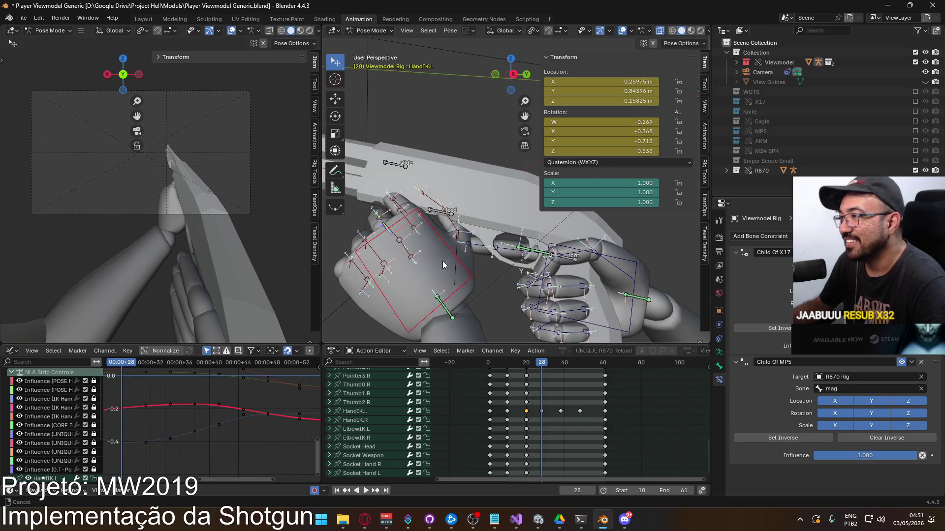
{"action": "left_click", "coordinate": [572, 261]}
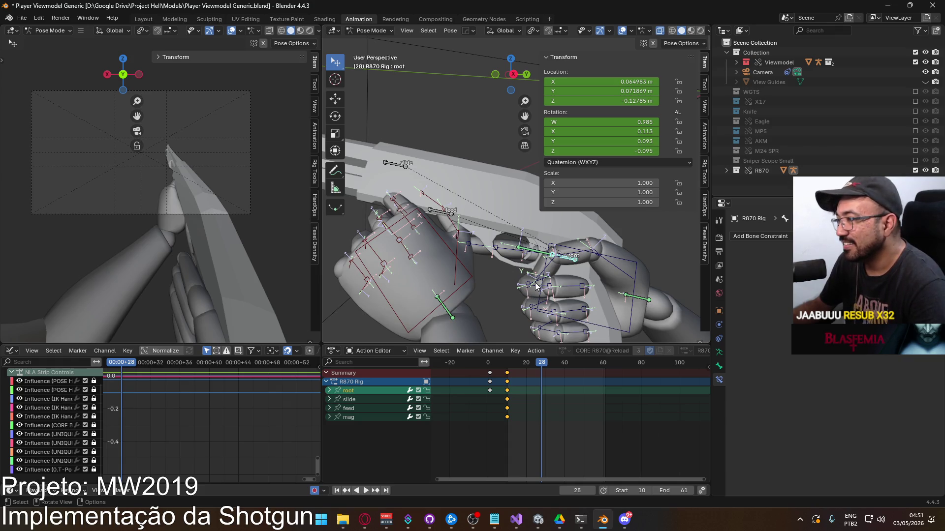
Step: Insert Location & Rotation keys on the R870 root bone at frame 28 and expand its channels
{"action": "right_click", "coordinate": [541, 376]}
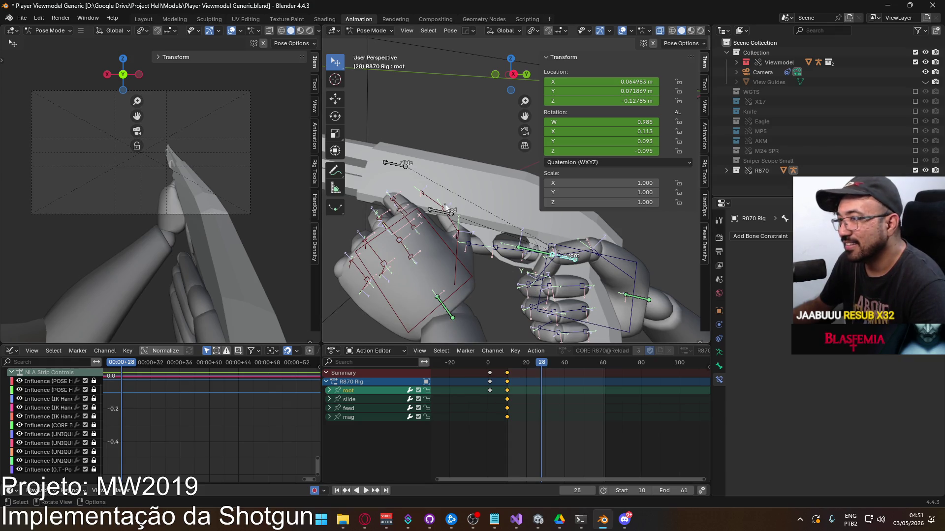
{"action": "key", "text": "i"}
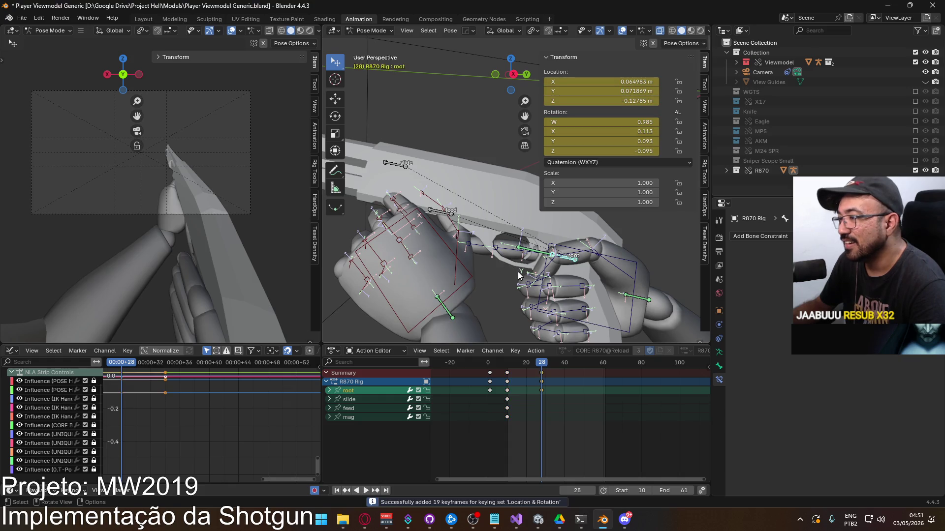
{"action": "left_click_drag", "start_coordinate": [506, 367], "coordinate": [543, 365]}
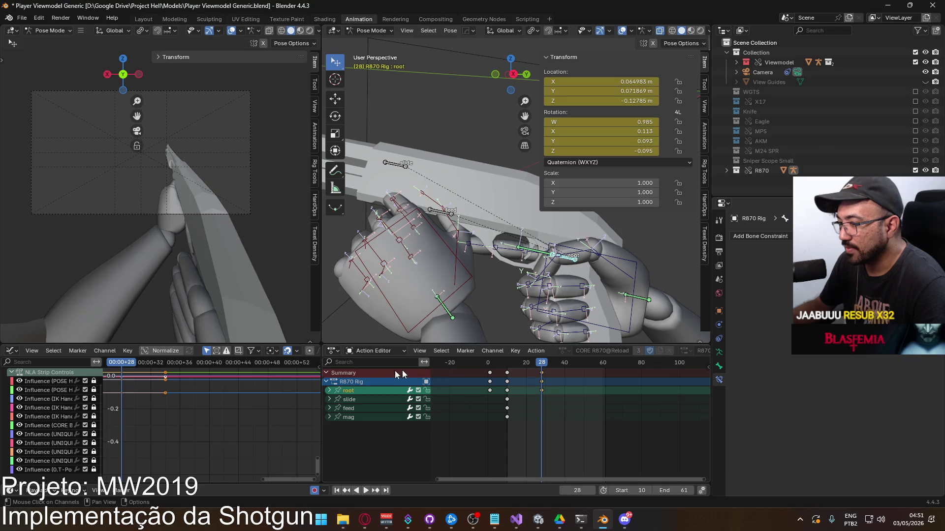
{"action": "left_click", "coordinate": [330, 389]}
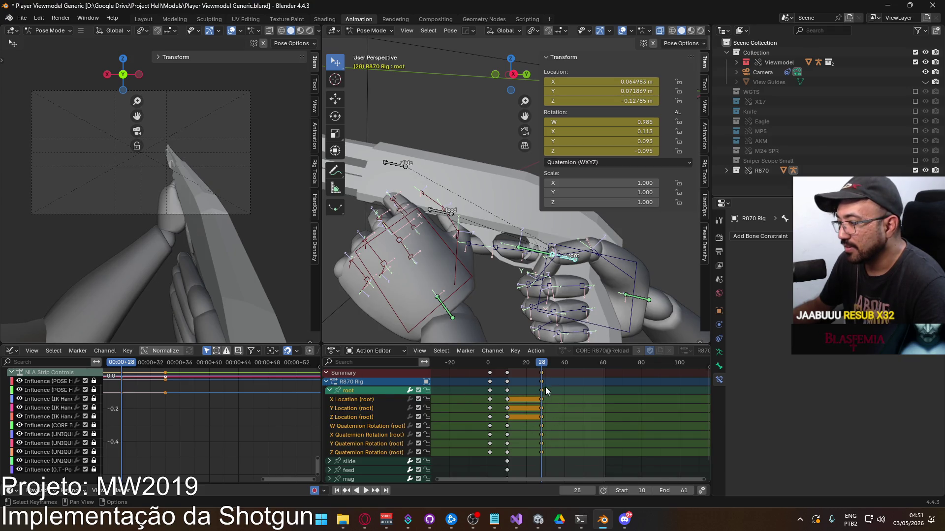
{"action": "mouse_move", "coordinate": [545, 363]}
{"action": "left_mouse_down"}
{"action": "mouse_move", "coordinate": [523, 361]}
{"action": "mouse_move", "coordinate": [562, 365]}
{"action": "left_mouse_up"}
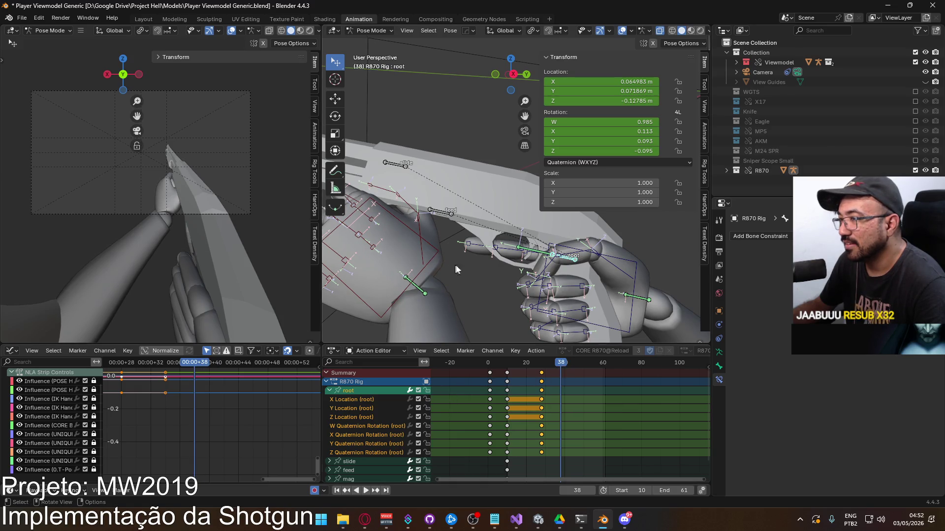
Step: Key the R870 root's location and rotation at frame 38, then review frames 29–36
{"action": "left_click", "coordinate": [418, 234]}
{"action": "left_click", "coordinate": [574, 271]}
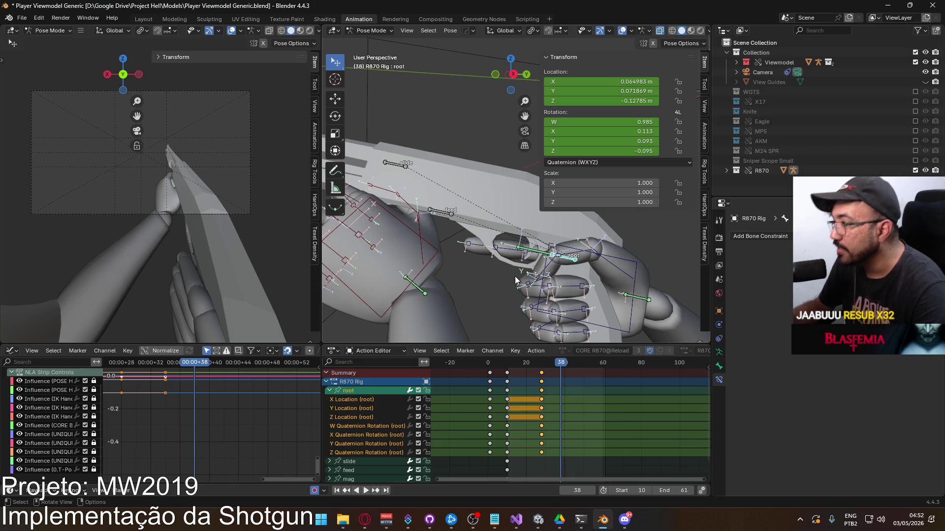
{"action": "key", "text": "i"}
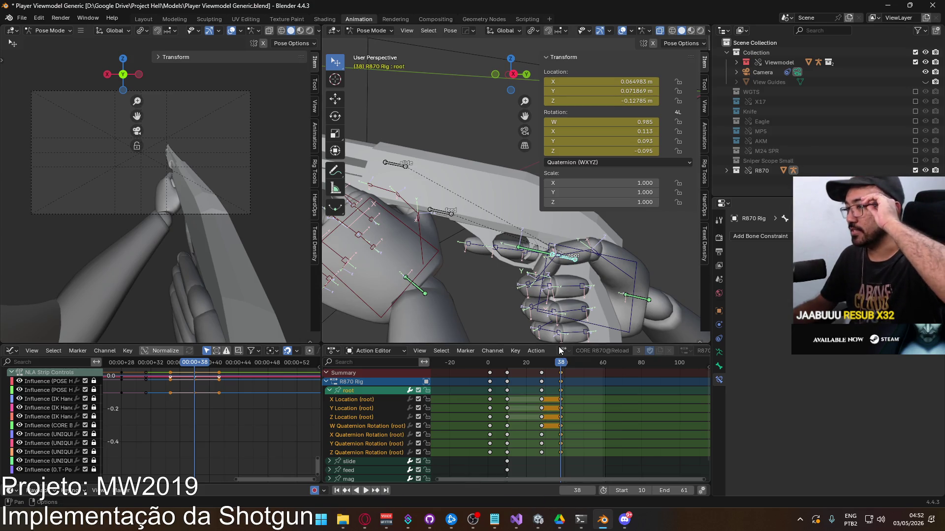
{"action": "mouse_move", "coordinate": [561, 365]}
{"action": "left_mouse_down"}
{"action": "mouse_move", "coordinate": [543, 364]}
{"action": "mouse_move", "coordinate": [562, 364]}
{"action": "left_mouse_up"}
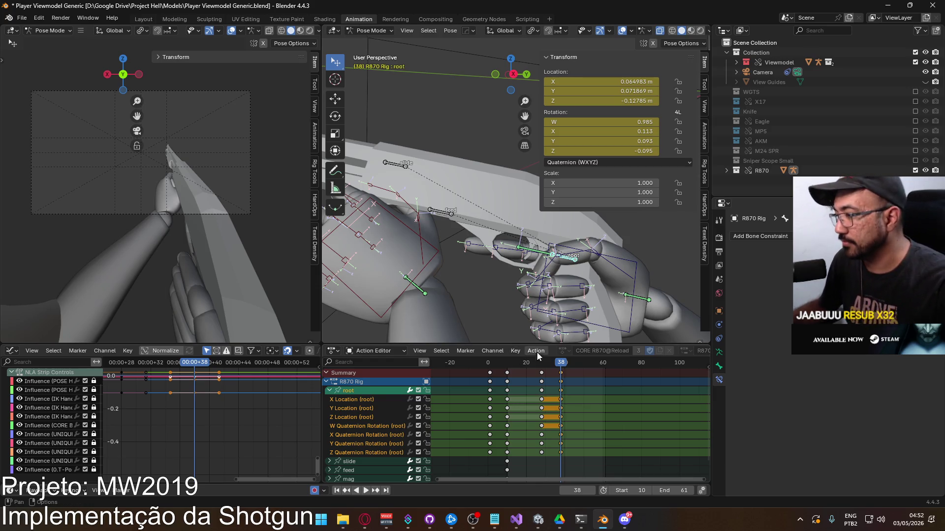
{"action": "left_click", "coordinate": [545, 366]}
{"action": "left_click_drag", "start_coordinate": [544, 366], "coordinate": [562, 364]}
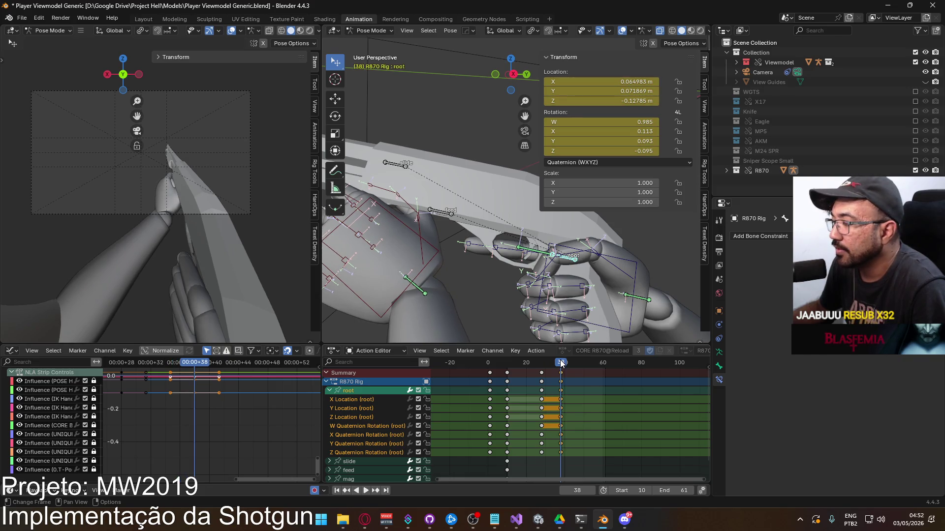
{"action": "middle_click_drag", "start_coordinate": [528, 241], "coordinate": [512, 207]}
Step: Tilt the root bone up around its local X axis at frame 38 and review the tilt
{"action": "key", "text": "r"}
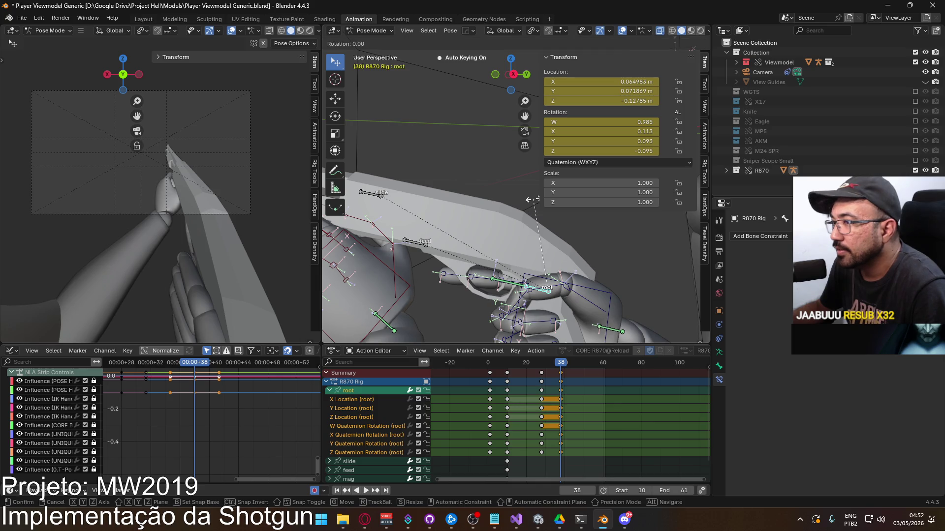
{"action": "key", "text": "x"}
{"action": "key", "text": "x"}
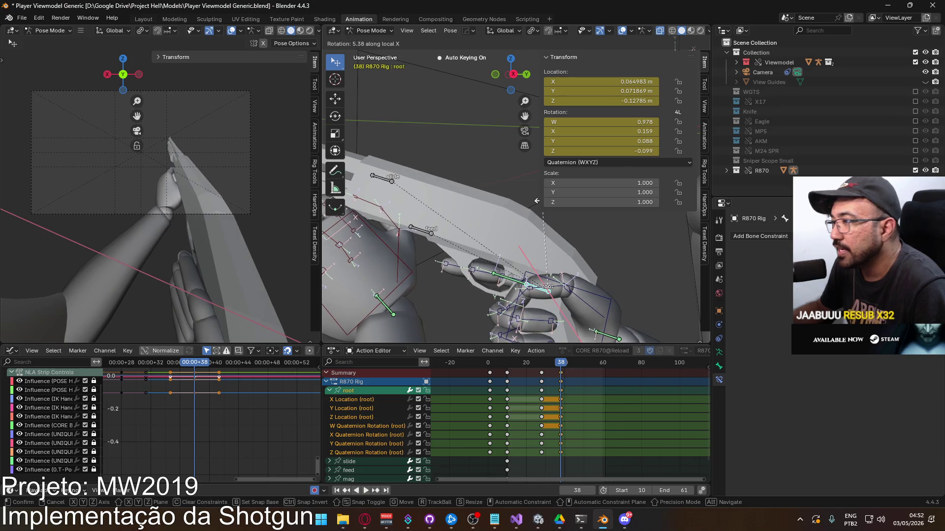
{"action": "left_click", "coordinate": [537, 211]}
{"action": "left_click", "coordinate": [361, 437]}
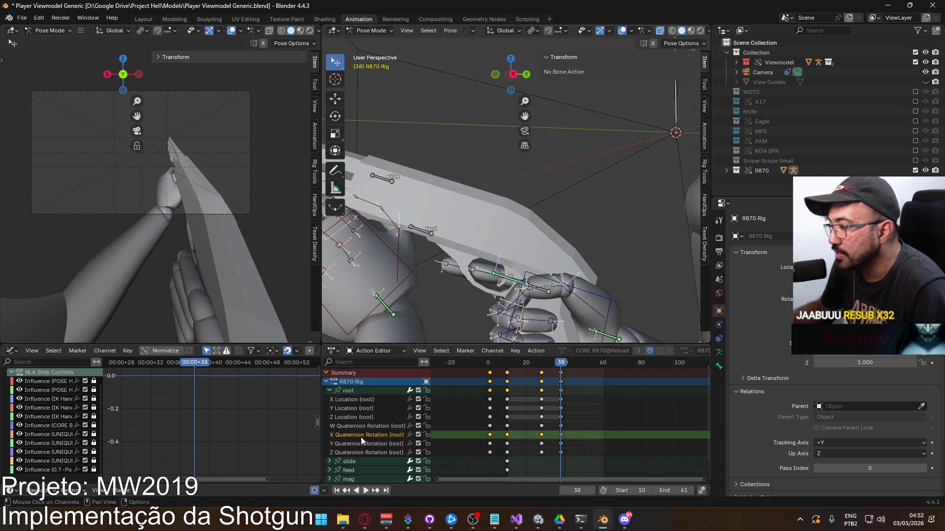
{"action": "left_click", "coordinate": [352, 391]}
{"action": "key", "text": "Home"}
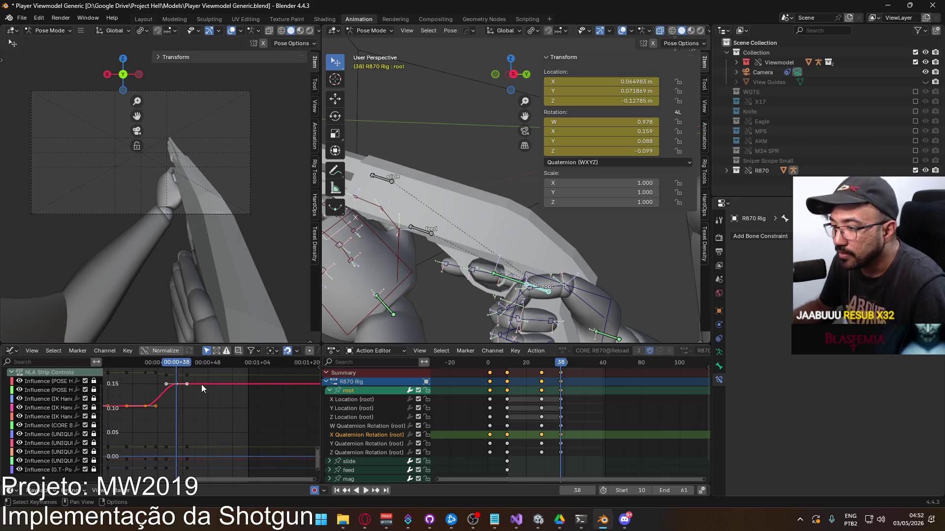
{"action": "key", "text": "space"}
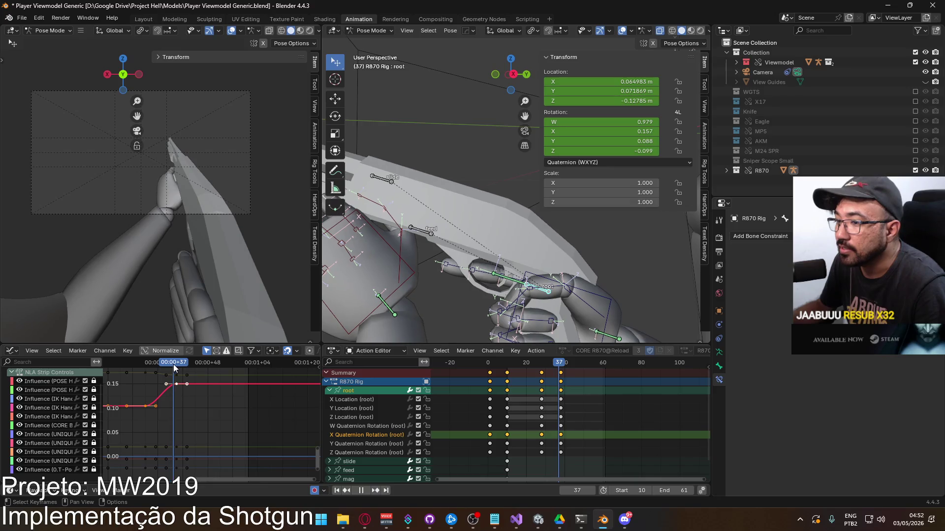
{"action": "key", "text": "space"}
Step: Copy the root's frame-28 keys, paste them at frame 46 and shift them later to frame 48
{"action": "left_click_drag", "start_coordinate": [185, 419], "coordinate": [129, 407]}
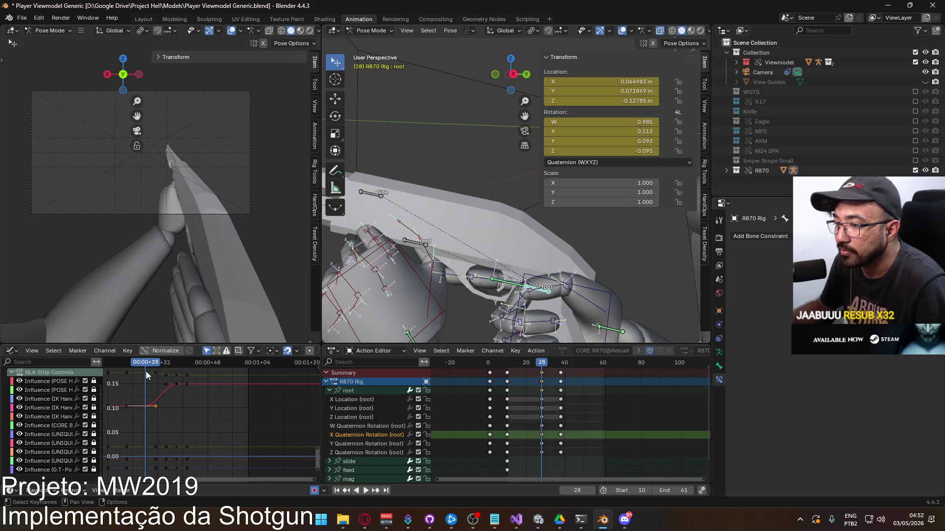
{"action": "key", "text": "space"}
{"action": "key", "text": "space"}
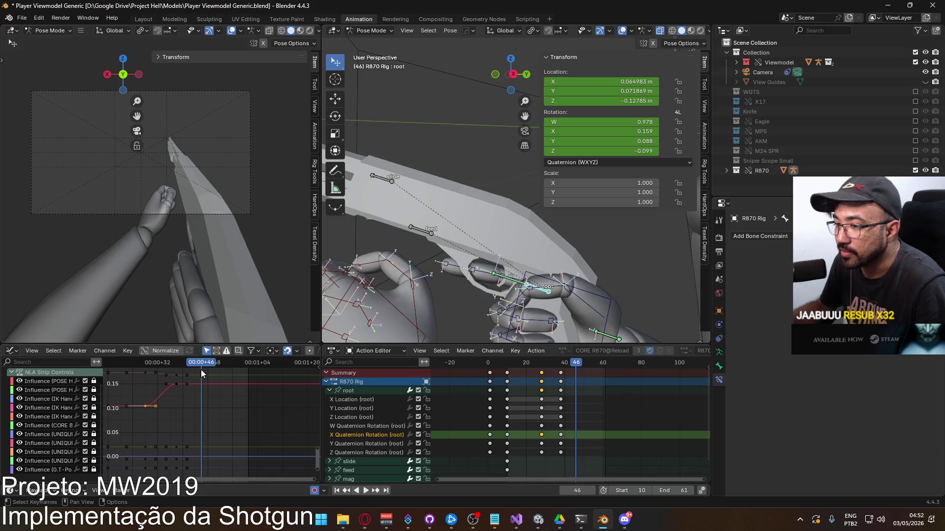
{"action": "key", "text": "ctrl+v"}
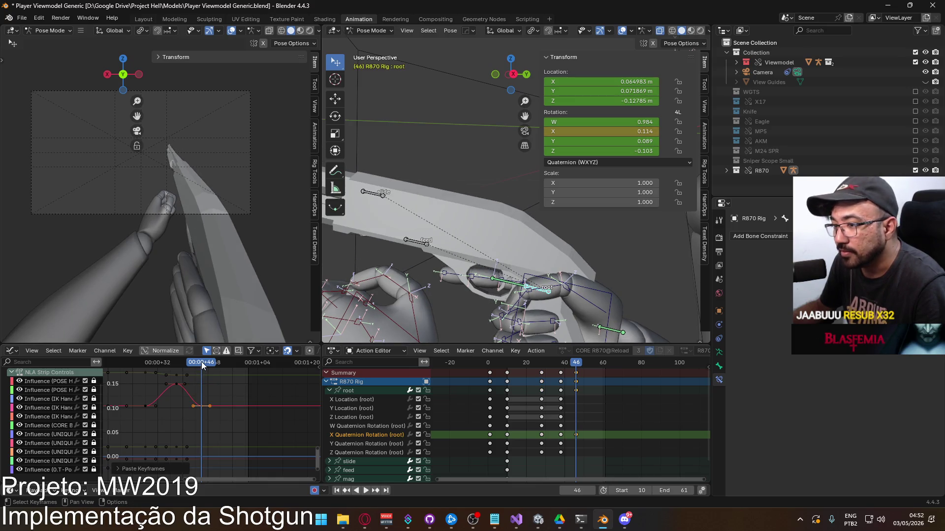
{"action": "key", "text": "g"}
{"action": "left_click", "coordinate": [206, 365]}
{"action": "key", "text": "space"}
{"action": "mouse_move", "coordinate": [156, 363]}
{"action": "left_mouse_down"}
{"action": "mouse_move", "coordinate": [245, 364]}
{"action": "mouse_move", "coordinate": [205, 365]}
{"action": "mouse_move", "coordinate": [208, 376]}
{"action": "left_mouse_up"}
{"action": "key", "text": "space"}
Step: Duplicate the X rotation key to frame 59 and lower the frame-48 key for a slight dip
{"action": "key", "text": "shift+d"}
{"action": "left_click", "coordinate": [250, 373]}
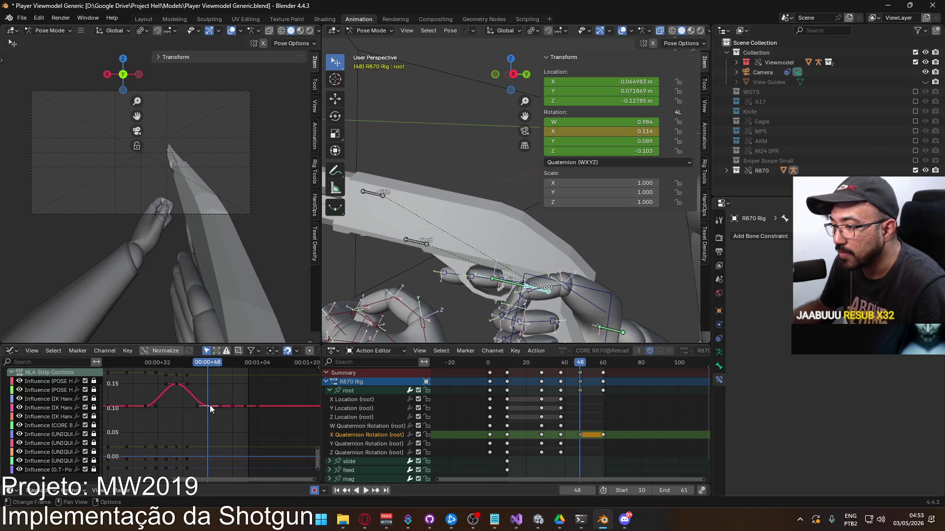
{"action": "key", "text": "g"}
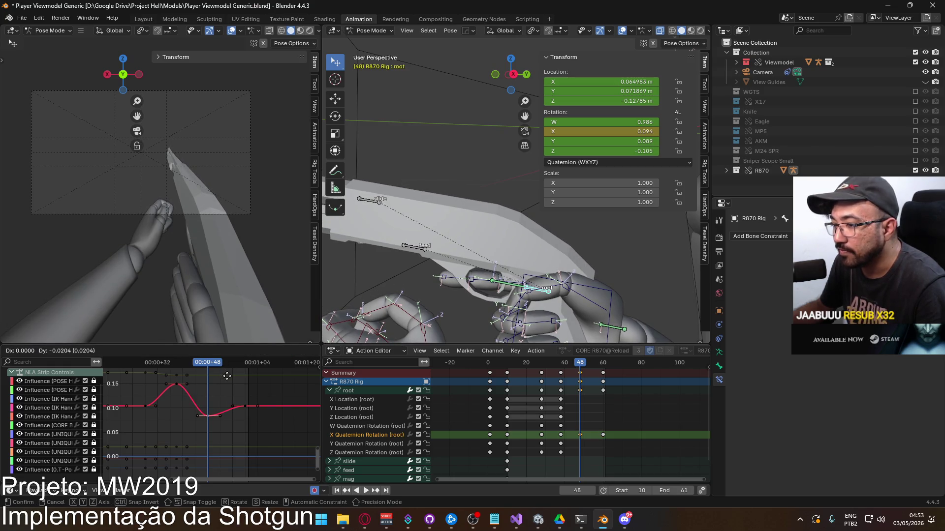
{"action": "left_click", "coordinate": [226, 376]}
{"action": "key", "text": "space"}
{"action": "mouse_move", "coordinate": [161, 365]}
{"action": "left_mouse_down"}
{"action": "mouse_move", "coordinate": [238, 365]}
{"action": "mouse_move", "coordinate": [145, 367]}
{"action": "mouse_move", "coordinate": [243, 367]}
{"action": "mouse_move", "coordinate": [176, 367]}
{"action": "left_mouse_up"}
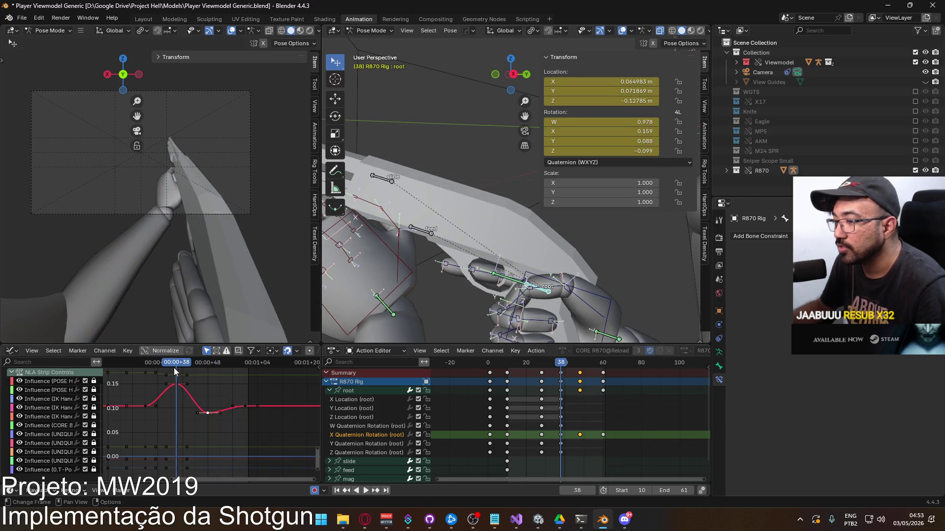
{"action": "middle_click_drag", "start_coordinate": [184, 382], "coordinate": [219, 400]}
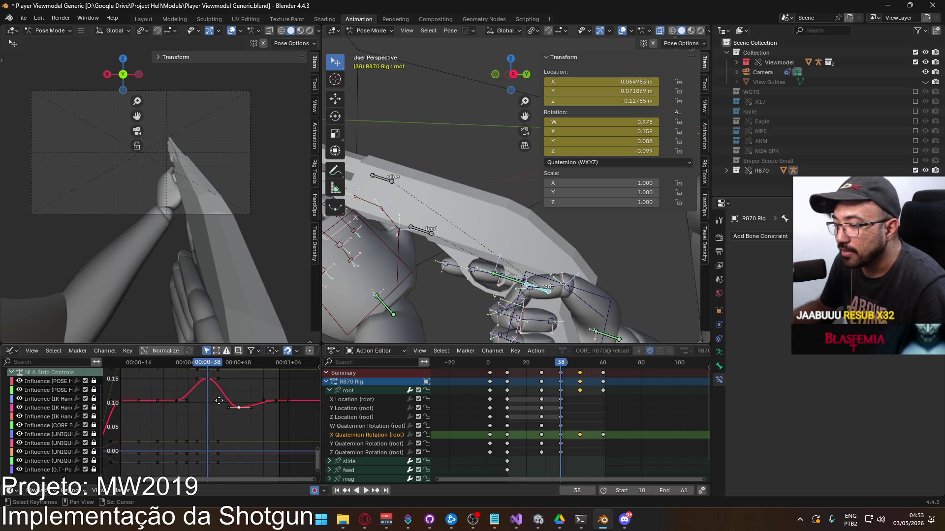
{"action": "left_click", "coordinate": [381, 444]}
Step: Raise the root's frame-38 Y Quaternion Rotation key to about 0.20
{"action": "left_click", "coordinate": [348, 391]}
{"action": "scroll", "coordinate": [210, 393], "scroll_direction": "up", "scroll_amount": 2}
{"action": "mouse_move", "coordinate": [204, 362]}
{"action": "left_mouse_down"}
{"action": "mouse_move", "coordinate": [164, 364]}
{"action": "mouse_move", "coordinate": [203, 362]}
{"action": "left_mouse_up"}
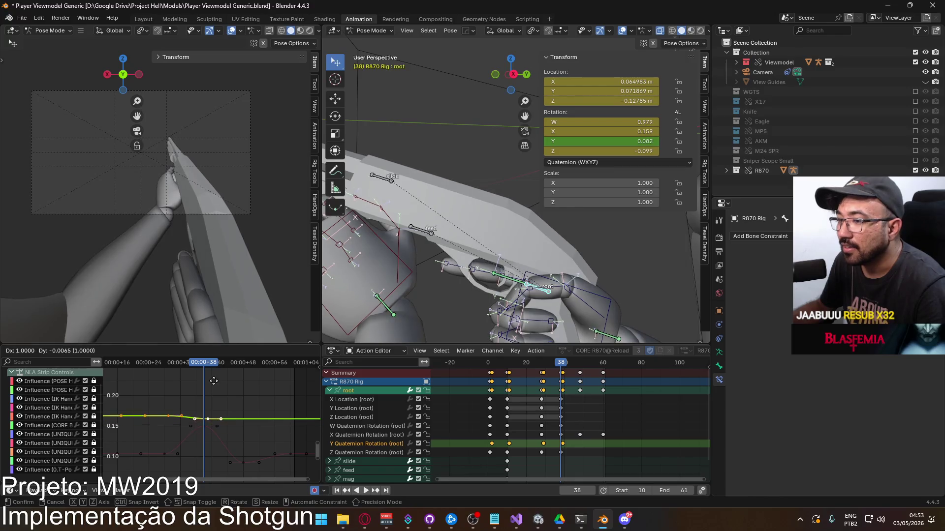
{"action": "left_click", "coordinate": [208, 417]}
{"action": "key", "text": "g"}
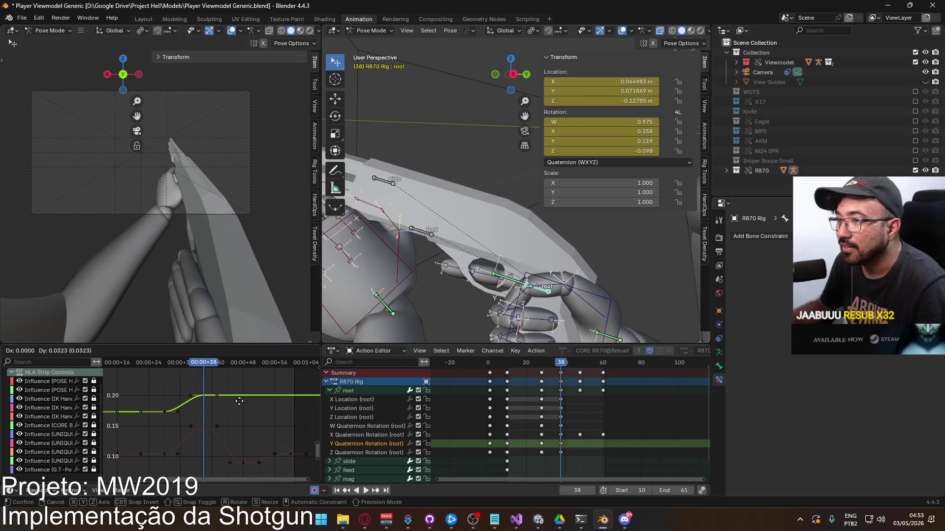
{"action": "left_click", "coordinate": [220, 383]}
{"action": "left_click_drag", "start_coordinate": [209, 367], "coordinate": [165, 375]}
{"action": "key", "text": "space"}
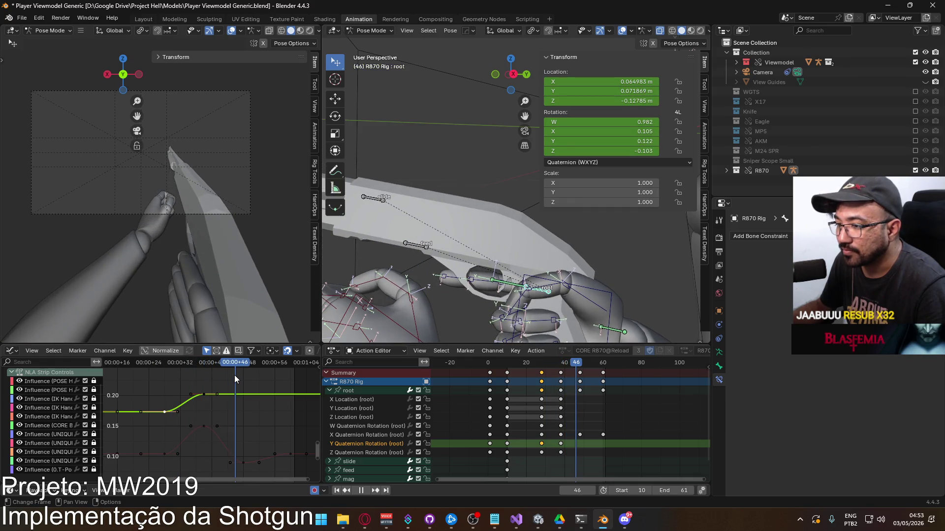
{"action": "key", "text": "space"}
Step: Paste the copied Y rotation keys at frame 46, shift them to 48, and paste again at 60
{"action": "key", "text": "ctrl+v"}
{"action": "key", "text": "g"}
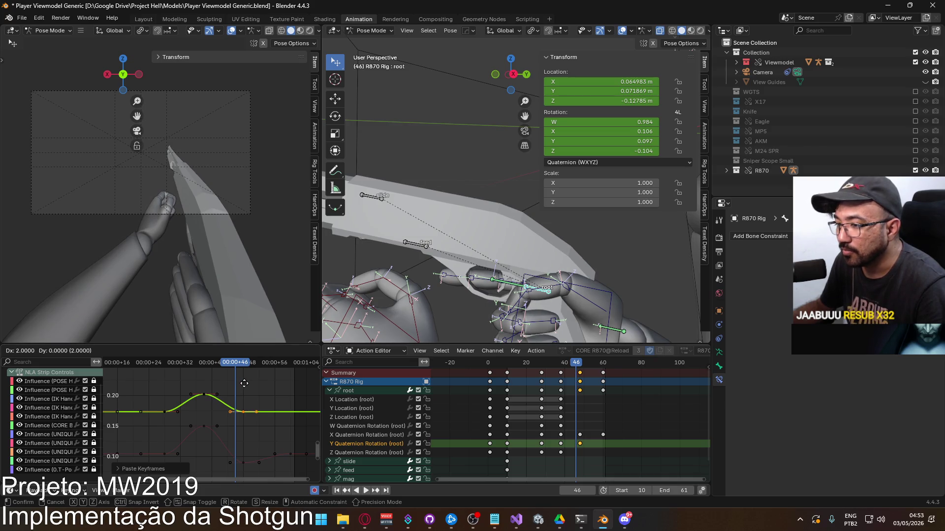
{"action": "left_click", "coordinate": [244, 384]}
{"action": "key", "text": "space"}
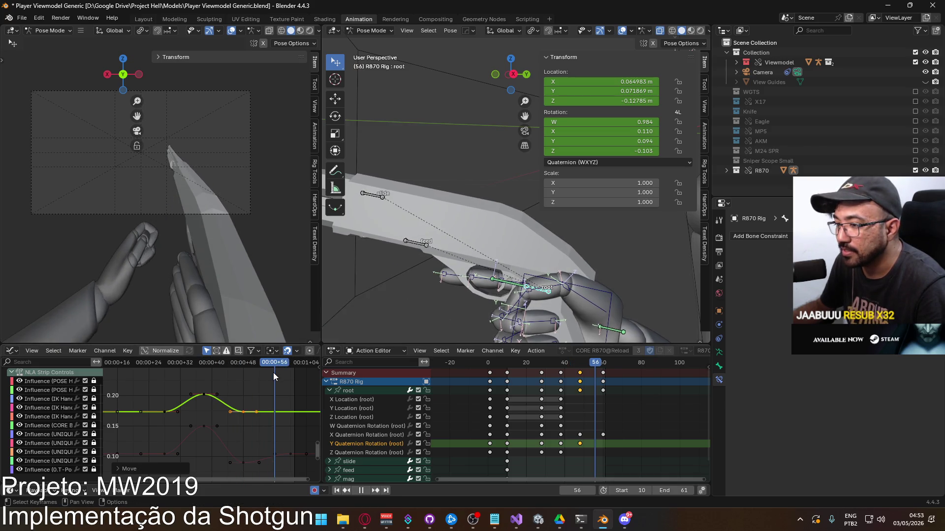
{"action": "key", "text": "ctrl+v"}
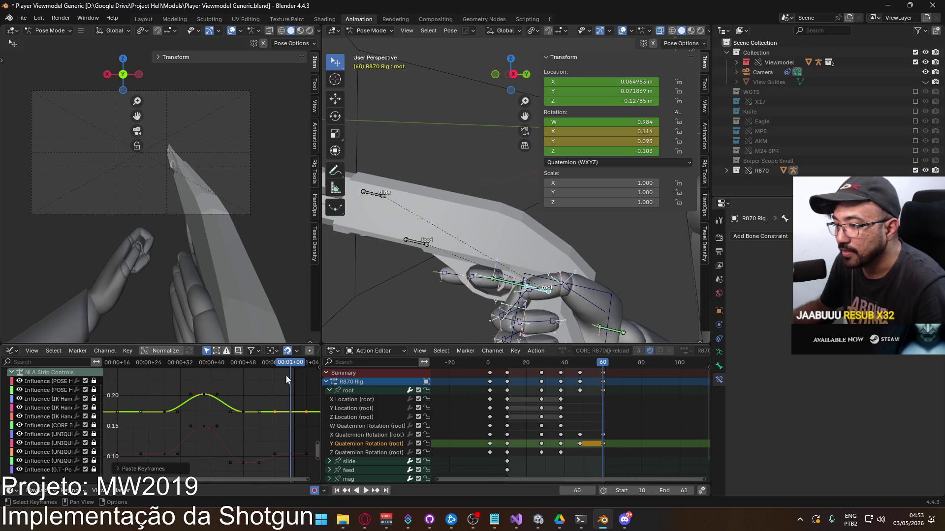
{"action": "left_click_drag", "start_coordinate": [290, 365], "coordinate": [242, 367]}
Step: Lower the frame-48 Y rotation key and play back the peak, dip and settle
{"action": "left_click", "coordinate": [242, 412]}
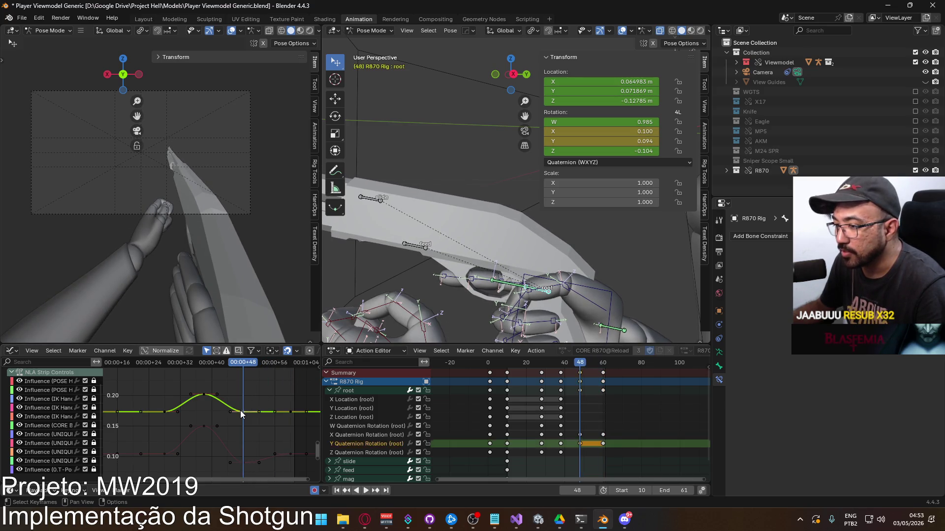
{"action": "key", "text": "g"}
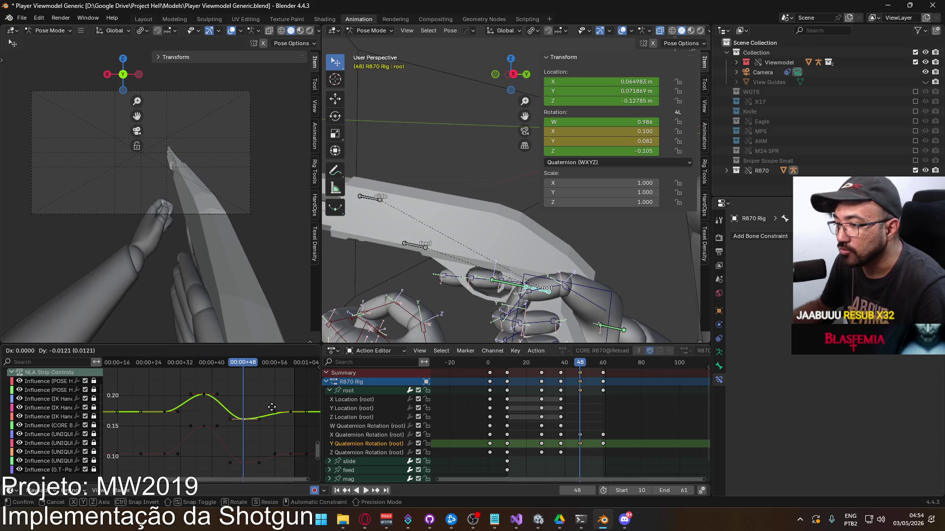
{"action": "left_click", "coordinate": [272, 409]}
{"action": "key", "text": "space"}
{"action": "mouse_move", "coordinate": [241, 365]}
{"action": "left_mouse_down"}
{"action": "mouse_move", "coordinate": [167, 362]}
{"action": "mouse_move", "coordinate": [257, 366]}
{"action": "mouse_move", "coordinate": [205, 362]}
{"action": "left_mouse_up"}
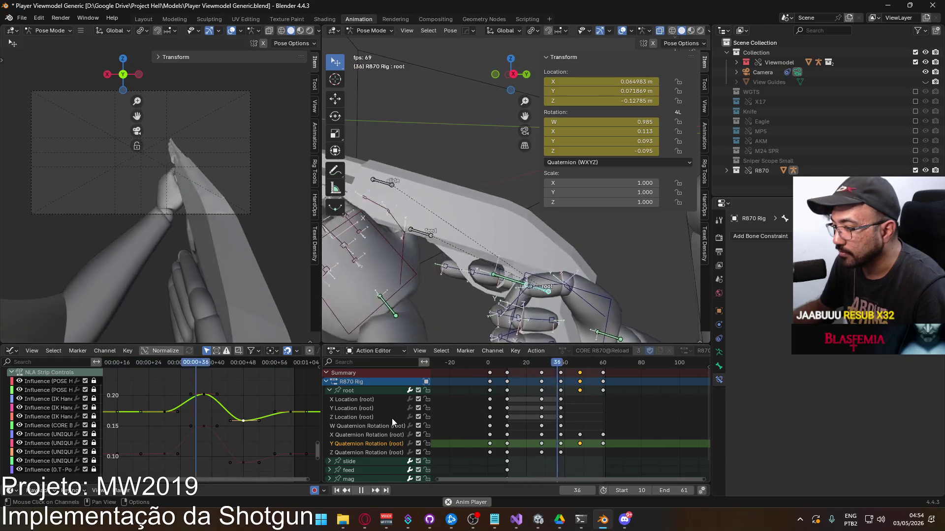
{"action": "mouse_move", "coordinate": [246, 389]}
{"action": "middle_mouse_down", "text": "ctrl"}
{"action": "mouse_move", "coordinate": [250, 397]}
{"action": "mouse_move", "coordinate": [229, 388]}
{"action": "mouse_move", "coordinate": [272, 392]}
{"action": "mouse_move", "coordinate": [227, 398]}
{"action": "middle_mouse_up", "text": "ctrl"}
{"action": "key", "text": "space"}
{"action": "left_click", "coordinate": [143, 407]}
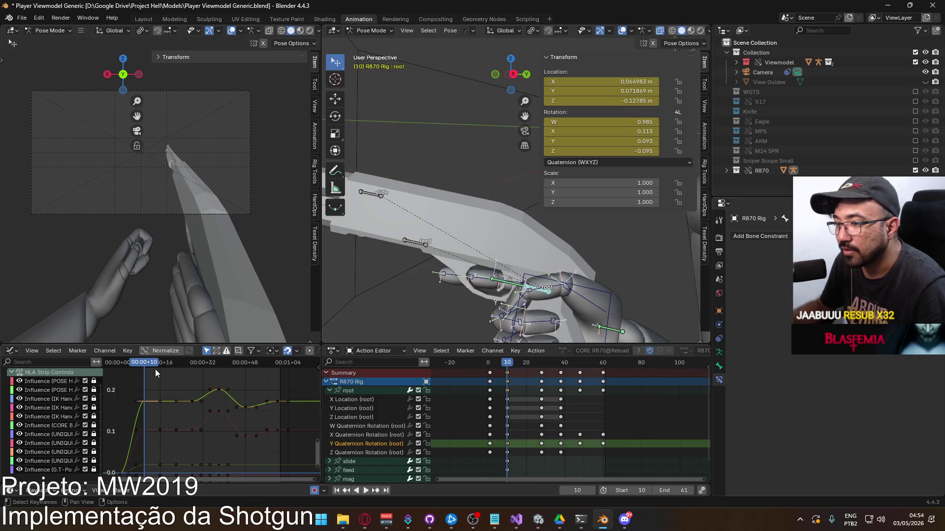
{"action": "left_click_drag", "start_coordinate": [150, 365], "coordinate": [276, 385]}
Step: Paste the copied keys onto the Z Quaternion Rotation curve at frames 60, 61 and 38
{"action": "key", "text": "ctrl+v"}
{"action": "scroll", "coordinate": [253, 390], "scroll_direction": "down", "scroll_amount": 2}
{"action": "middle_click_drag", "start_coordinate": [243, 414], "coordinate": [252, 363]}
{"action": "left_click", "coordinate": [168, 446]}
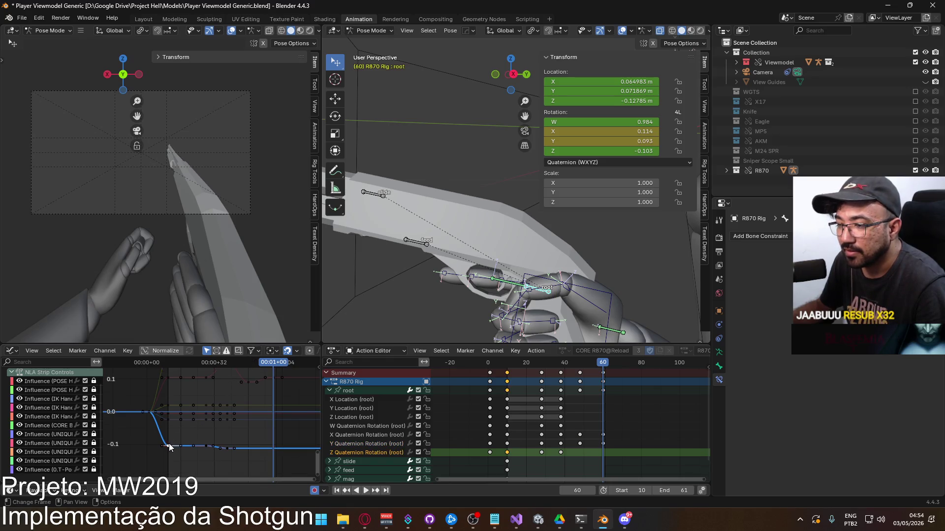
{"action": "key", "text": "space"}
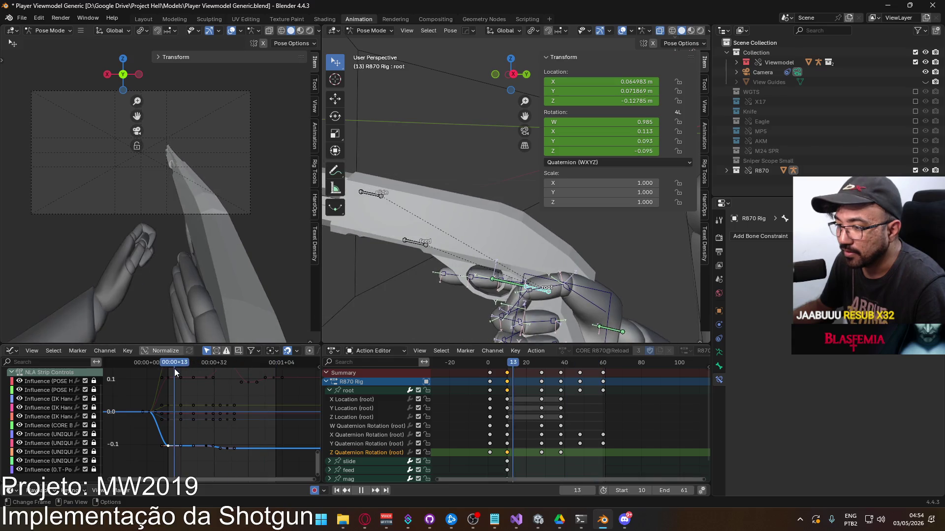
{"action": "key", "text": "space"}
{"action": "key", "text": "ctrl+v"}
{"action": "mouse_move", "coordinate": [271, 362]}
{"action": "left_mouse_down"}
{"action": "mouse_move", "coordinate": [164, 366]}
{"action": "mouse_move", "coordinate": [252, 362]}
{"action": "mouse_move", "coordinate": [188, 362]}
{"action": "mouse_move", "coordinate": [218, 363]}
{"action": "left_mouse_up"}
{"action": "key", "text": "ctrl+v"}
Step: Drag the frame-38 Z rotation key up into a small bump and play back
{"action": "scroll", "coordinate": [236, 430], "scroll_direction": "up", "scroll_amount": 3}
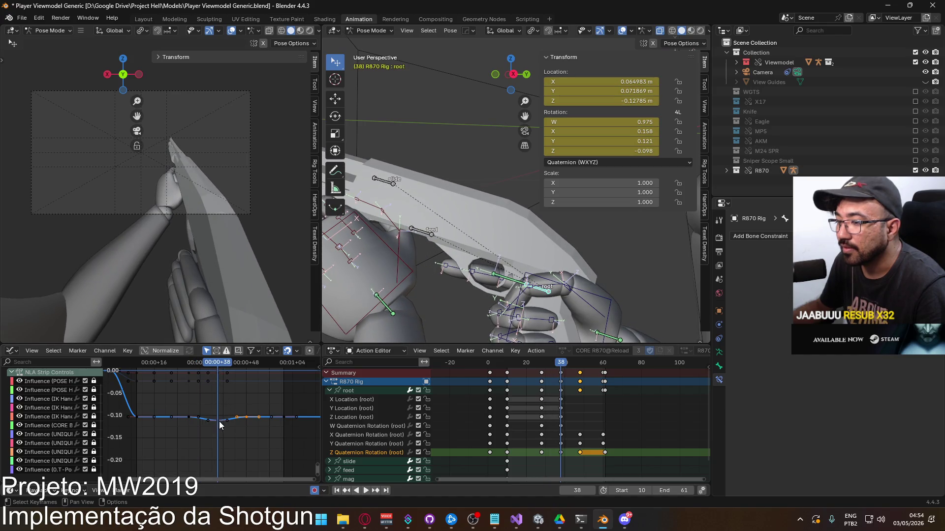
{"action": "left_click_drag", "start_coordinate": [226, 421], "coordinate": [250, 412]}
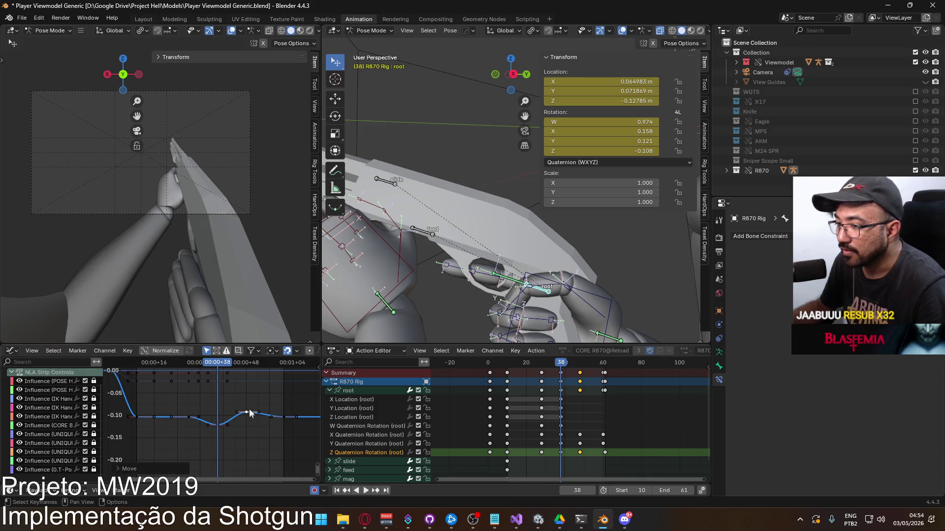
{"action": "mouse_move", "coordinate": [222, 362]}
{"action": "left_mouse_down"}
{"action": "mouse_move", "coordinate": [182, 363]}
{"action": "mouse_move", "coordinate": [250, 365]}
{"action": "mouse_move", "coordinate": [218, 368]}
{"action": "left_mouse_up"}
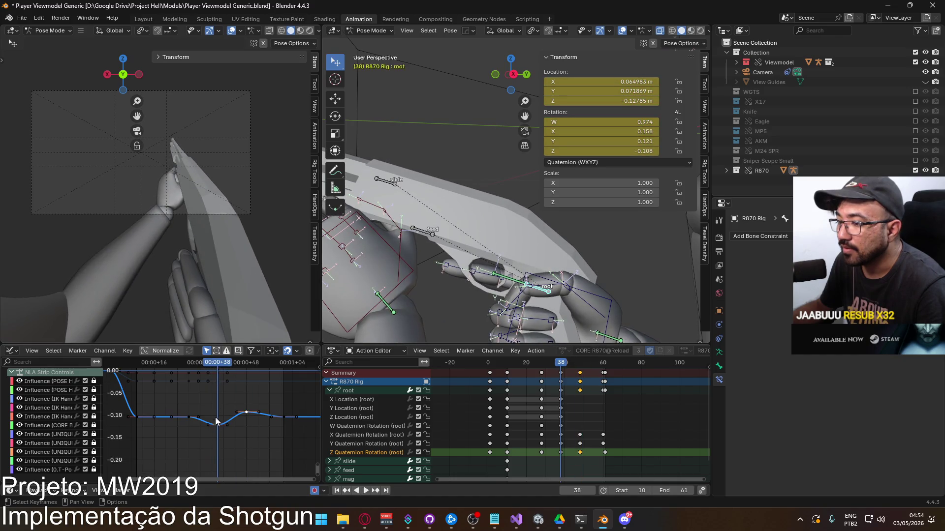
{"action": "mouse_move", "coordinate": [220, 430]}
{"action": "left_mouse_down"}
{"action": "mouse_move", "coordinate": [247, 422]}
{"action": "mouse_move", "coordinate": [217, 393]}
{"action": "mouse_move", "coordinate": [216, 379]}
{"action": "mouse_move", "coordinate": [246, 373]}
{"action": "mouse_move", "coordinate": [189, 376]}
{"action": "mouse_move", "coordinate": [284, 377]}
{"action": "left_mouse_up"}
{"action": "key", "text": "space"}
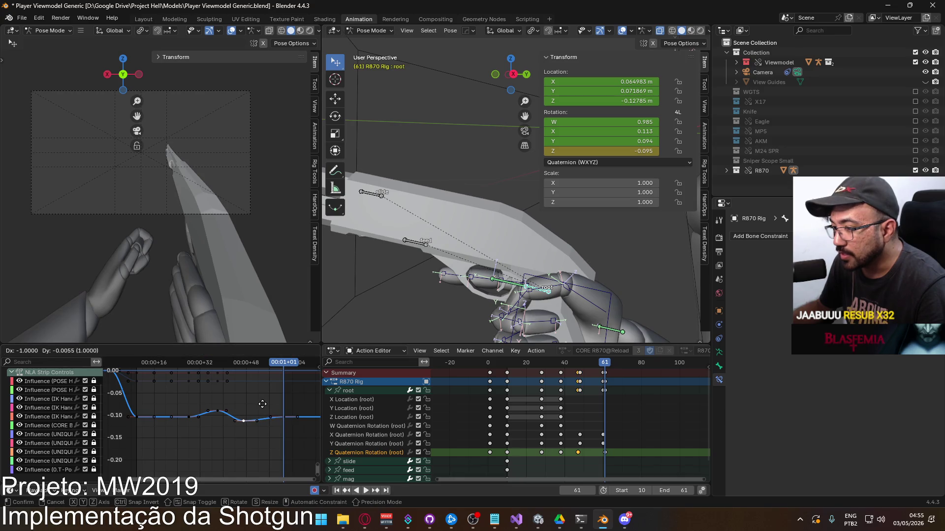
Step: Nudge the last key slightly lower and shift the selected Action Editor keys in time
{"action": "key", "text": "g"}
{"action": "left_click", "coordinate": [263, 406]}
{"action": "mouse_move", "coordinate": [284, 368]}
{"action": "left_mouse_down"}
{"action": "mouse_move", "coordinate": [188, 369]}
{"action": "mouse_move", "coordinate": [285, 374]}
{"action": "left_mouse_up"}
{"action": "left_click", "coordinate": [606, 452]}
{"action": "key", "text": "g"}
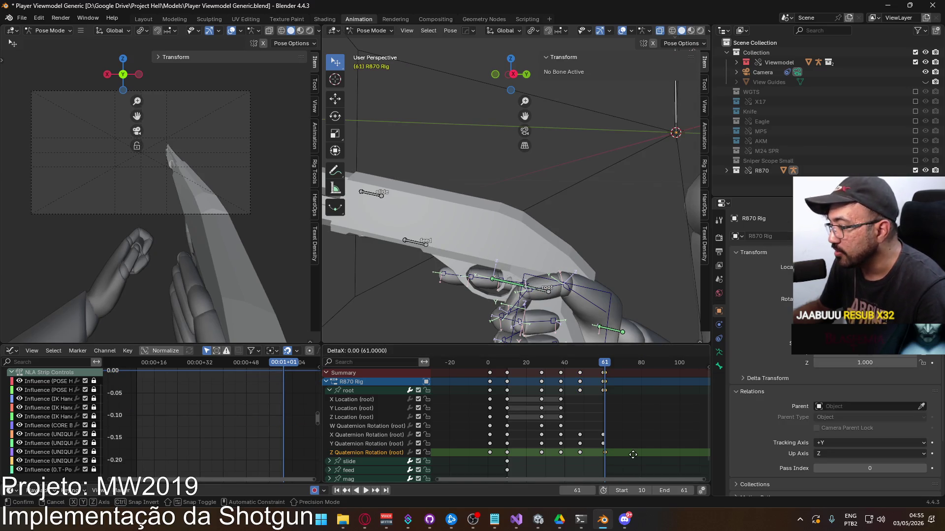
{"action": "left_click", "coordinate": [632, 455]}
{"action": "mouse_move", "coordinate": [606, 367]}
{"action": "left_mouse_down"}
{"action": "mouse_move", "coordinate": [540, 373]}
{"action": "mouse_move", "coordinate": [604, 374]}
{"action": "left_mouse_up"}
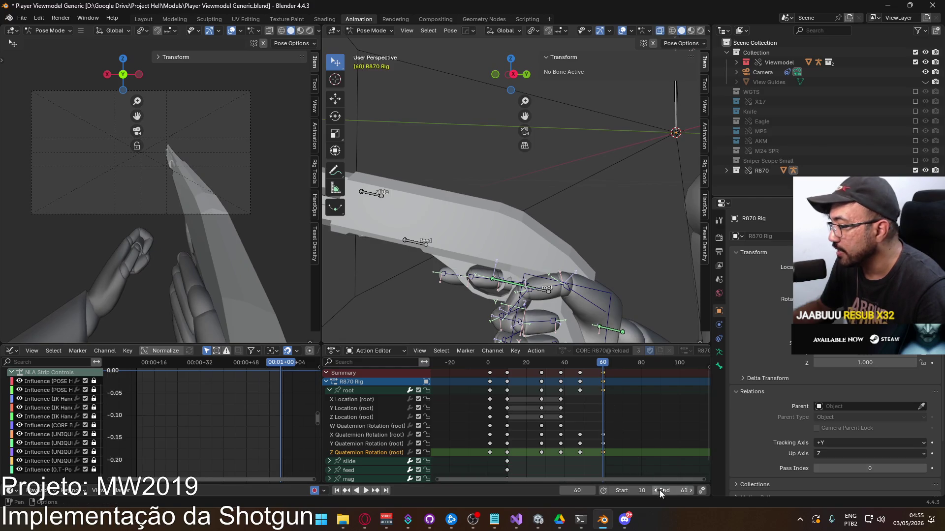
Step: Set the scene end frame to 60 and make the root bone active
{"action": "type", "text": "60"}
{"action": "key", "text": "Return"}
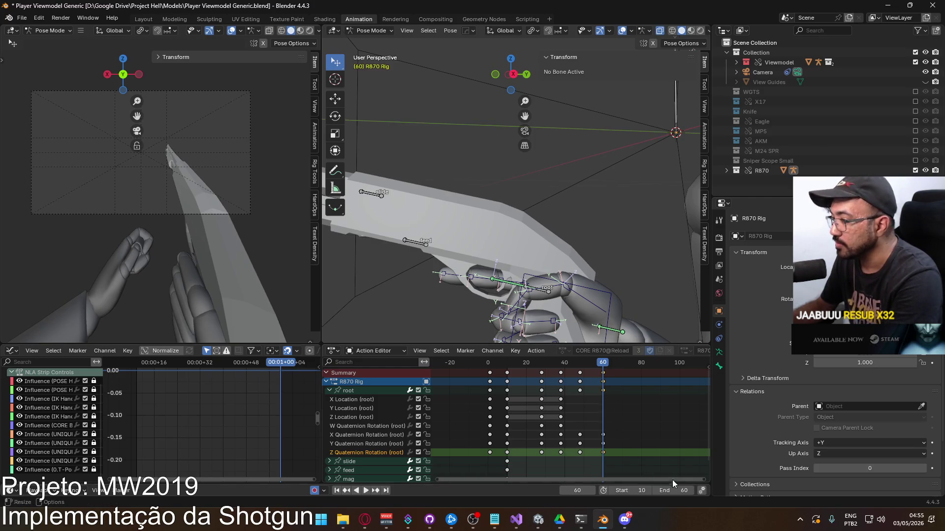
{"action": "mouse_move", "coordinate": [604, 365]}
{"action": "left_mouse_down"}
{"action": "mouse_move", "coordinate": [542, 365]}
{"action": "mouse_move", "coordinate": [563, 365]}
{"action": "left_mouse_up"}
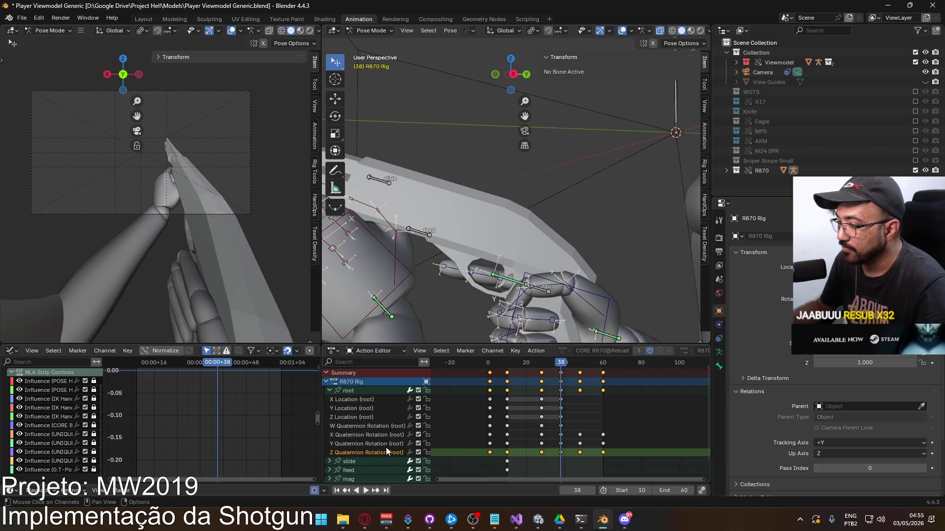
{"action": "left_click", "coordinate": [367, 391]}
Step: Lower the frame-38 Z rotation key into a dip and raise the key near frame 46
{"action": "scroll", "coordinate": [222, 412], "scroll_direction": "up", "scroll_amount": 1}
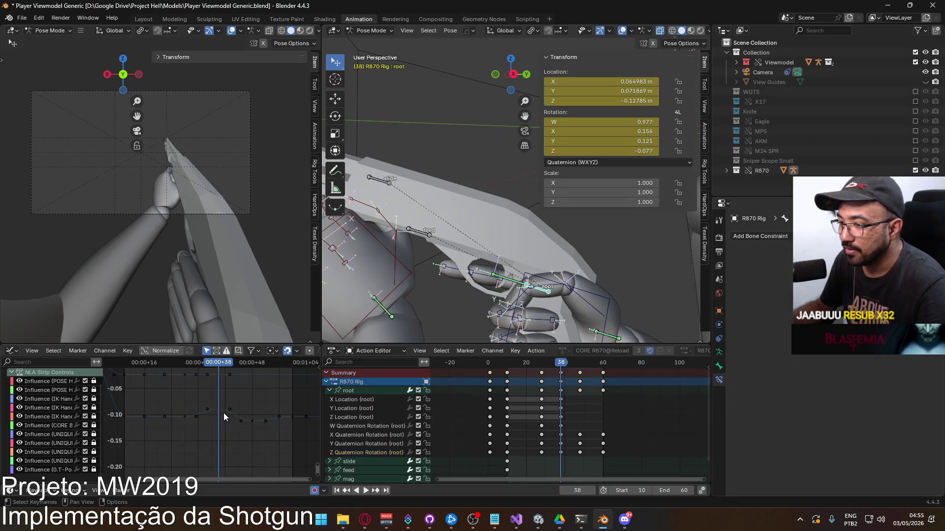
{"action": "left_click", "coordinate": [222, 416]}
{"action": "key", "text": "g"}
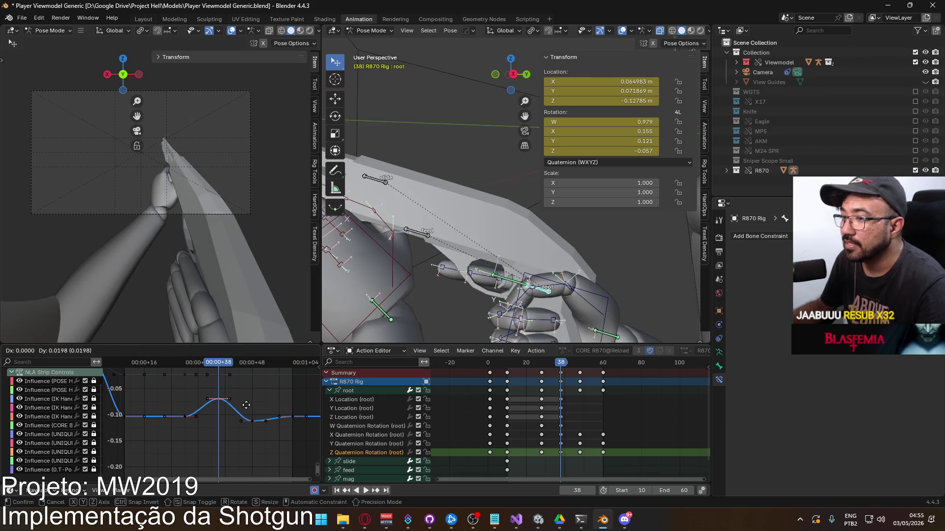
{"action": "left_click", "coordinate": [253, 427]}
{"action": "left_click", "coordinate": [252, 422]}
{"action": "key", "text": "g"}
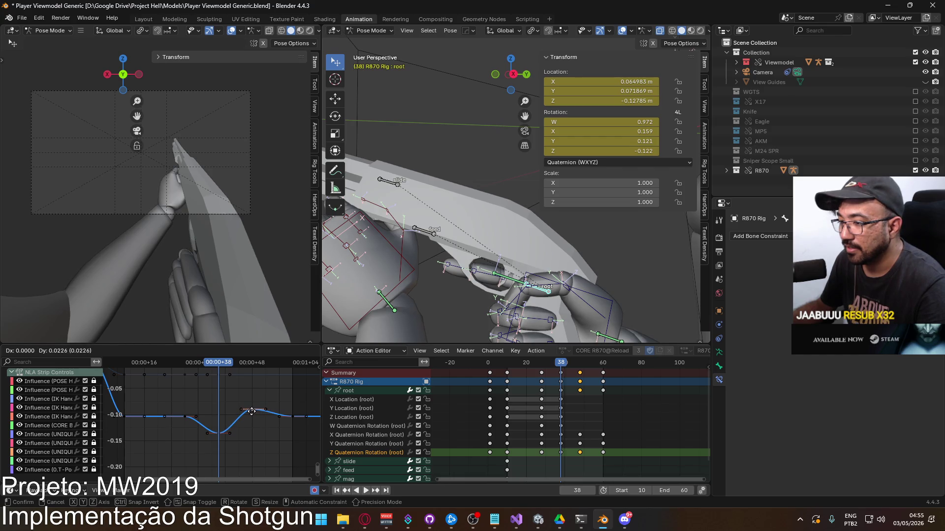
{"action": "left_click", "coordinate": [251, 411]}
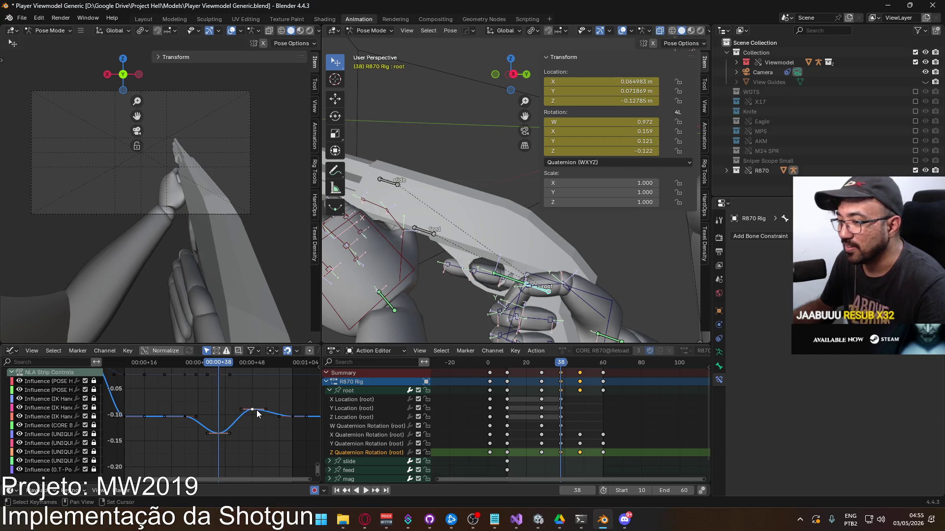
Step: Shift the selected Z rotation keys three frames earlier and play back the timing
{"action": "key", "text": "g"}
{"action": "key", "text": "Escape"}
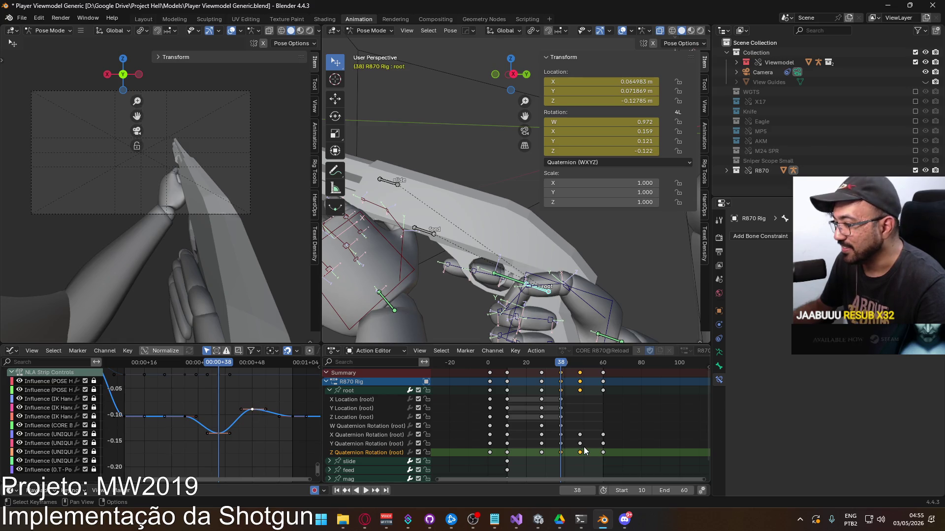
{"action": "key", "text": "g"}
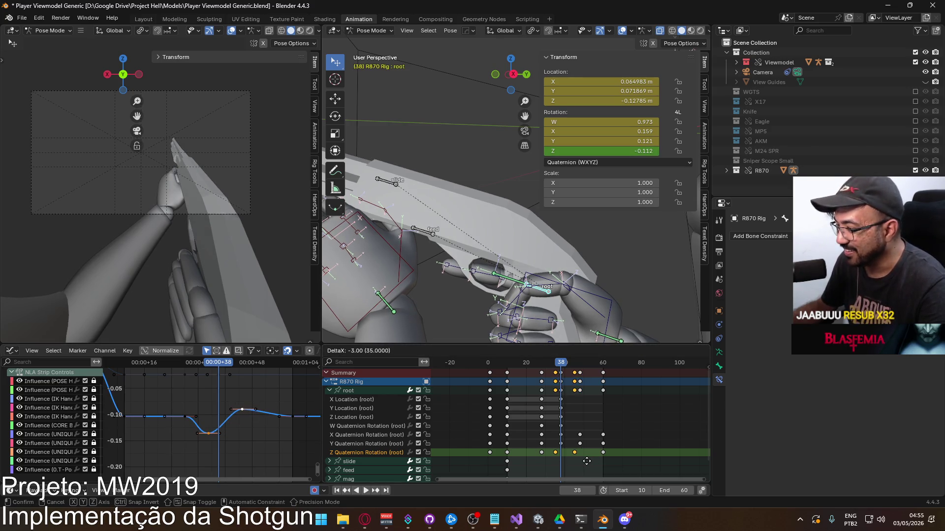
{"action": "left_click", "coordinate": [583, 461]}
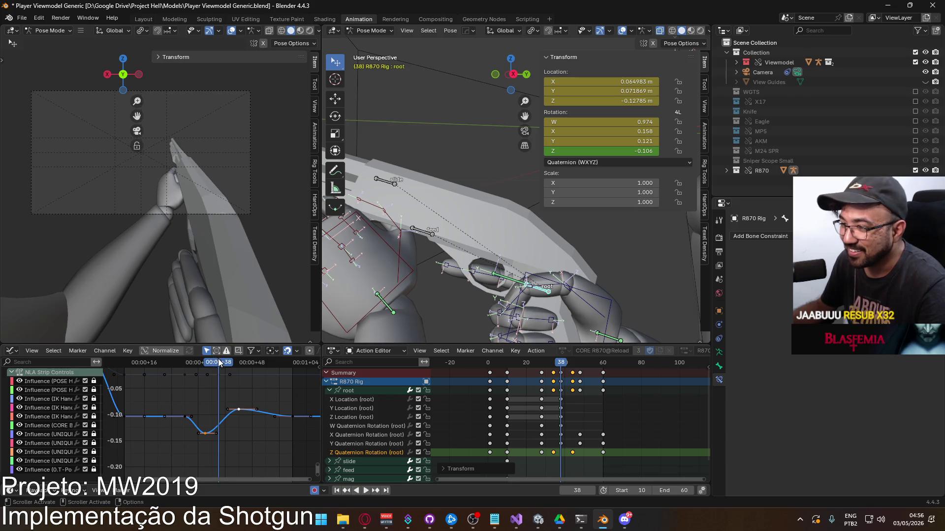
{"action": "key", "text": "space"}
{"action": "mouse_move", "coordinate": [234, 370]}
{"action": "left_mouse_down"}
{"action": "mouse_move", "coordinate": [285, 370]}
{"action": "mouse_move", "coordinate": [206, 365]}
{"action": "mouse_move", "coordinate": [264, 368]}
{"action": "left_mouse_up"}
{"action": "key", "text": "space"}
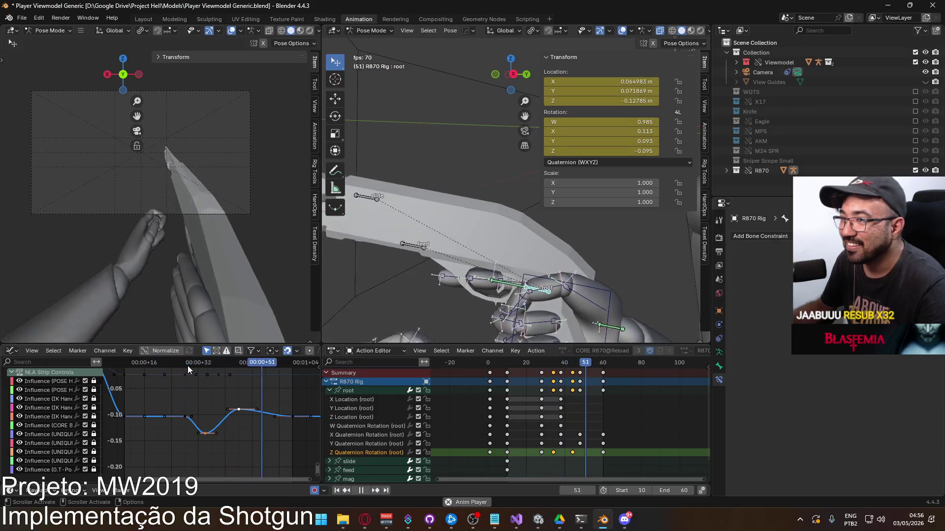
Step: Raise the dip keyframe slightly, then lower the peak key of the X Quaternion Rotation curve
{"action": "scroll", "coordinate": [208, 434], "scroll_direction": "up", "scroll_amount": 1}
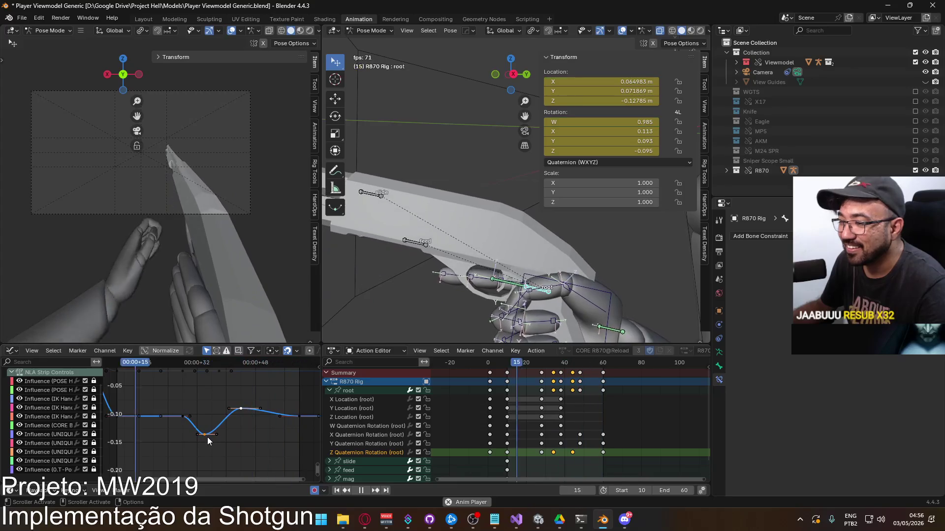
{"action": "mouse_move", "coordinate": [209, 434]}
{"action": "left_mouse_down"}
{"action": "mouse_move", "coordinate": [242, 416]}
{"action": "mouse_move", "coordinate": [249, 423]}
{"action": "left_mouse_up"}
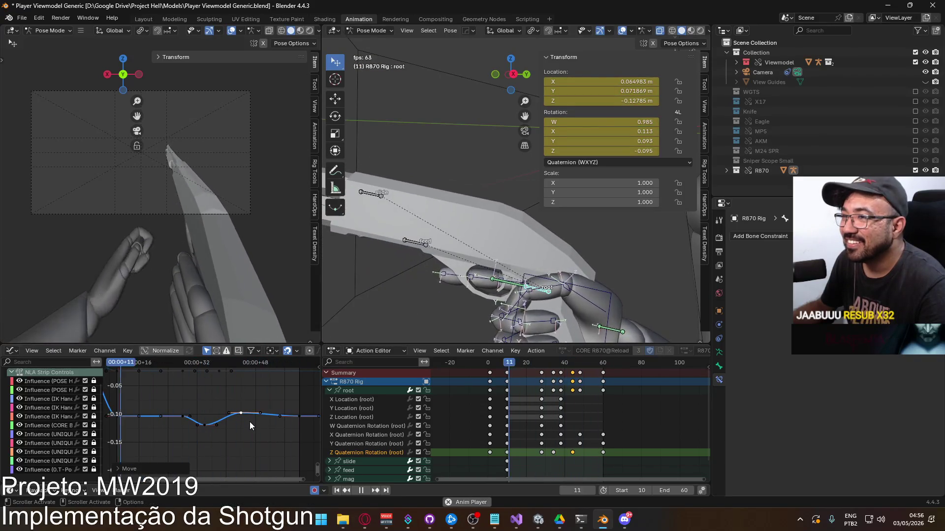
{"action": "left_click", "coordinate": [384, 436]}
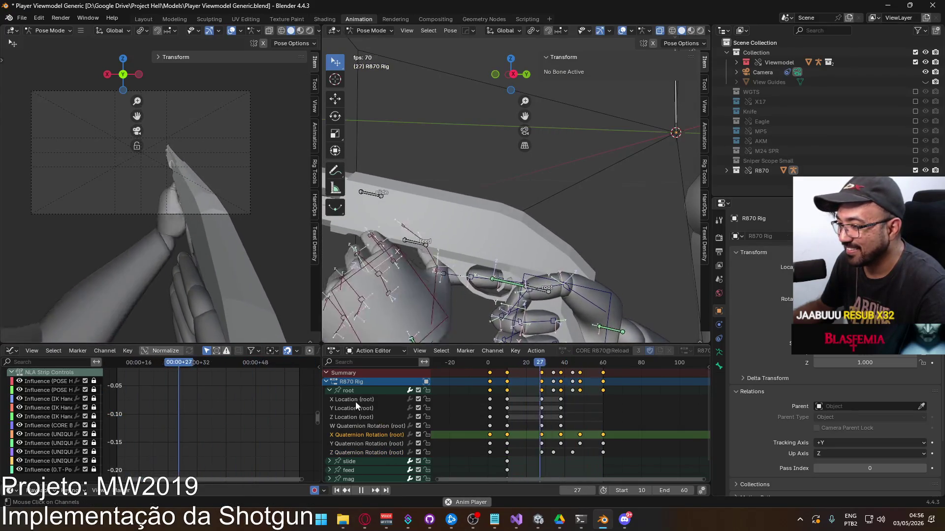
{"action": "left_click", "coordinate": [347, 391]}
{"action": "key", "text": "Home"}
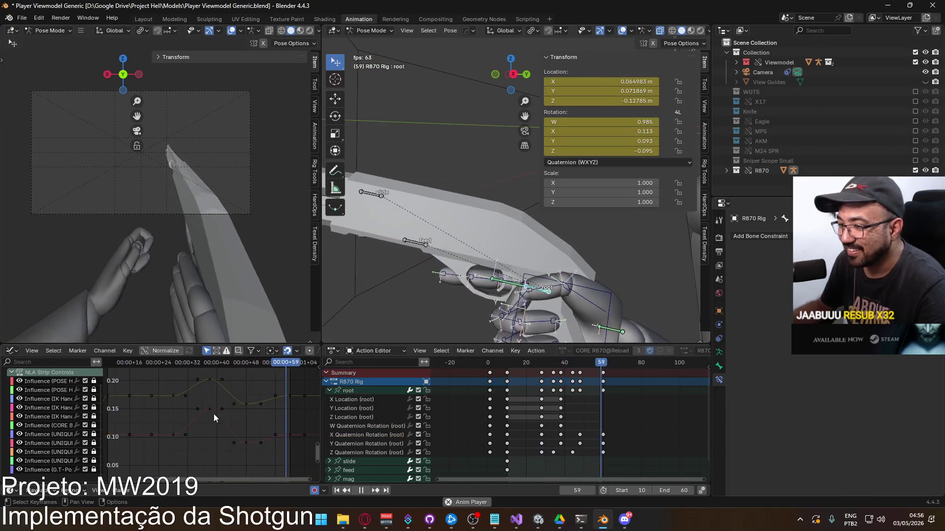
{"action": "left_click_drag", "start_coordinate": [215, 403], "coordinate": [217, 415]}
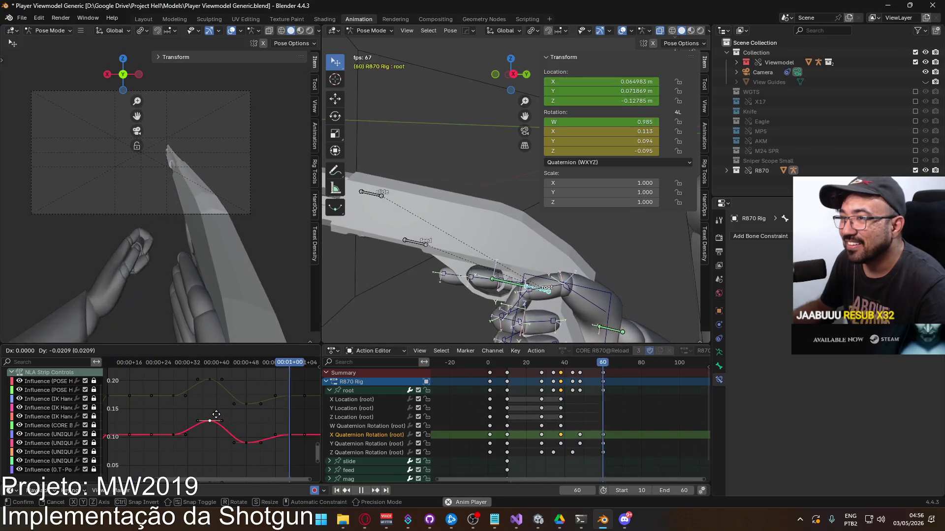
Step: Raise the valley key of the Y rotation curve
{"action": "left_click", "coordinate": [218, 380]}
{"action": "left_click_drag", "start_coordinate": [246, 402], "coordinate": [256, 399]}
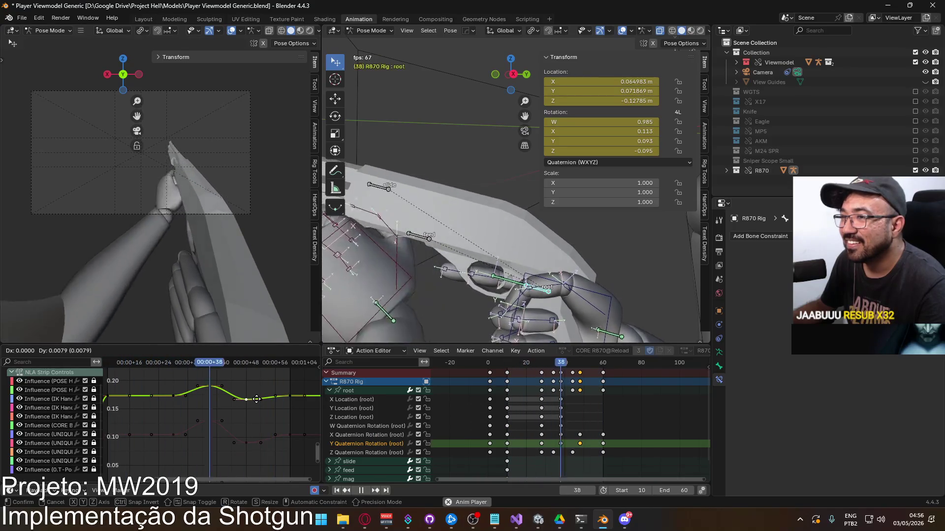
{"action": "left_click", "coordinate": [257, 399]}
{"action": "scroll", "coordinate": [243, 428], "scroll_direction": "down", "scroll_amount": 3}
{"action": "middle_click_drag", "start_coordinate": [231, 370], "coordinate": [235, 359]}
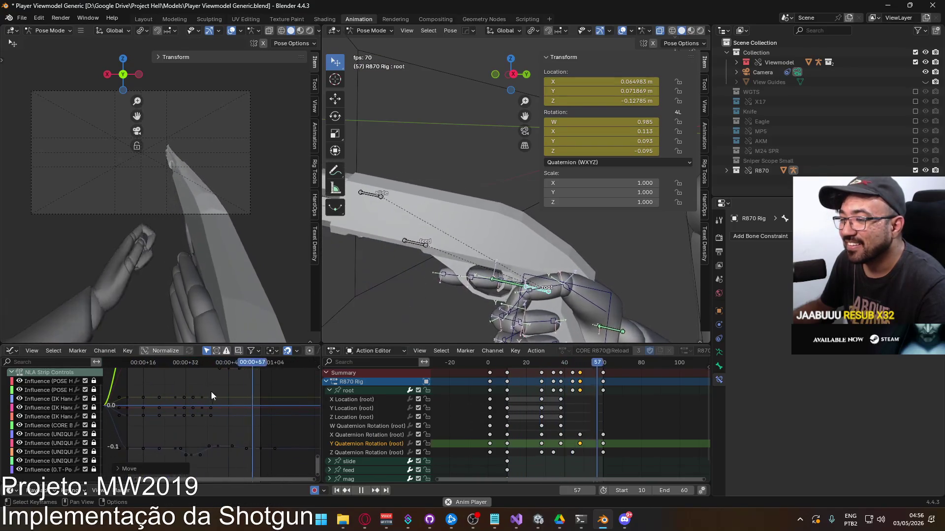
{"action": "scroll", "coordinate": [203, 451], "scroll_direction": "up", "scroll_amount": 3}
Step: Move the dip key on the Z rotation curve to a smoother position
{"action": "left_click", "coordinate": [211, 406]}
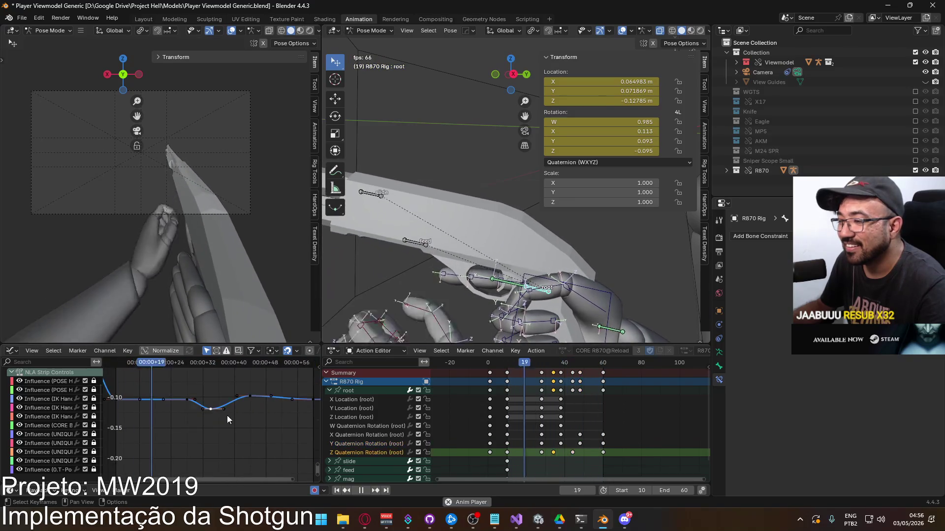
{"action": "key", "text": "g"}
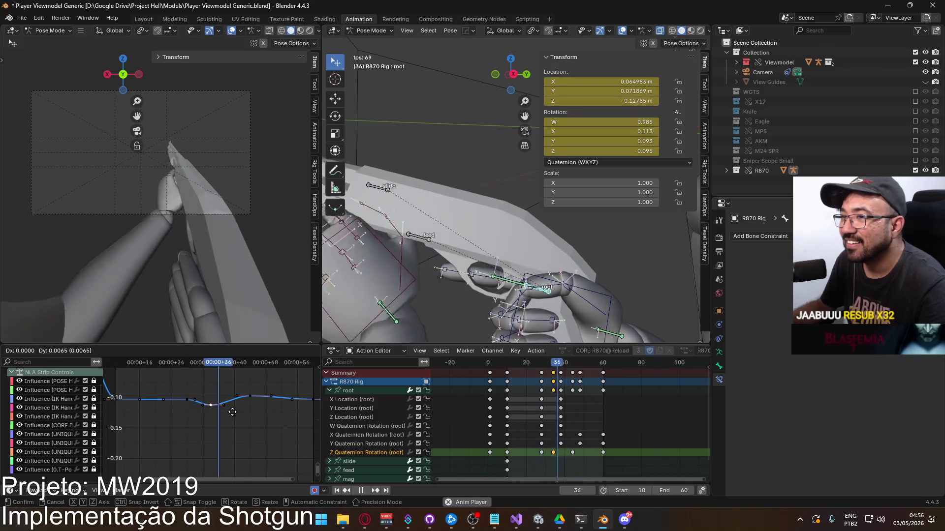
{"action": "left_click", "coordinate": [232, 412]}
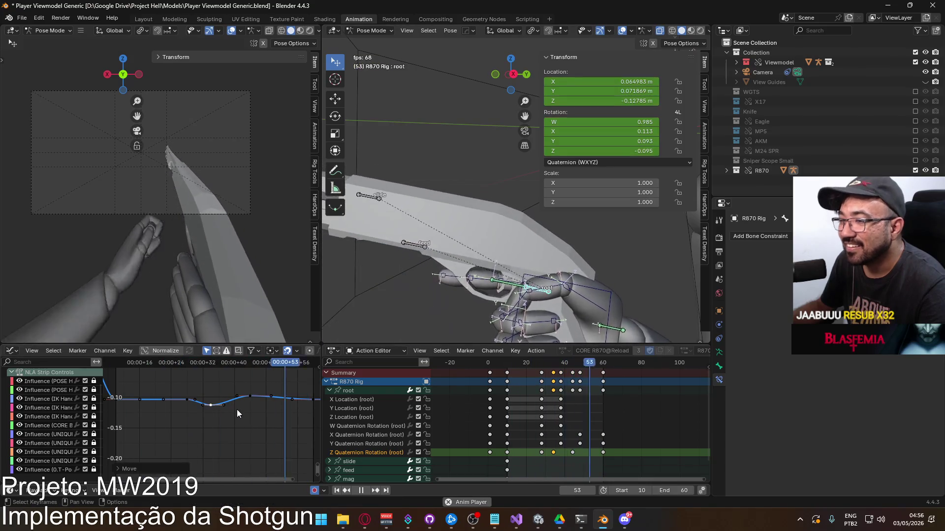
{"action": "left_click", "coordinate": [244, 400]}
{"action": "scroll", "coordinate": [252, 397], "scroll_direction": "down", "scroll_amount": 1}
{"action": "scroll", "coordinate": [232, 423], "scroll_direction": "up", "scroll_amount": 5, "text": "shift"}
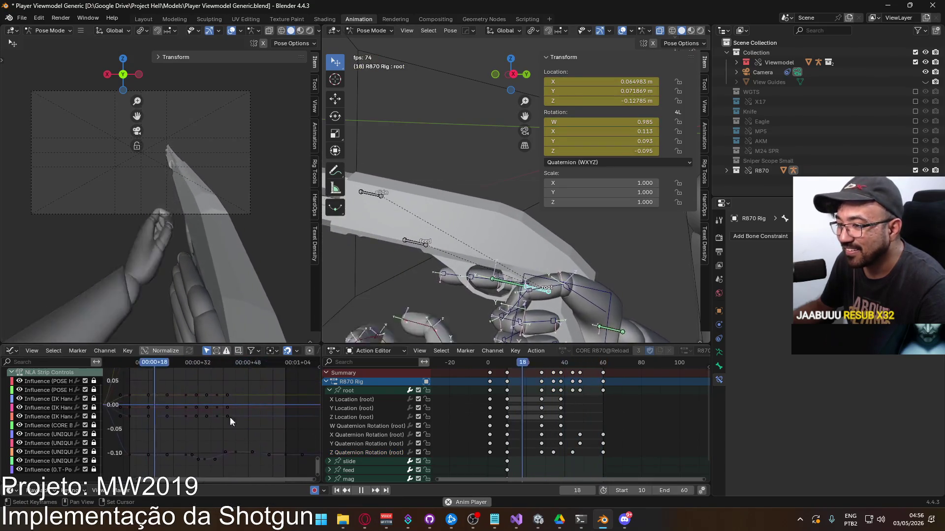
Step: Raise the dip key on the X rotation curve slightly and refit the graph
{"action": "left_click", "coordinate": [219, 415]}
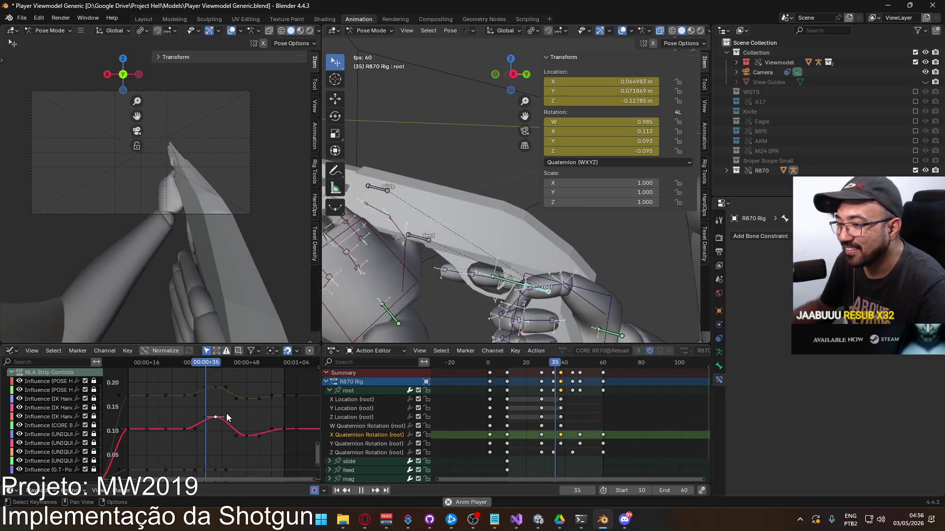
{"action": "left_click", "coordinate": [246, 436]}
{"action": "key", "text": "g"}
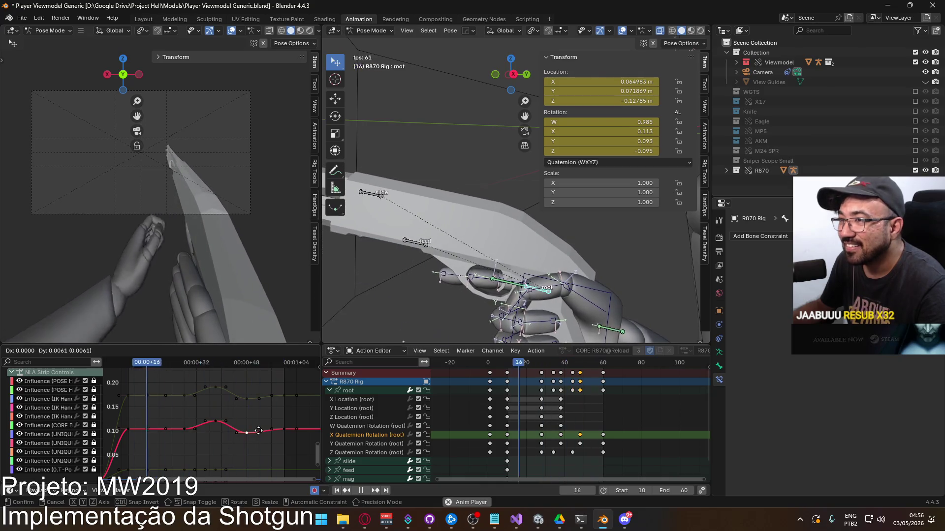
{"action": "left_click", "coordinate": [260, 433]}
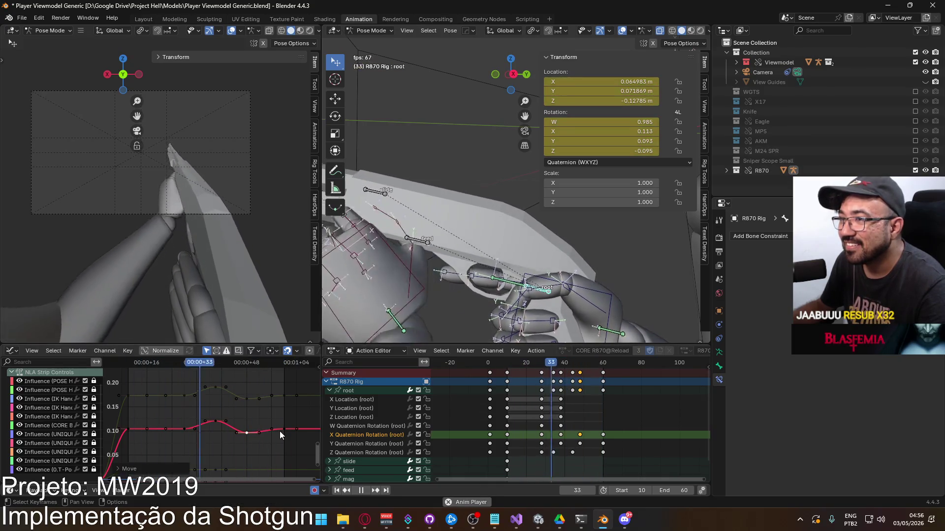
{"action": "key", "text": "Home"}
{"action": "middle_click_drag", "start_coordinate": [194, 416], "coordinate": [185, 371]}
Step: Play back the animation from frame 10 to review the eased reload motion
{"action": "left_click", "coordinate": [167, 368]}
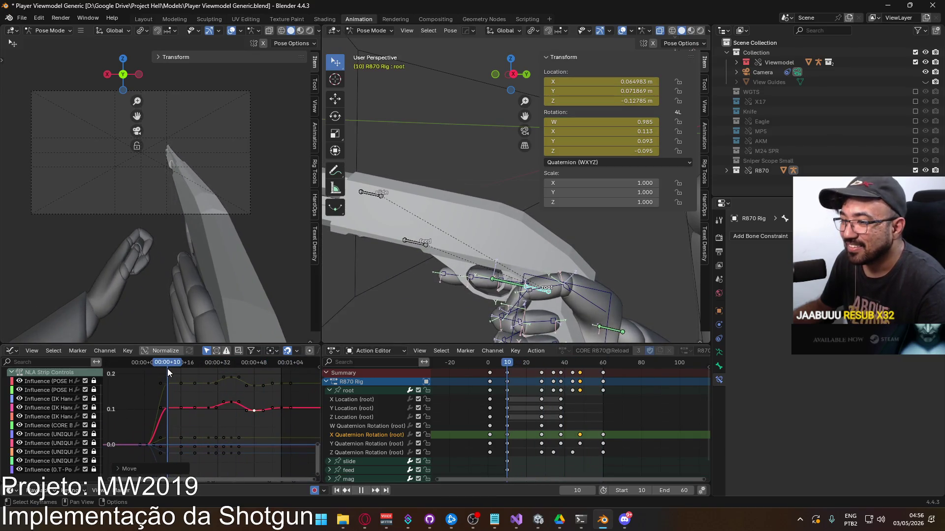
{"action": "left_click", "coordinate": [173, 369]}
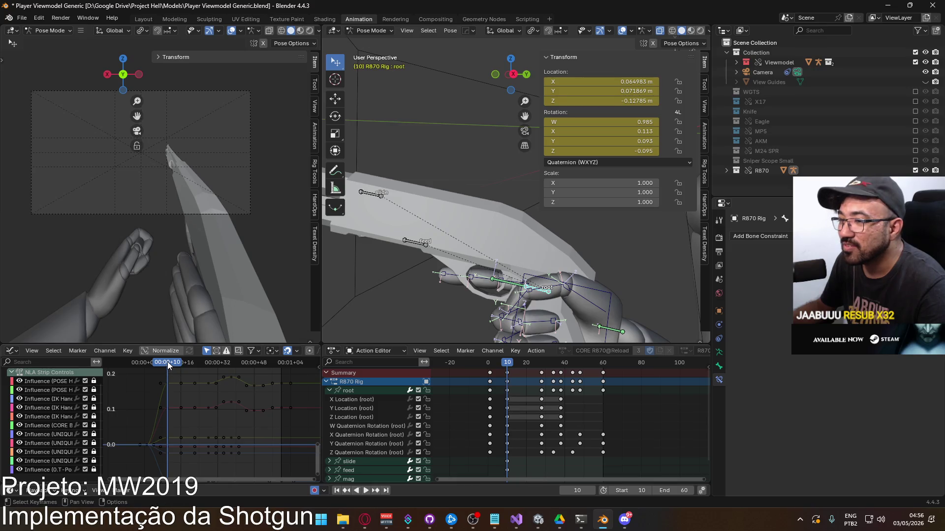
{"action": "key", "text": "space"}
{"action": "mouse_move", "coordinate": [206, 367]}
{"action": "left_mouse_down"}
{"action": "mouse_move", "coordinate": [291, 365]}
{"action": "mouse_move", "coordinate": [167, 366]}
{"action": "left_mouse_up"}
{"action": "key", "text": "space"}
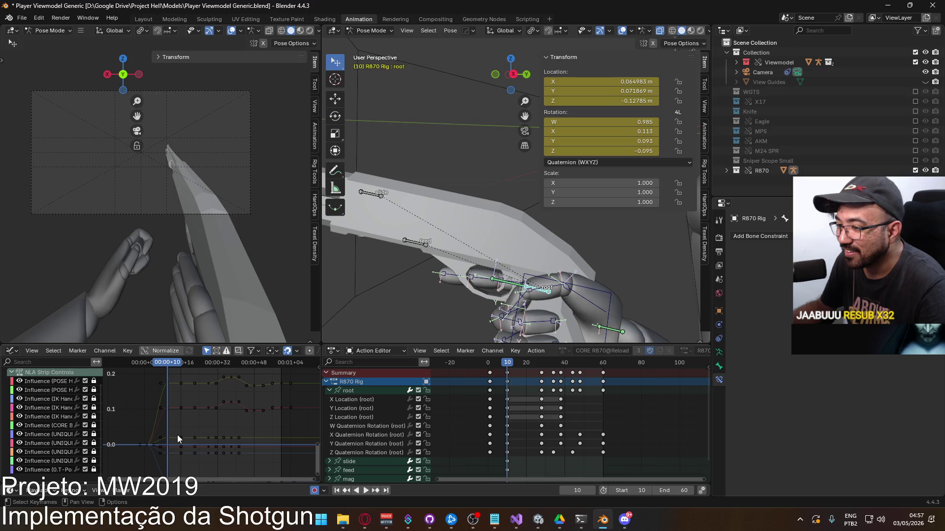
{"action": "left_click", "coordinate": [374, 435]}
Step: Box-select the X Quaternion Rotation keys from frame 20 onward and raise them
{"action": "left_click", "coordinate": [351, 391]}
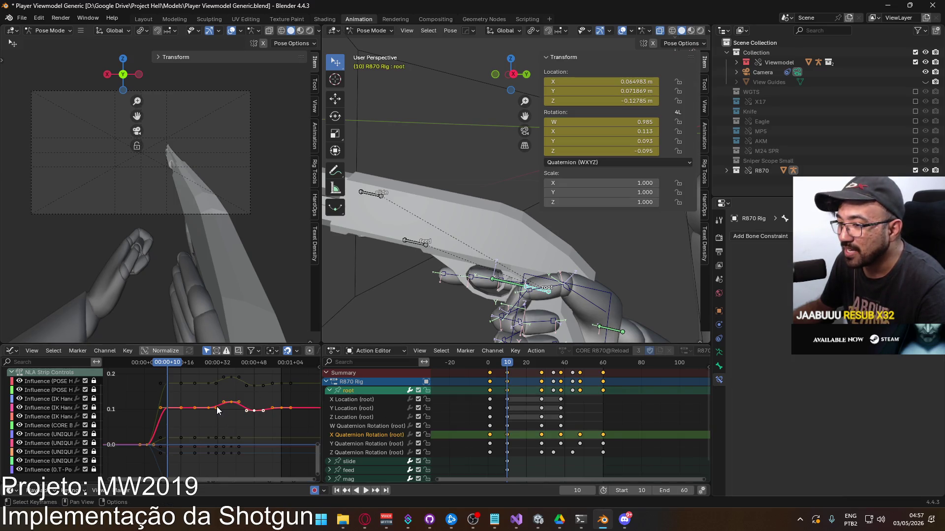
{"action": "scroll", "coordinate": [197, 413], "scroll_direction": "up", "scroll_amount": 2}
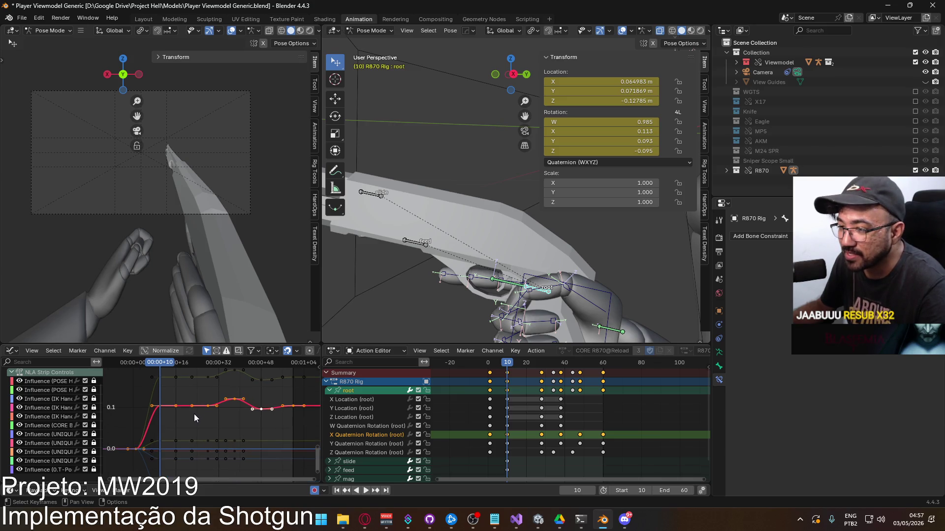
{"action": "left_click_drag", "start_coordinate": [150, 368], "coordinate": [181, 368]}
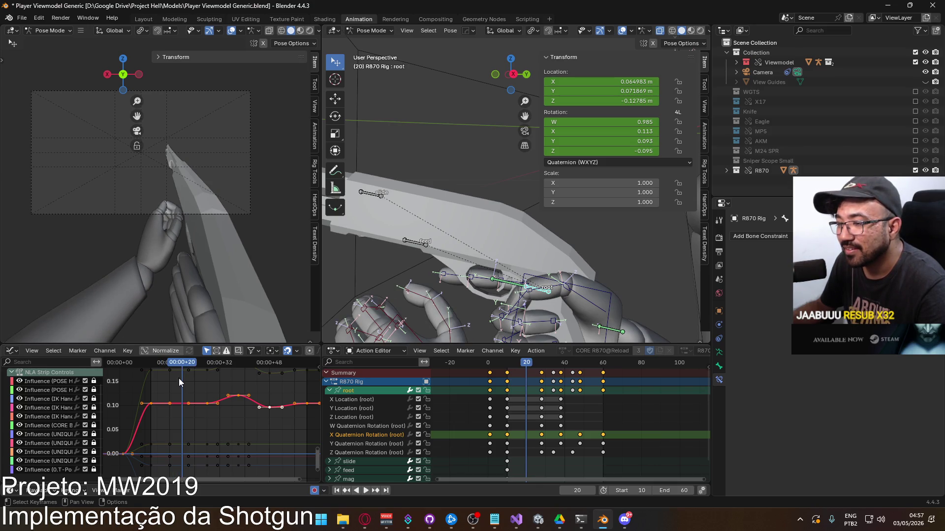
{"action": "key", "text": "space"}
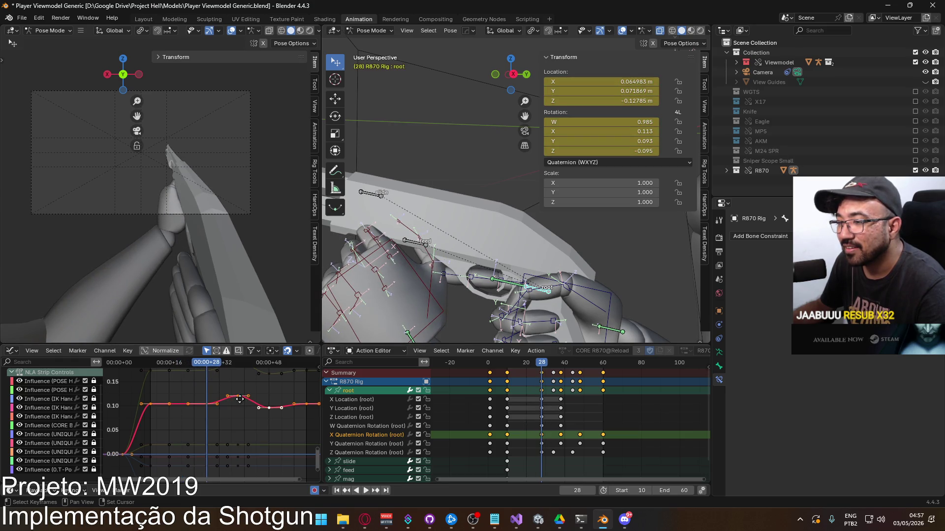
{"action": "middle_click_drag", "start_coordinate": [241, 402], "coordinate": [204, 415]}
{"action": "left_click_drag", "start_coordinate": [153, 398], "coordinate": [294, 440]}
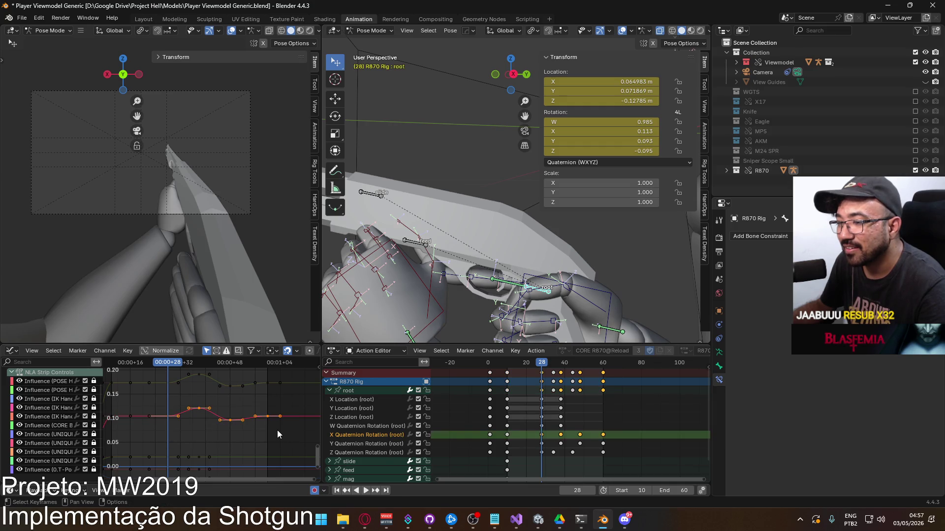
{"action": "key", "text": "g"}
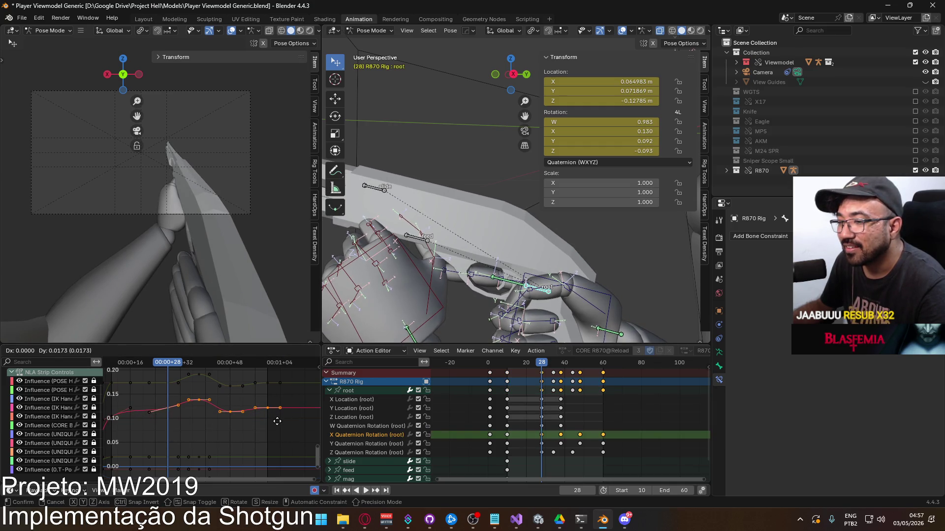
{"action": "left_click", "coordinate": [277, 421]}
Step: Play back from frame 10 to check the raised rotation keys
{"action": "middle_click_drag", "start_coordinate": [170, 393], "coordinate": [221, 387]}
{"action": "key", "text": "space"}
{"action": "mouse_move", "coordinate": [214, 363]}
{"action": "left_mouse_down"}
{"action": "mouse_move", "coordinate": [155, 368]}
{"action": "mouse_move", "coordinate": [276, 367]}
{"action": "mouse_move", "coordinate": [164, 368]}
{"action": "left_mouse_up"}
{"action": "key", "text": "space"}
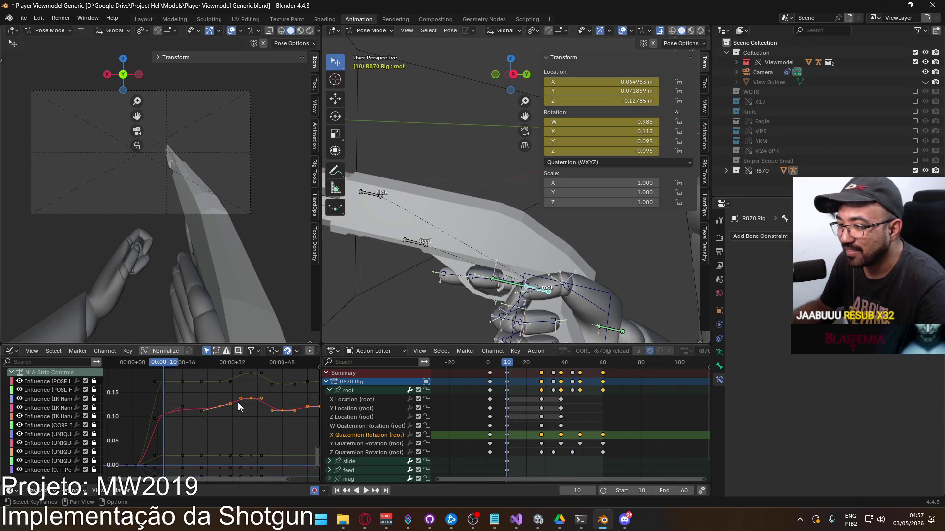
{"action": "key", "text": "Up"}
{"action": "key", "text": "space"}
{"action": "left_click_drag", "start_coordinate": [220, 362], "coordinate": [195, 370]}
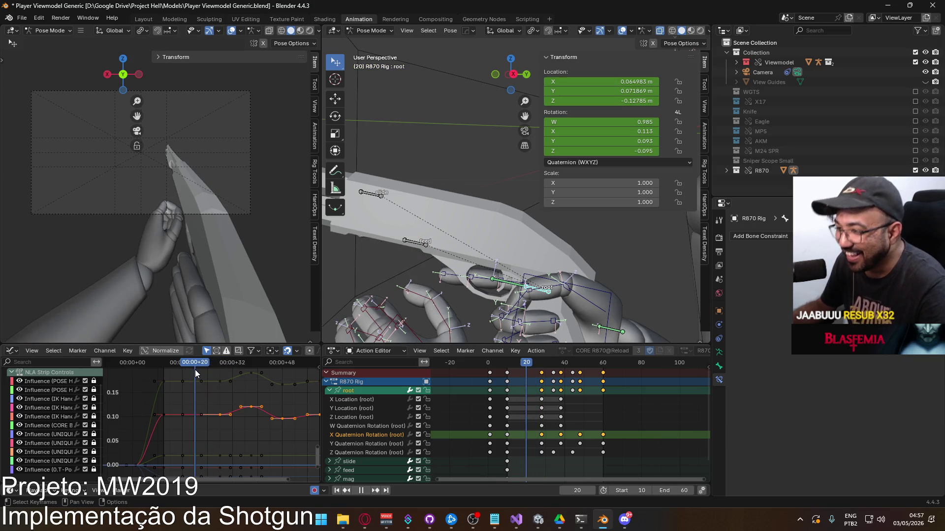
Step: Lower two rotation keys, then paste the copied keyframe into X Location (root) at frame 20
{"action": "left_click", "coordinate": [542, 437]}
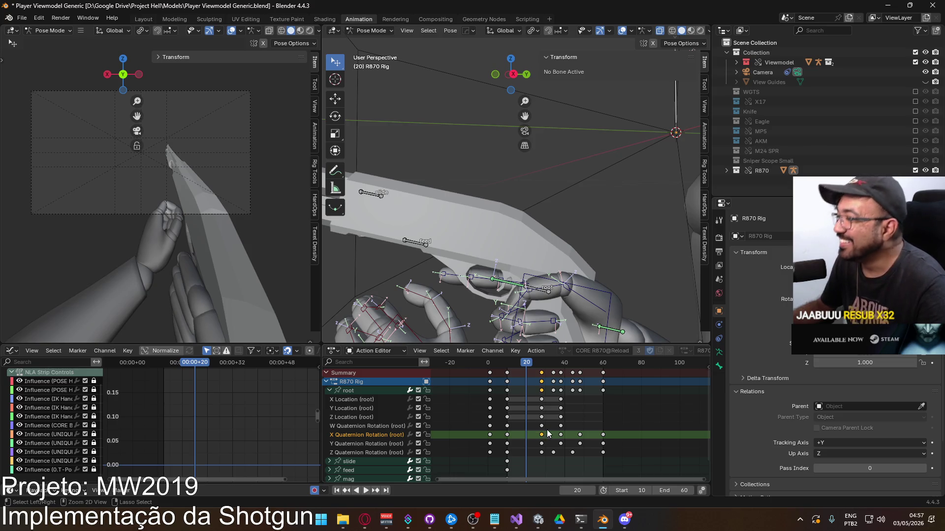
{"action": "left_click", "coordinate": [348, 391]}
{"action": "key", "text": "g"}
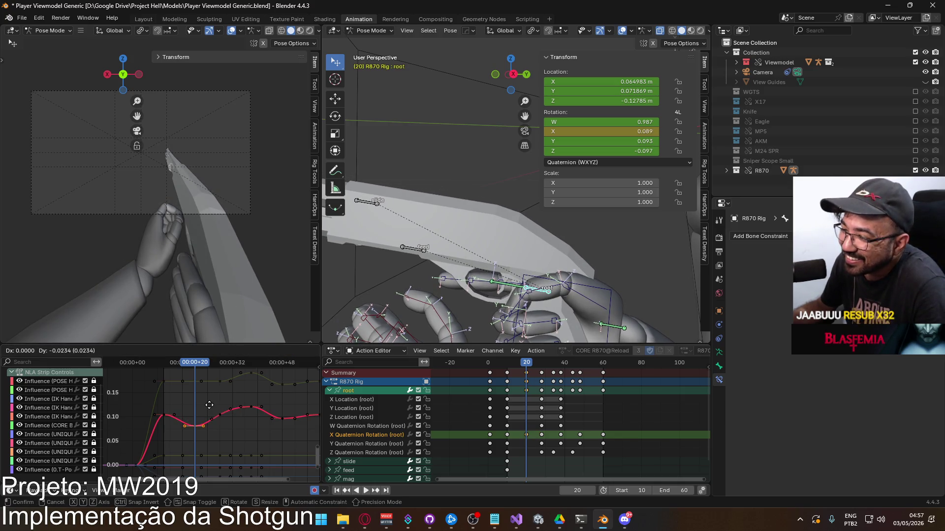
{"action": "left_click", "coordinate": [209, 401]}
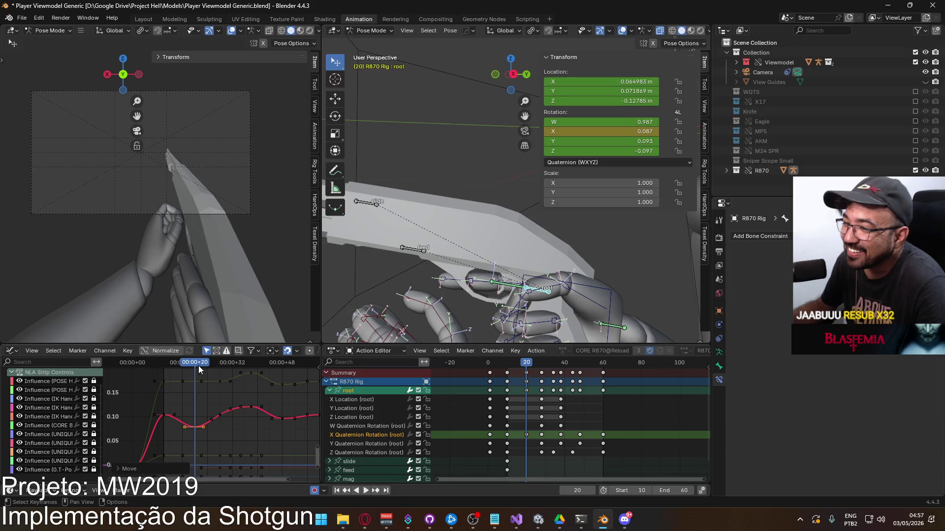
{"action": "key", "text": "space"}
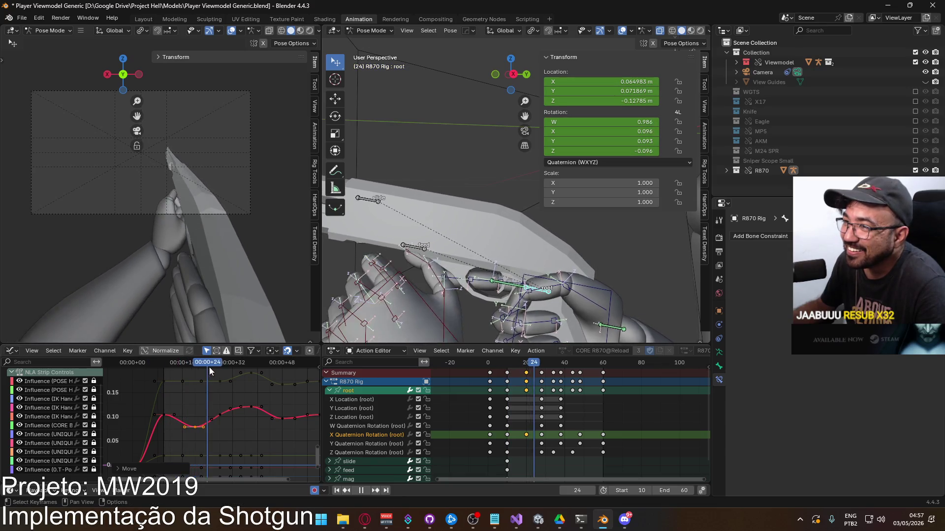
{"action": "mouse_move", "coordinate": [191, 364]}
{"action": "left_mouse_down"}
{"action": "mouse_move", "coordinate": [165, 365]}
{"action": "mouse_move", "coordinate": [220, 365]}
{"action": "mouse_move", "coordinate": [195, 368]}
{"action": "left_mouse_up"}
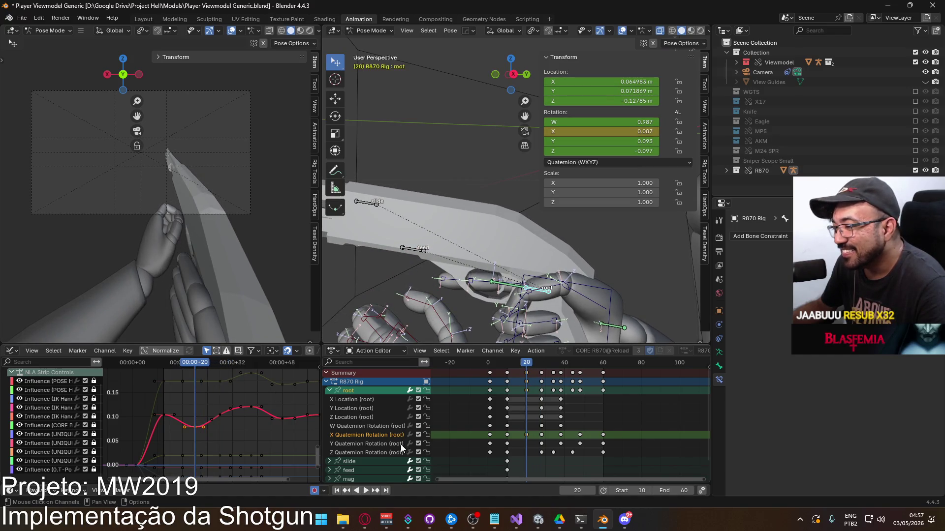
{"action": "left_click", "coordinate": [509, 400]}
{"action": "key", "text": "ctrl+v"}
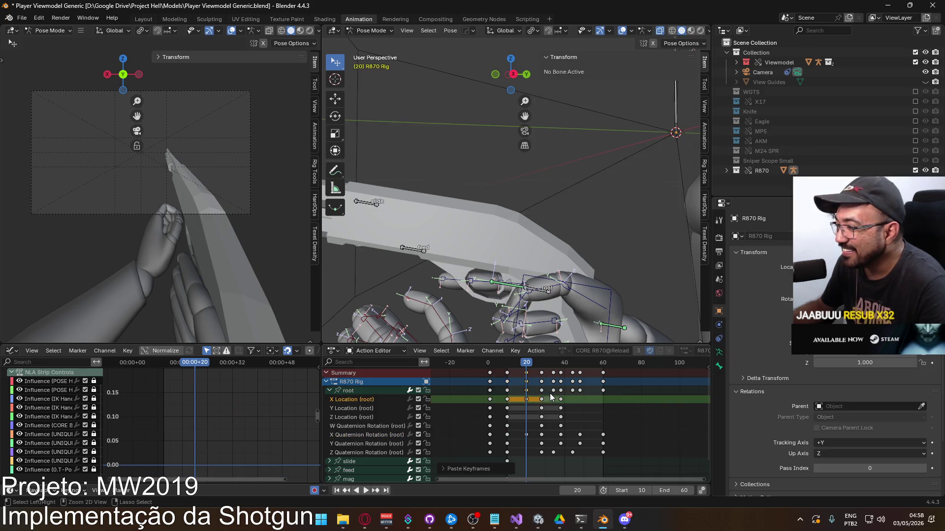
Step: Lower the root's selected X Location key slightly and check the pose at frame 15
{"action": "left_click", "coordinate": [360, 390]}
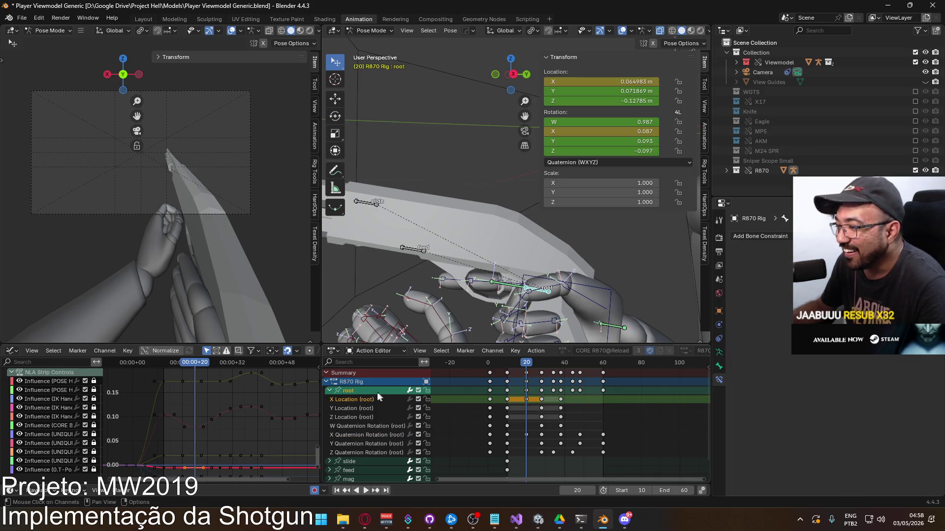
{"action": "scroll", "coordinate": [219, 398], "scroll_direction": "down", "scroll_amount": 3, "text": "shift"}
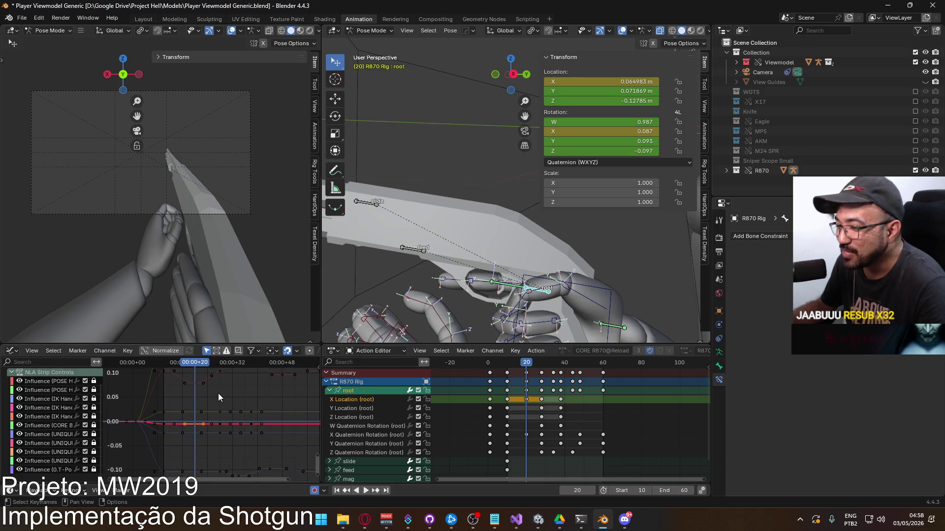
{"action": "left_click_drag", "start_coordinate": [216, 398], "coordinate": [237, 412]}
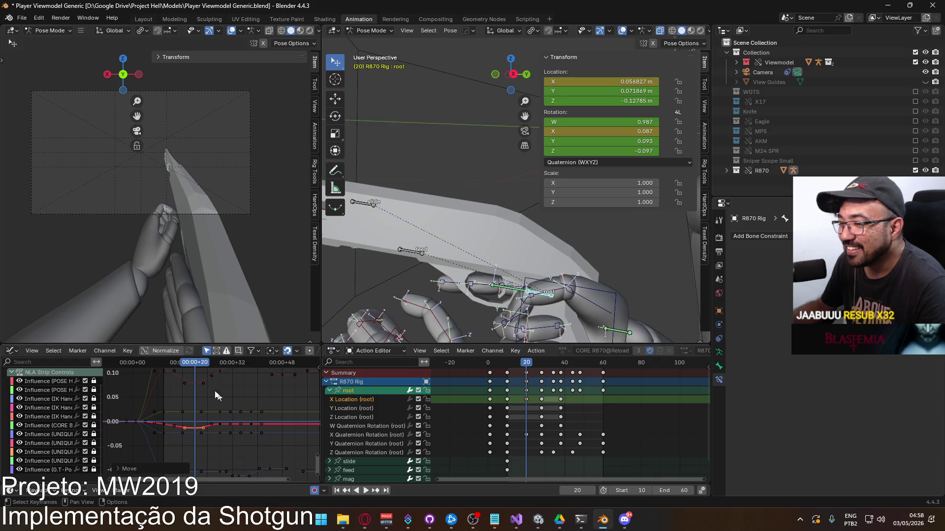
{"action": "mouse_move", "coordinate": [191, 362]}
{"action": "left_mouse_down"}
{"action": "mouse_move", "coordinate": [162, 367]}
{"action": "mouse_move", "coordinate": [246, 359]}
{"action": "mouse_move", "coordinate": [194, 367]}
{"action": "left_mouse_up"}
{"action": "scroll", "coordinate": [207, 429], "scroll_direction": "up", "scroll_amount": 2}
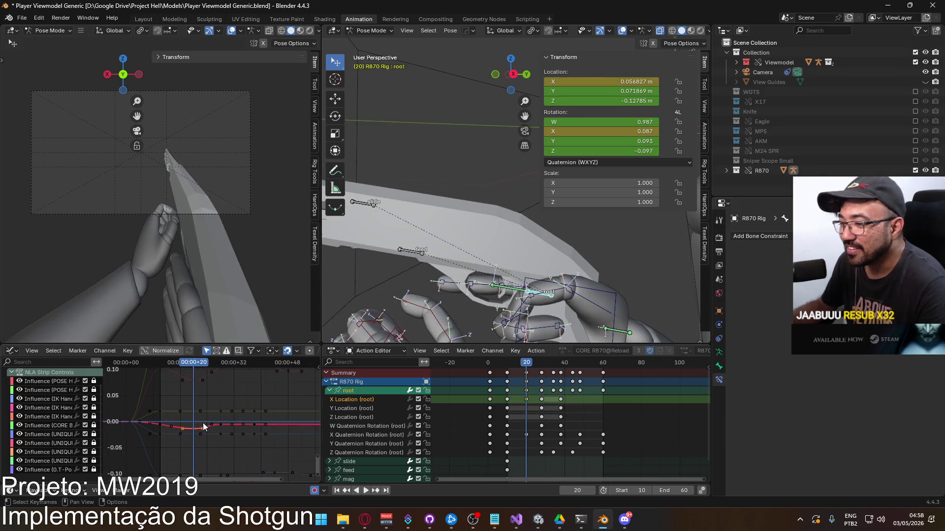
{"action": "scroll", "coordinate": [206, 429], "scroll_direction": "up", "scroll_amount": 2}
Step: Fine-tune X Location keys near frames 28 and 20, then select the Y Location curve
{"action": "left_click_drag", "start_coordinate": [228, 428], "coordinate": [237, 425]}
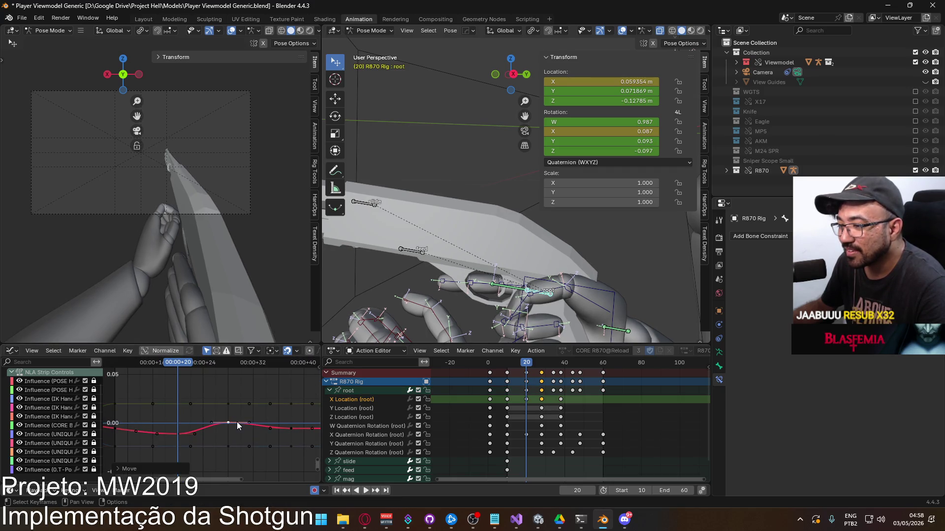
{"action": "mouse_move", "coordinate": [183, 368]}
{"action": "left_mouse_down"}
{"action": "mouse_move", "coordinate": [155, 367]}
{"action": "mouse_move", "coordinate": [291, 368]}
{"action": "mouse_move", "coordinate": [179, 367]}
{"action": "left_mouse_up"}
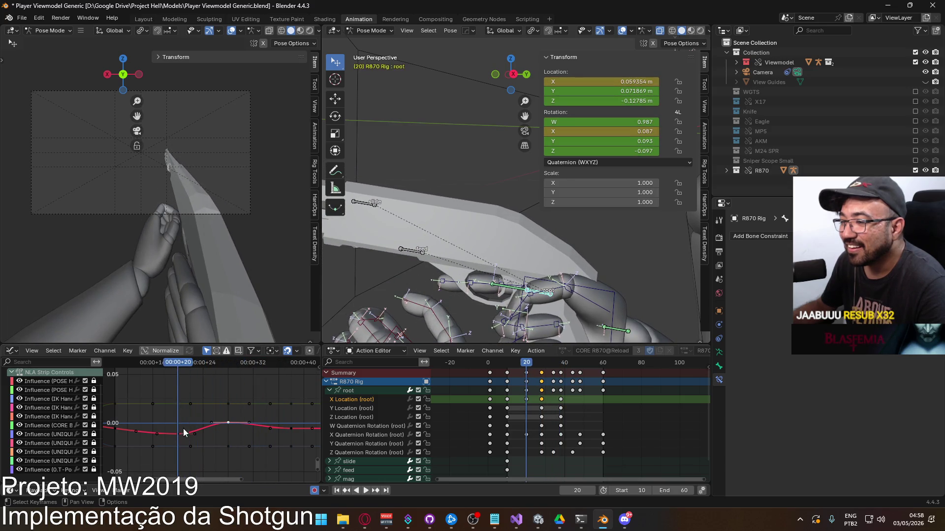
{"action": "left_click_drag", "start_coordinate": [194, 433], "coordinate": [195, 431]}
{"action": "mouse_move", "coordinate": [181, 367]}
{"action": "left_mouse_down"}
{"action": "mouse_move", "coordinate": [311, 373]}
{"action": "mouse_move", "coordinate": [120, 373]}
{"action": "mouse_move", "coordinate": [182, 374]}
{"action": "left_mouse_up"}
{"action": "scroll", "coordinate": [191, 397], "scroll_direction": "down", "scroll_amount": 1}
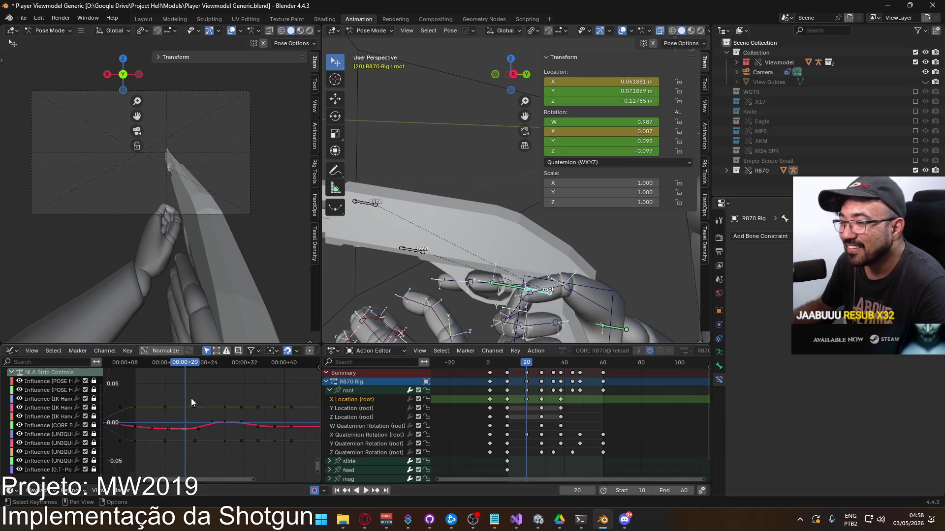
{"action": "key", "text": "Home"}
{"action": "left_click", "coordinate": [247, 417]}
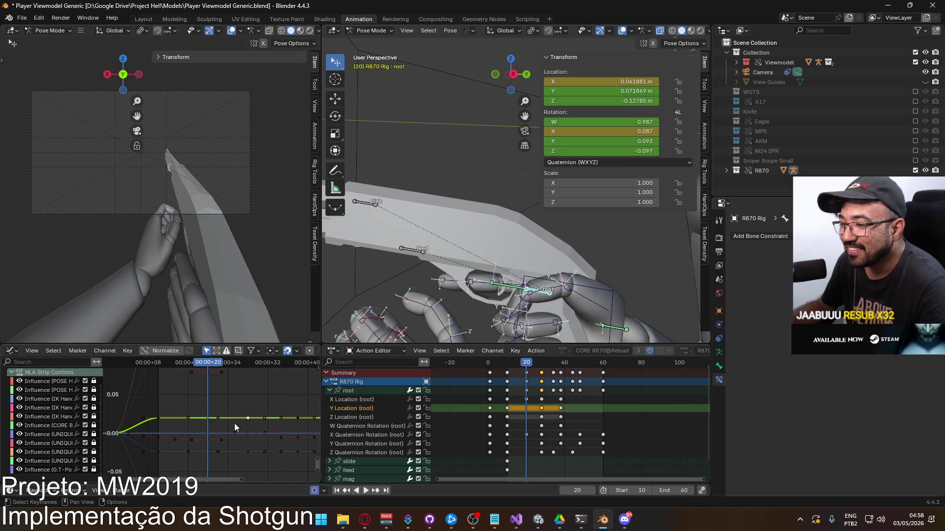
Step: Raise a single Y Location keyframe and review frames 28–35 in playback
{"action": "key", "text": "space"}
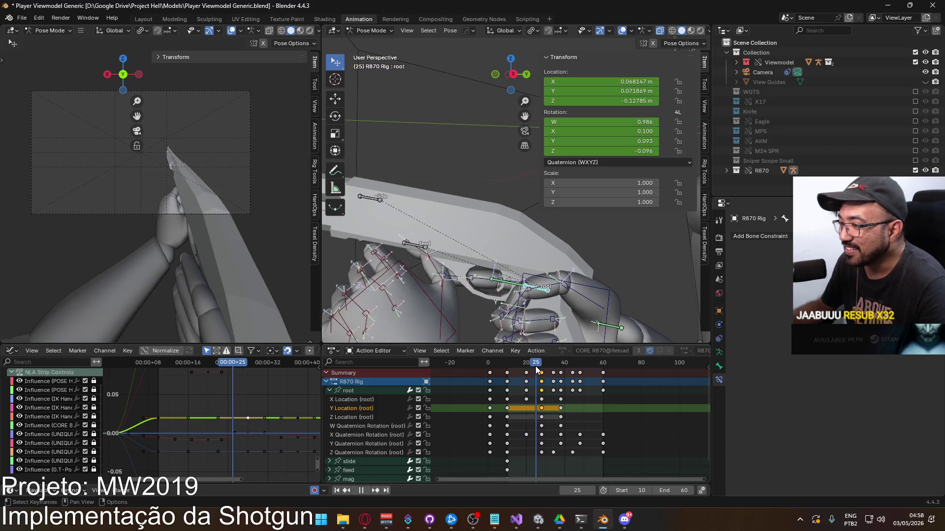
{"action": "middle_click_drag", "start_coordinate": [255, 417], "coordinate": [230, 407]}
{"action": "left_click", "coordinate": [266, 409]}
{"action": "key", "text": "g"}
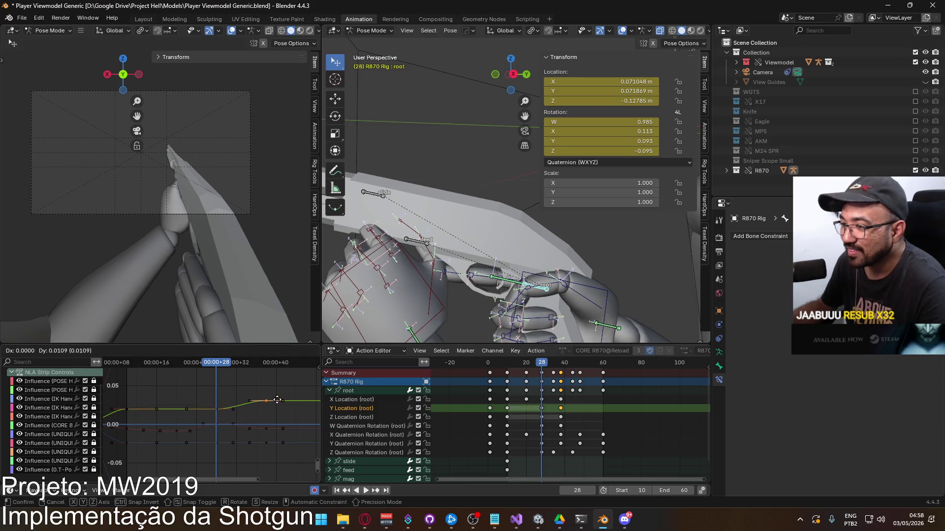
{"action": "left_click", "coordinate": [277, 398]}
{"action": "key", "text": "space"}
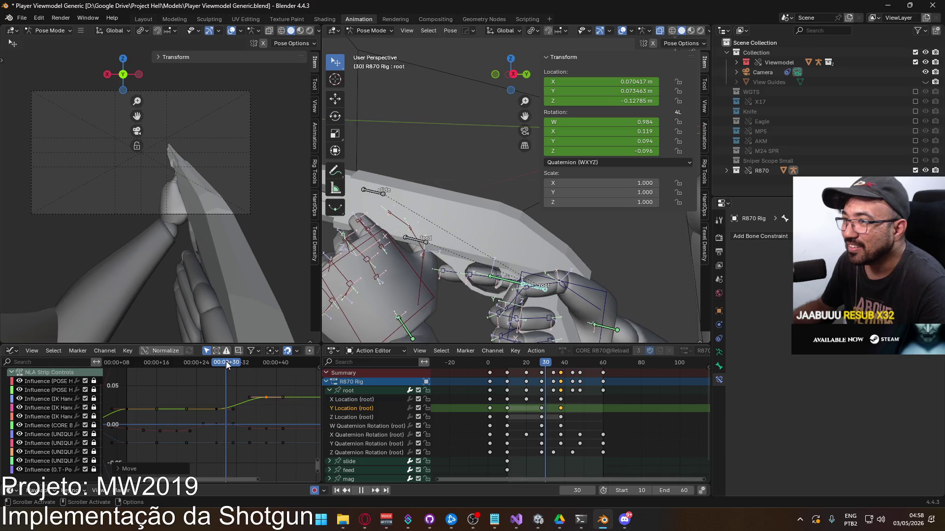
{"action": "left_click", "coordinate": [266, 400]}
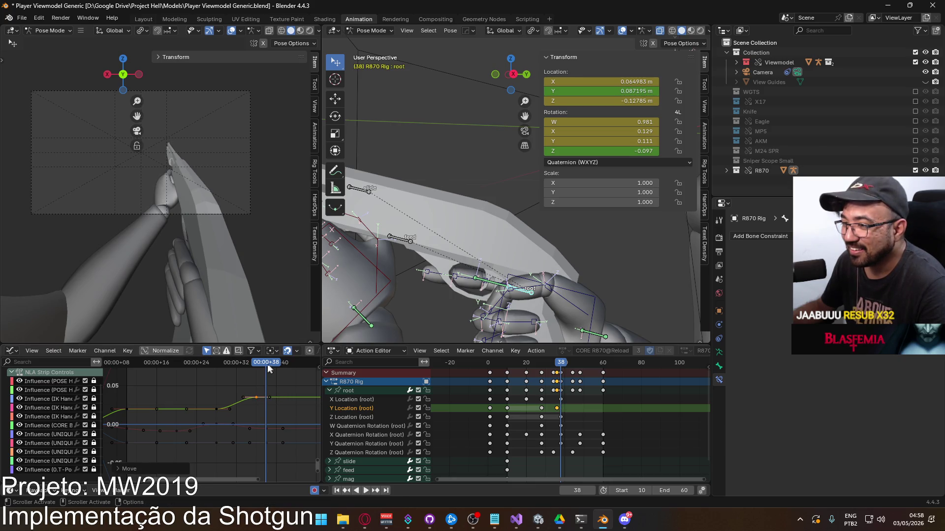
{"action": "key", "text": "space"}
{"action": "mouse_move", "coordinate": [224, 365]}
{"action": "left_mouse_down"}
{"action": "mouse_move", "coordinate": [251, 365]}
{"action": "mouse_move", "coordinate": [217, 371]}
{"action": "left_mouse_up"}
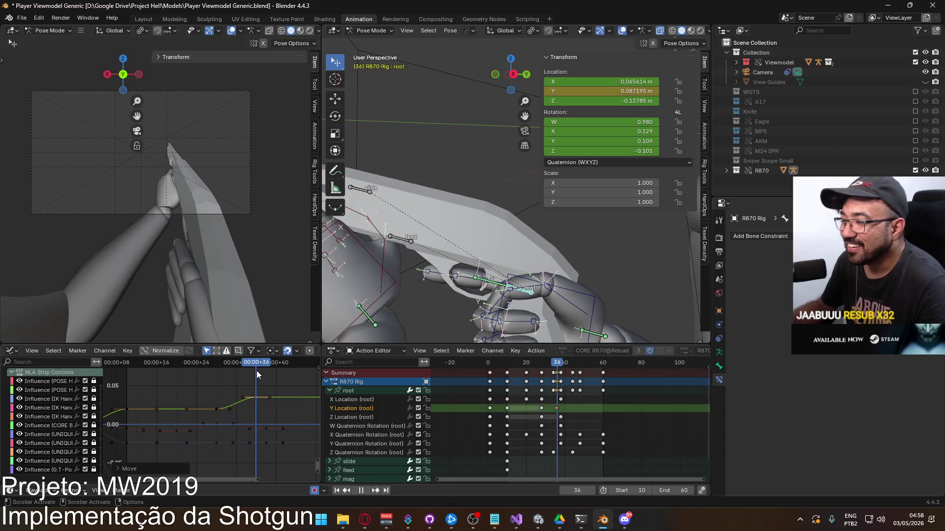
{"action": "key", "text": "space"}
Step: Paste the copied keys at frame 44 and set them slightly lower
{"action": "left_click", "coordinate": [220, 414]}
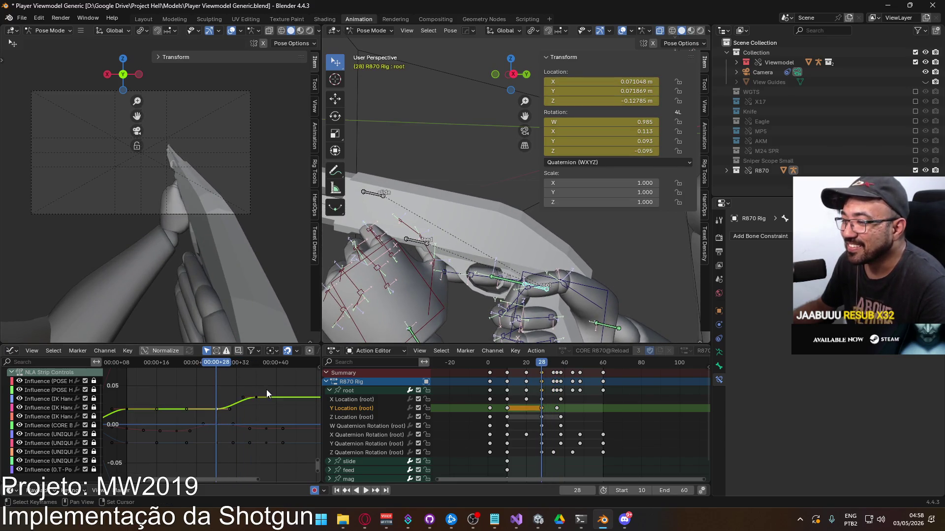
{"action": "middle_click_drag", "start_coordinate": [265, 388], "coordinate": [208, 384]}
{"action": "key", "text": "space"}
{"action": "left_click_drag", "start_coordinate": [176, 366], "coordinate": [243, 364]}
{"action": "key", "text": "space"}
{"action": "key", "text": "ctrl+v"}
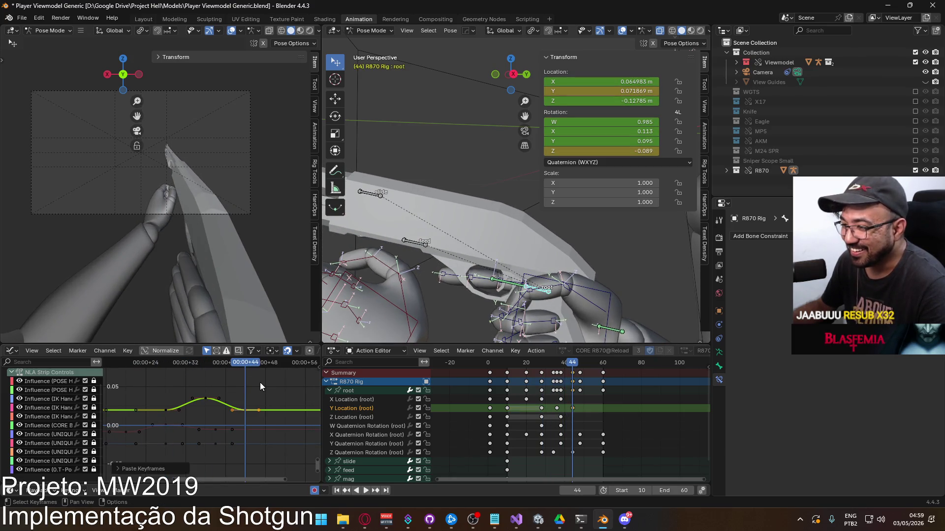
{"action": "key", "text": "g"}
{"action": "left_click", "coordinate": [259, 386]}
{"action": "left_click_drag", "start_coordinate": [240, 365], "coordinate": [166, 367]}
Step: Paste the copied keys at frame 60, move them into place, and play back
{"action": "left_click", "coordinate": [194, 394]}
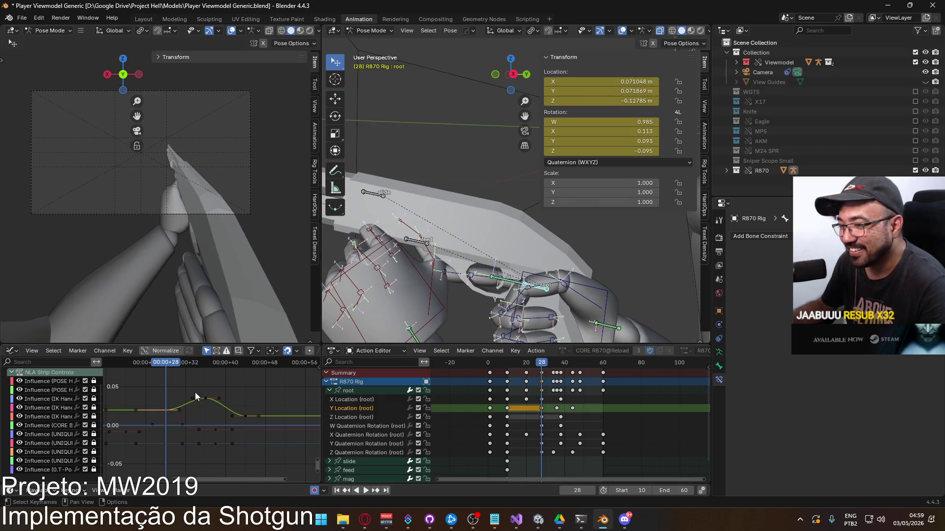
{"action": "scroll", "coordinate": [194, 393], "scroll_direction": "down", "scroll_amount": 4, "text": "ctrl"}
{"action": "key", "text": "space"}
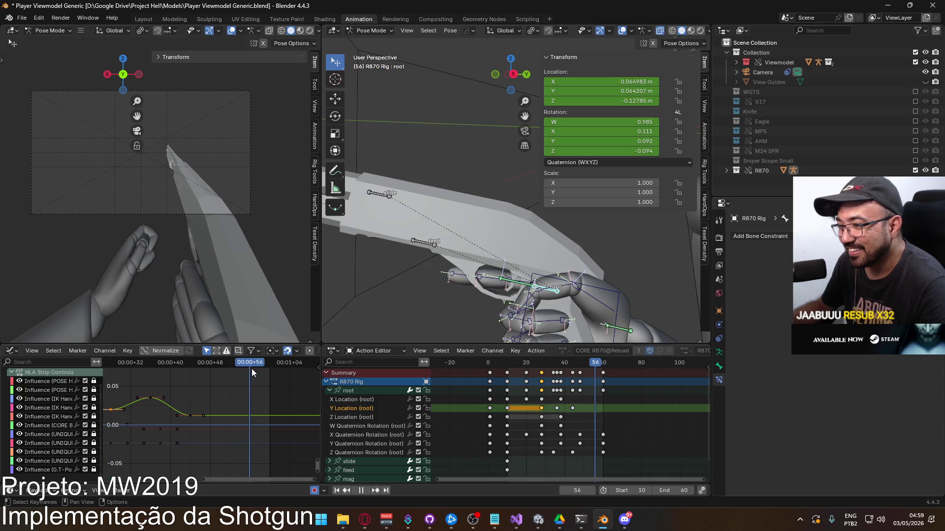
{"action": "key", "text": "space"}
{"action": "key", "text": "ctrl+v"}
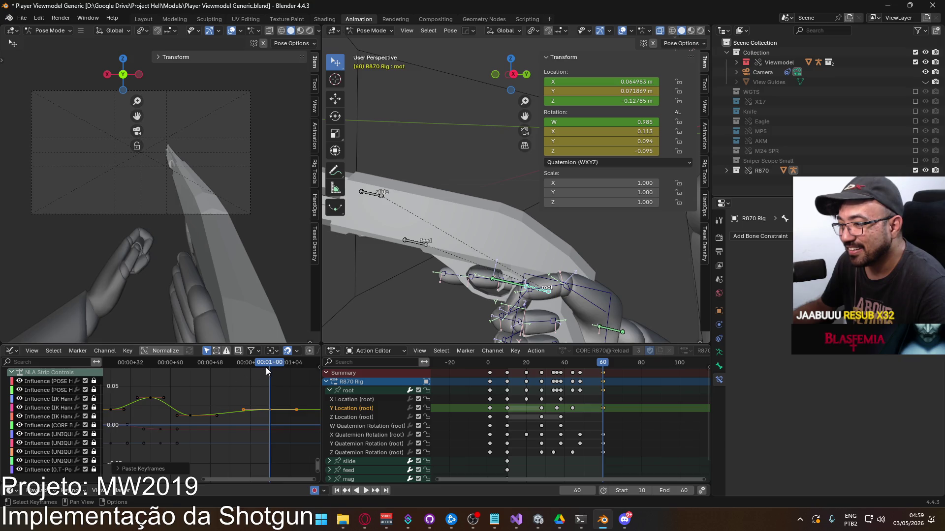
{"action": "key", "text": "g"}
{"action": "key", "text": "Escape"}
{"action": "key", "text": "g"}
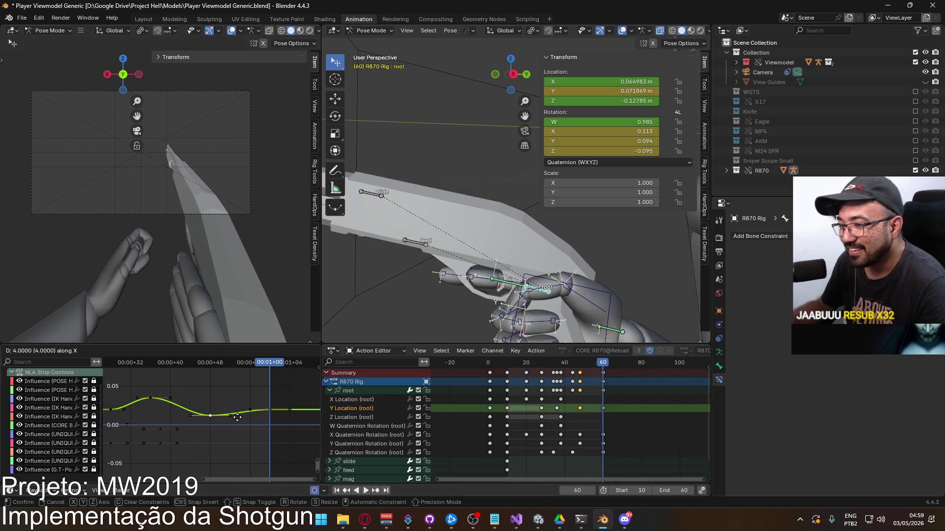
{"action": "left_click", "coordinate": [237, 417]}
{"action": "middle_click_drag", "start_coordinate": [192, 393], "coordinate": [241, 397]}
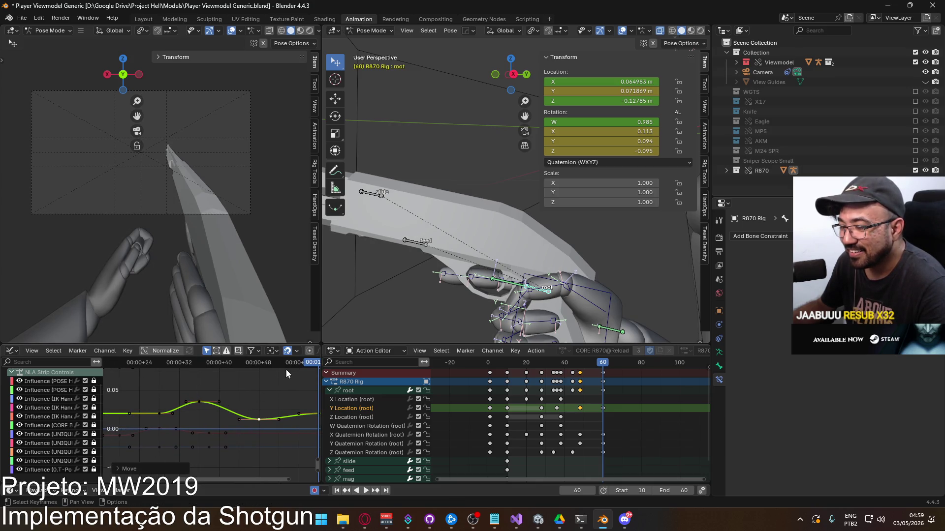
{"action": "key", "text": "space"}
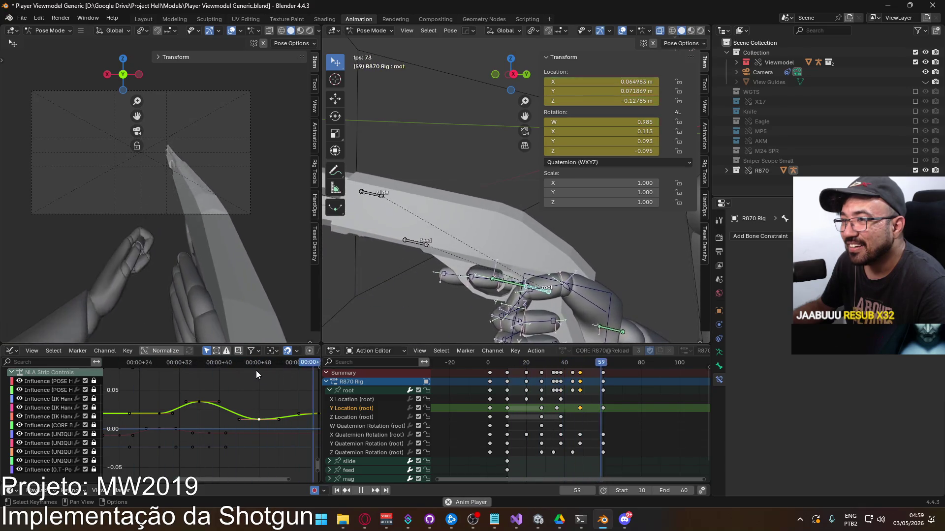
Step: Lower and fine-tune the Y Location peak and raise the later keyframe slightly
{"action": "key", "text": "shift+Left"}
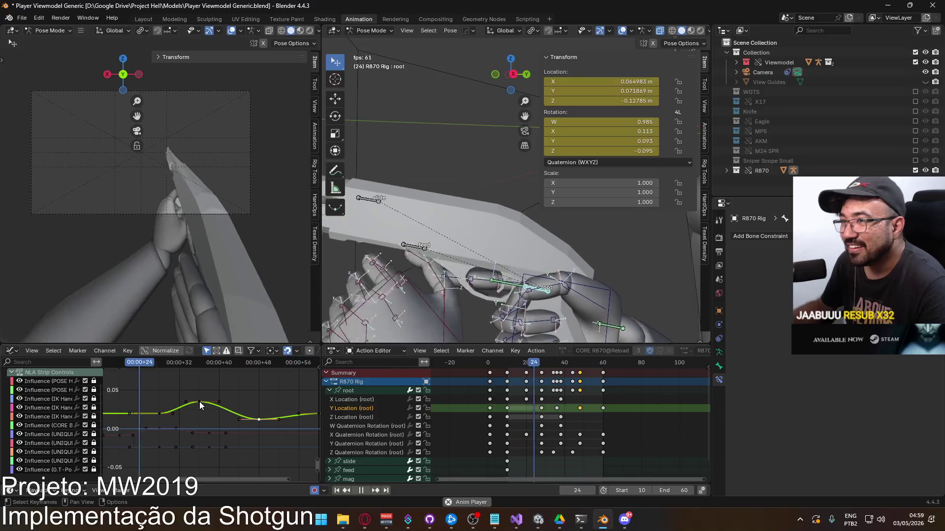
{"action": "left_click_drag", "start_coordinate": [199, 402], "coordinate": [199, 408]}
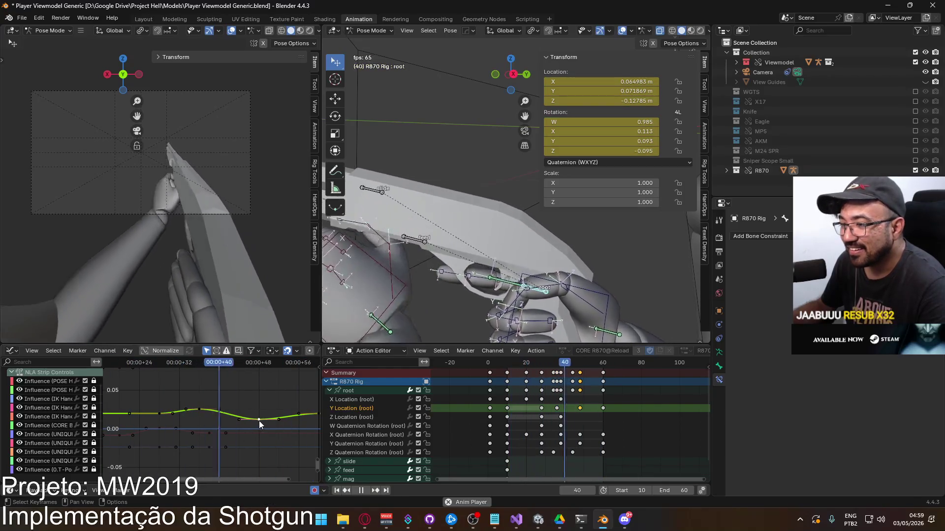
{"action": "left_click_drag", "start_coordinate": [259, 423], "coordinate": [263, 418]}
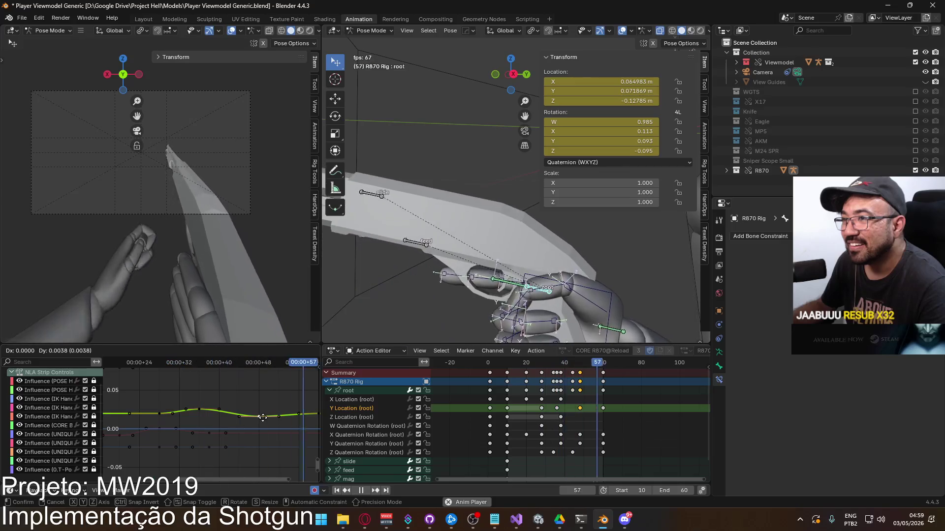
{"action": "left_click_drag", "start_coordinate": [264, 413], "coordinate": [263, 413]}
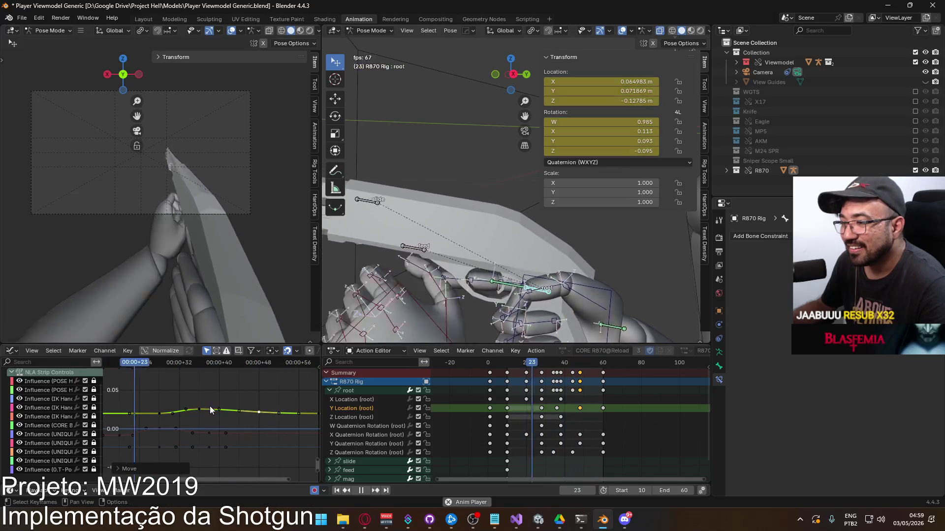
{"action": "left_click_drag", "start_coordinate": [199, 409], "coordinate": [204, 406]}
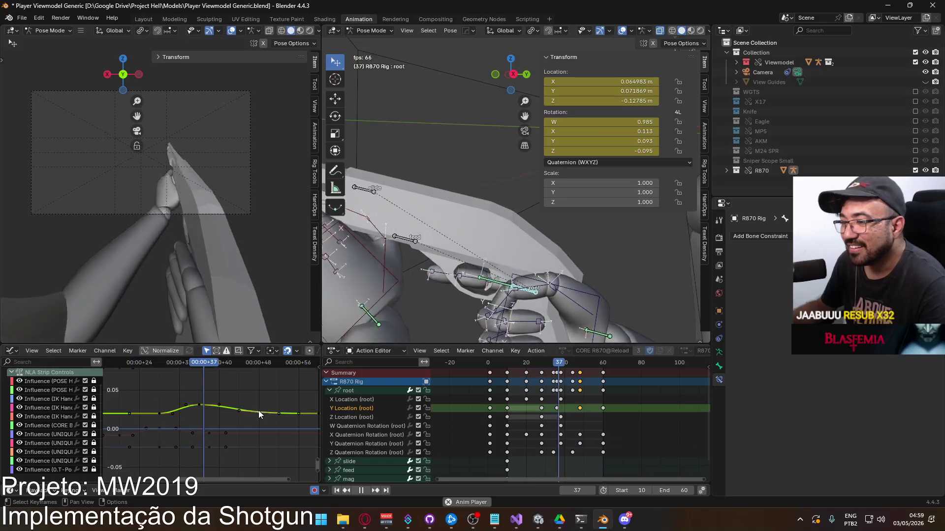
{"action": "left_click", "coordinate": [258, 411]}
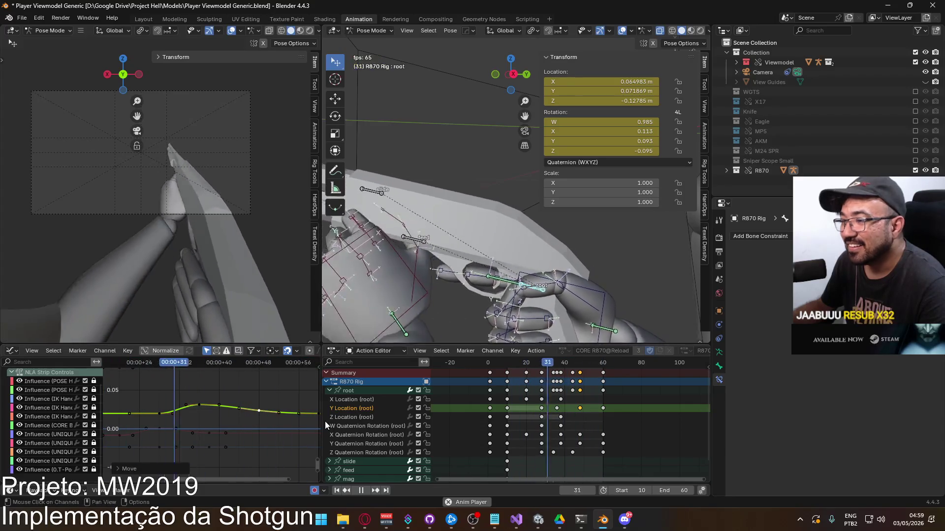
Step: Lower an X Location key by about 0.005 and delete the extra X Location keys
{"action": "left_click", "coordinate": [208, 421]}
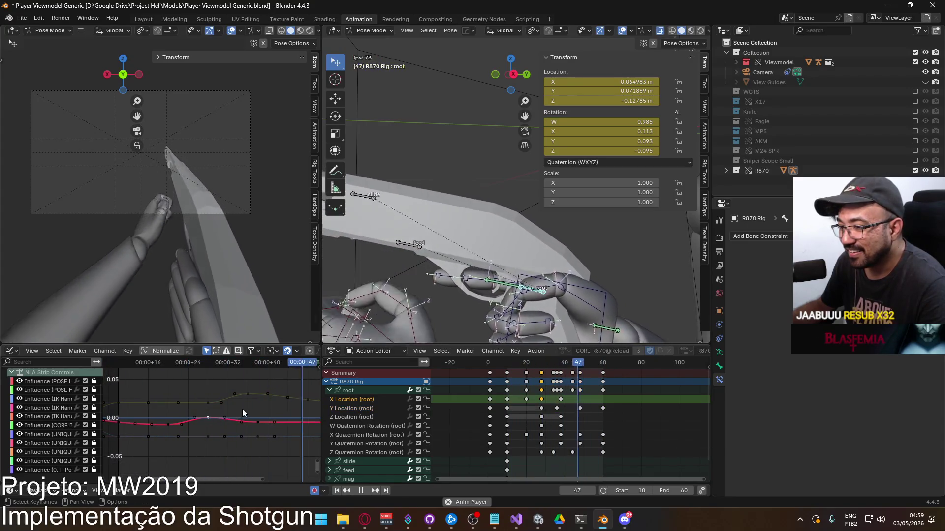
{"action": "key", "text": "g"}
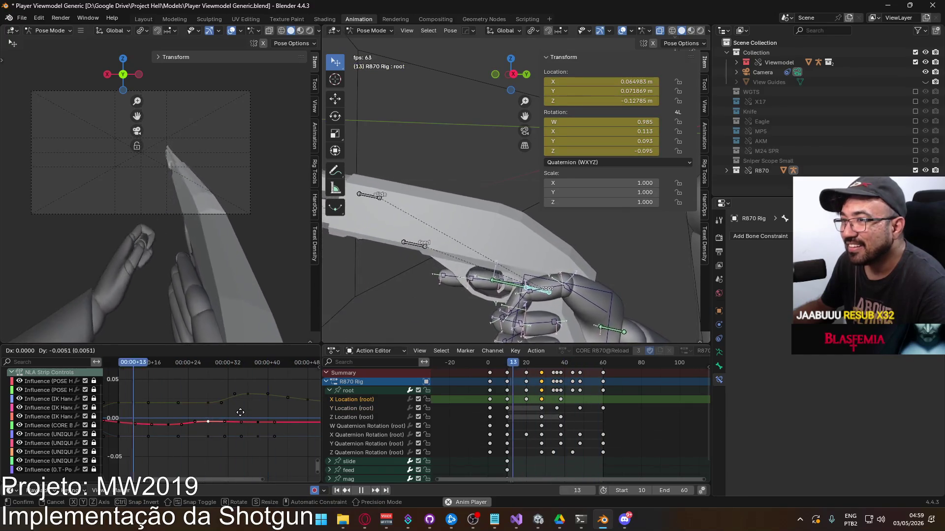
{"action": "left_click", "coordinate": [240, 413]}
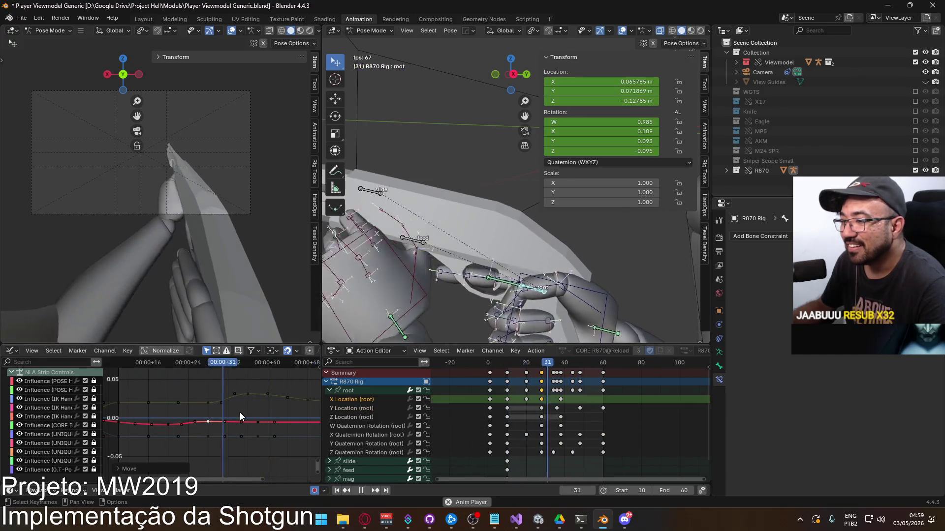
{"action": "key", "text": "ctrl+z"}
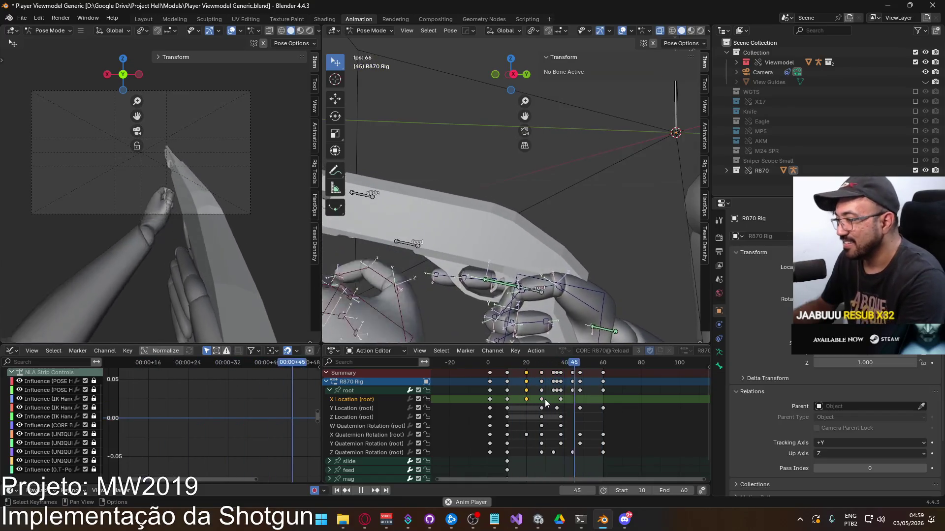
{"action": "key", "text": "Delete"}
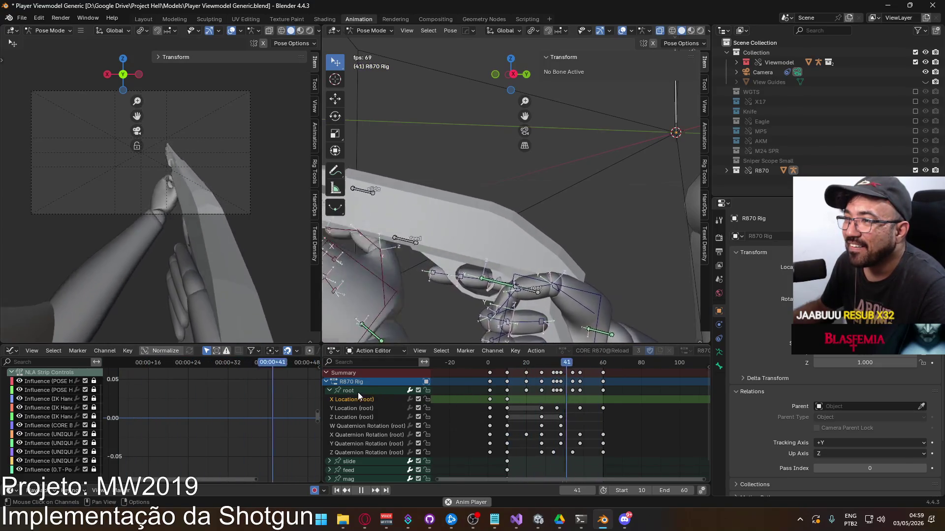
{"action": "left_click", "coordinate": [370, 448]}
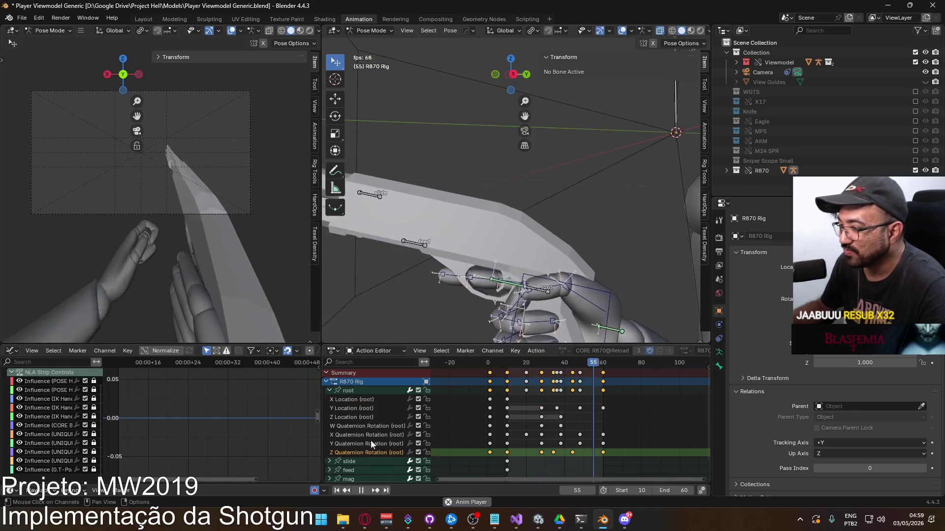
Step: Jump the playhead to frame 10 and scrub frames 17–21 to check the pose
{"action": "middle_click_drag", "start_coordinate": [193, 388], "coordinate": [194, 357]}
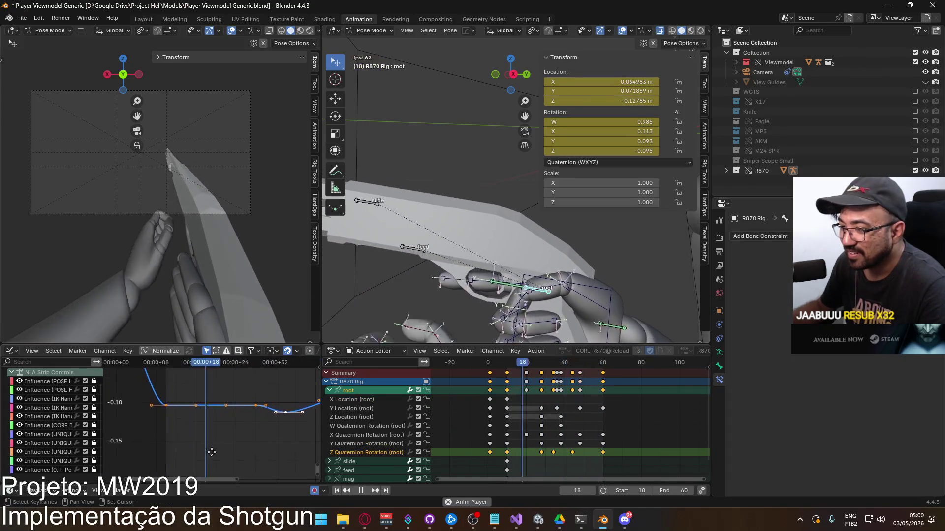
{"action": "left_click", "coordinate": [144, 363]}
{"action": "left_click_drag", "start_coordinate": [183, 364], "coordinate": [265, 363]}
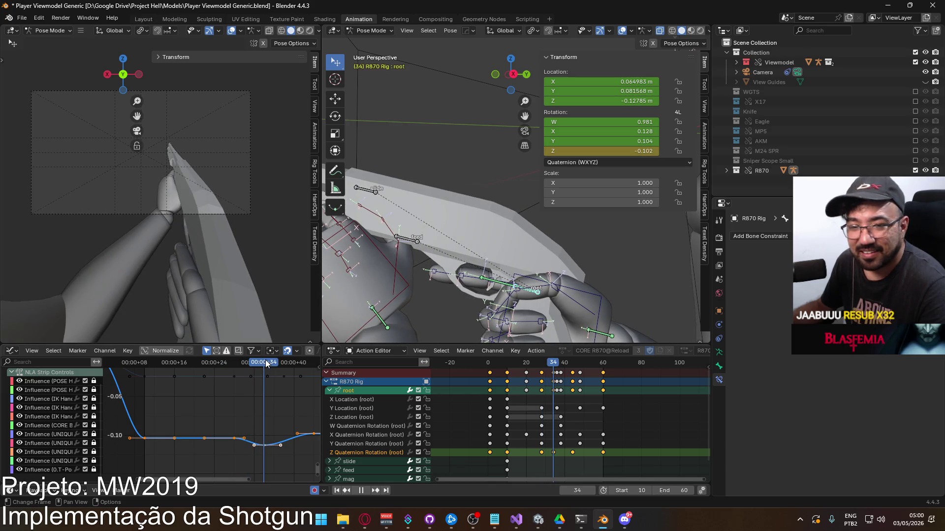
Step: Box-select the root's Z Quaternion Rotation keys and play back to review the motion around frame 33
{"action": "mouse_move", "coordinate": [271, 422]}
{"action": "middle_mouse_down"}
{"action": "mouse_move", "coordinate": [161, 403]}
{"action": "mouse_move", "coordinate": [229, 406]}
{"action": "middle_mouse_up"}
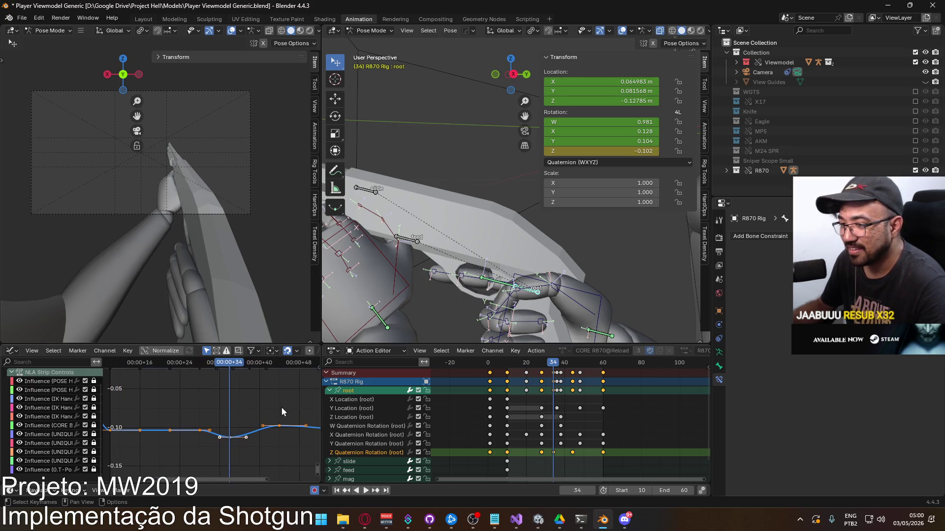
{"action": "left_click_drag", "start_coordinate": [284, 406], "coordinate": [240, 431]}
{"action": "left_click_drag", "start_coordinate": [153, 456], "coordinate": [154, 457]}
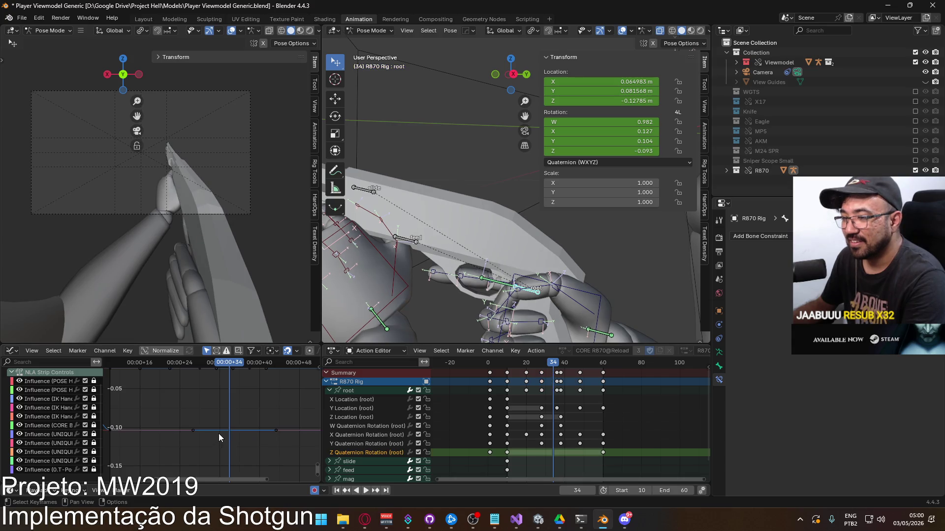
{"action": "scroll", "coordinate": [220, 425], "scroll_direction": "down", "scroll_amount": 5}
{"action": "key", "text": "space"}
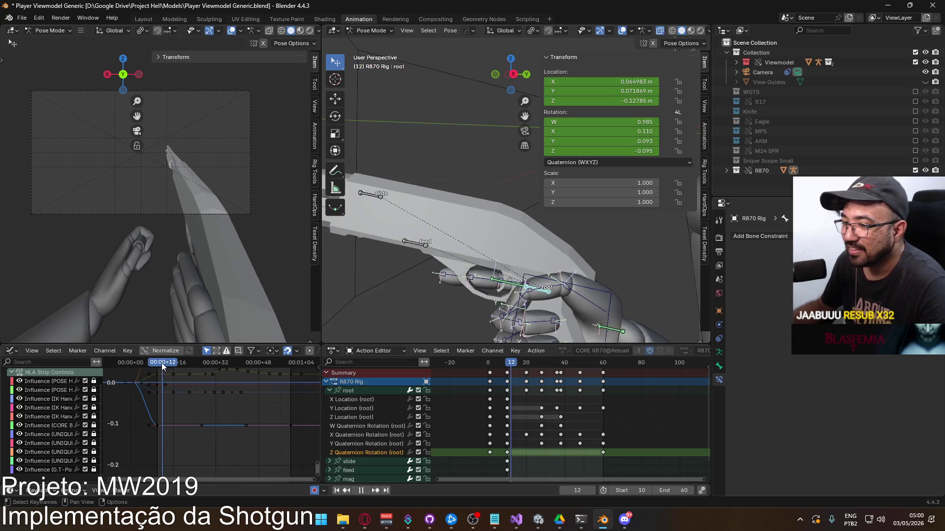
{"action": "mouse_move", "coordinate": [211, 364]}
{"action": "left_mouse_down"}
{"action": "mouse_move", "coordinate": [220, 364]}
{"action": "mouse_move", "coordinate": [205, 363]}
{"action": "left_mouse_up"}
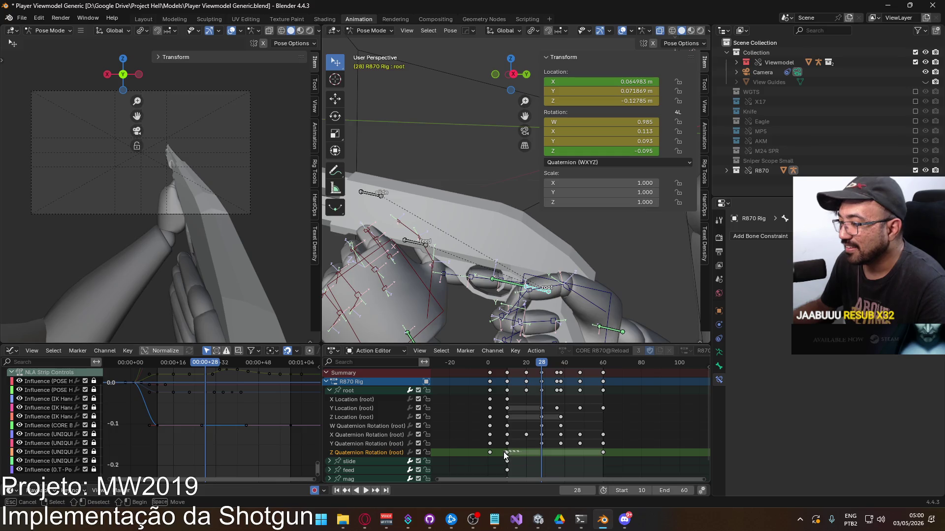
Step: Paste rotation key copies at frames 28 and 40, lowering the frame-40 key into a dip
{"action": "key", "text": "ctrl+v"}
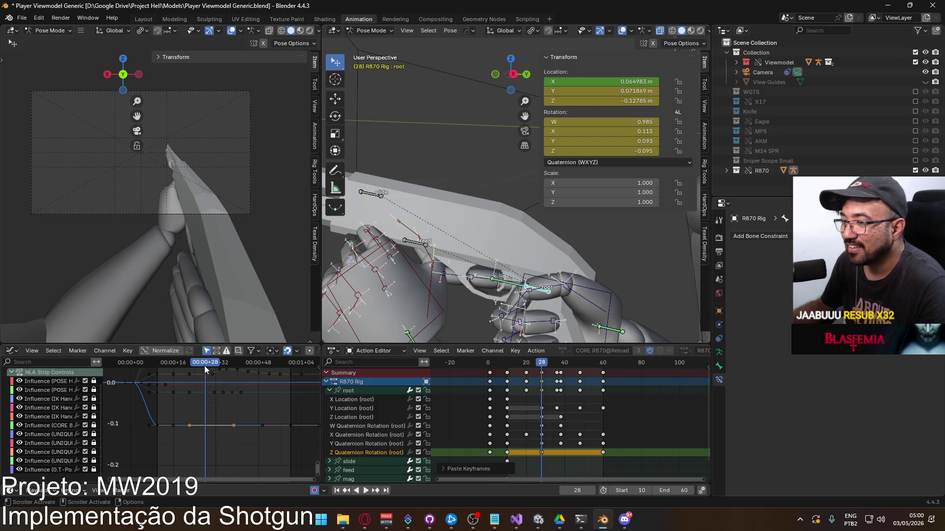
{"action": "key", "text": "space"}
{"action": "key", "text": "space"}
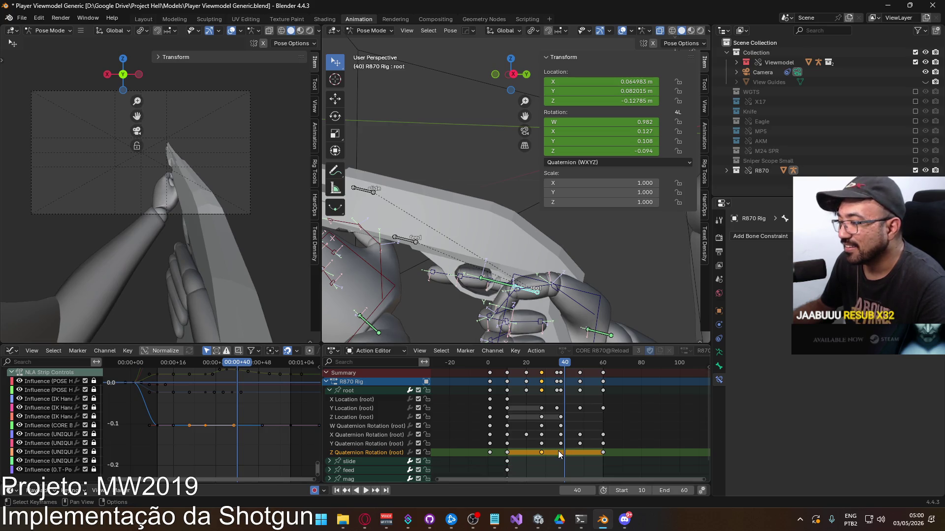
{"action": "key", "text": "ctrl+v"}
{"action": "key", "text": "g"}
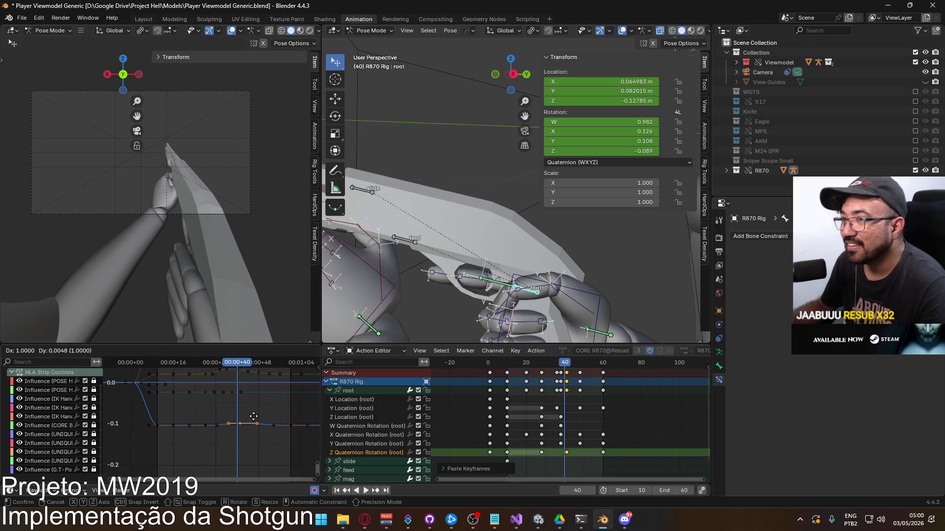
{"action": "key", "text": "Escape"}
{"action": "key", "text": "g"}
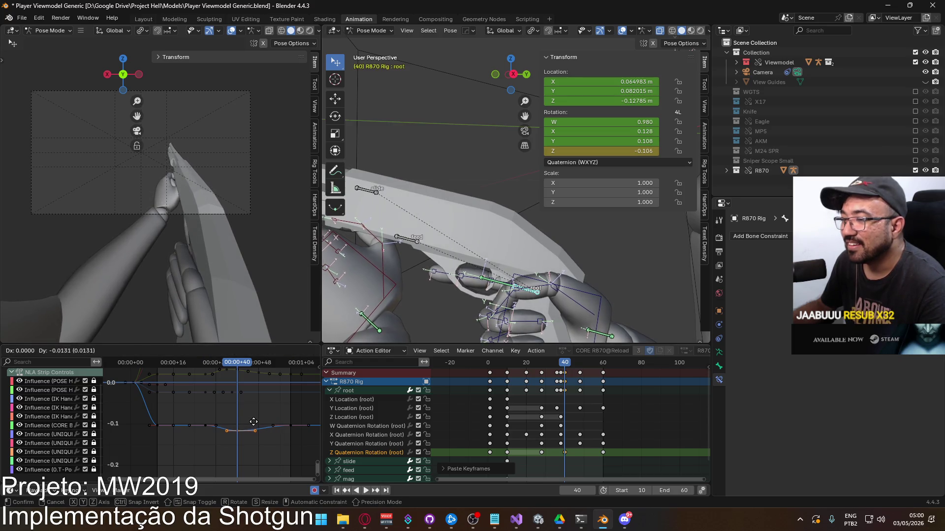
{"action": "left_click", "coordinate": [253, 422]}
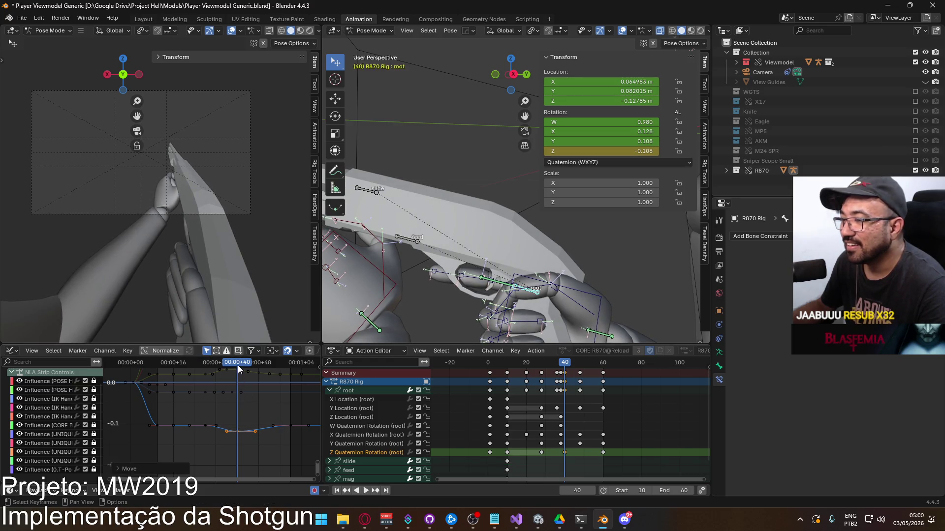
{"action": "key", "text": "space"}
Step: Paste another copy of the Z Quaternion Rotation key at frame 50 and play back
{"action": "mouse_move", "coordinate": [231, 370]}
{"action": "left_mouse_down"}
{"action": "mouse_move", "coordinate": [294, 370]}
{"action": "mouse_move", "coordinate": [264, 376]}
{"action": "left_mouse_up"}
{"action": "key", "text": "ctrl+v"}
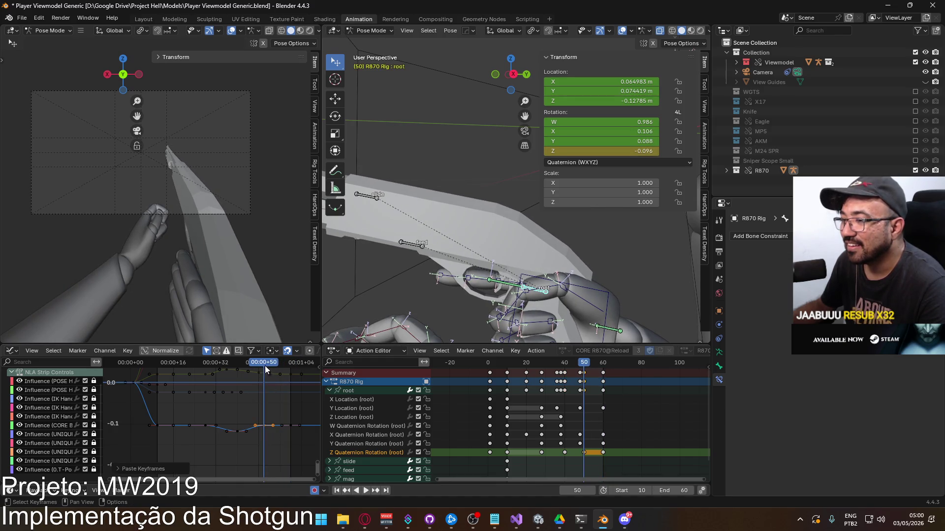
{"action": "key", "text": "space"}
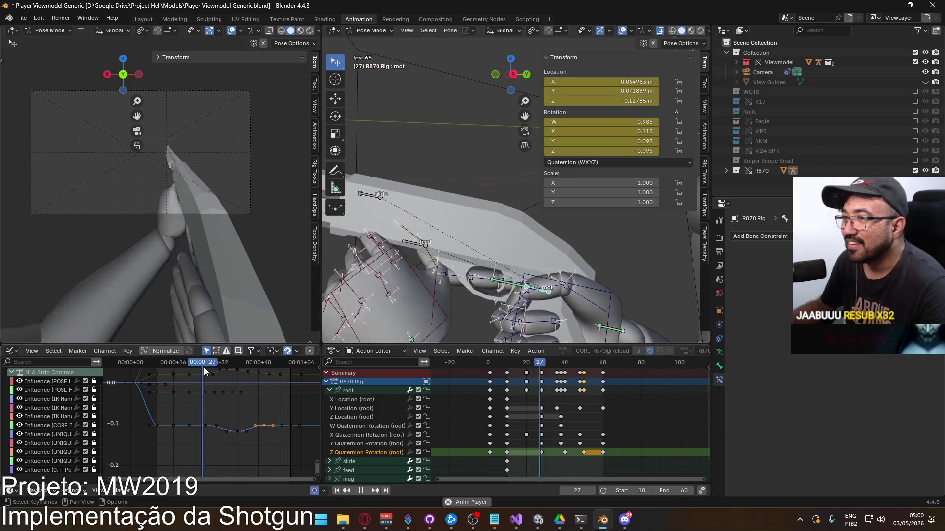
Step: Slide the middle Z Quaternion Rotation keys a few frames earlier and check the timing in playback
{"action": "scroll", "coordinate": [226, 421], "scroll_direction": "up", "scroll_amount": 1}
{"action": "key", "text": "ctrl+z"}
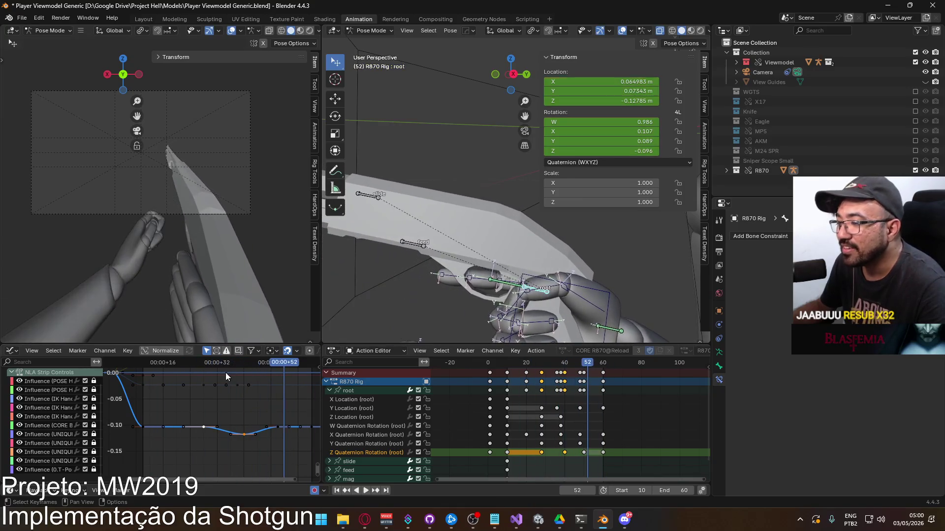
{"action": "key", "text": "g"}
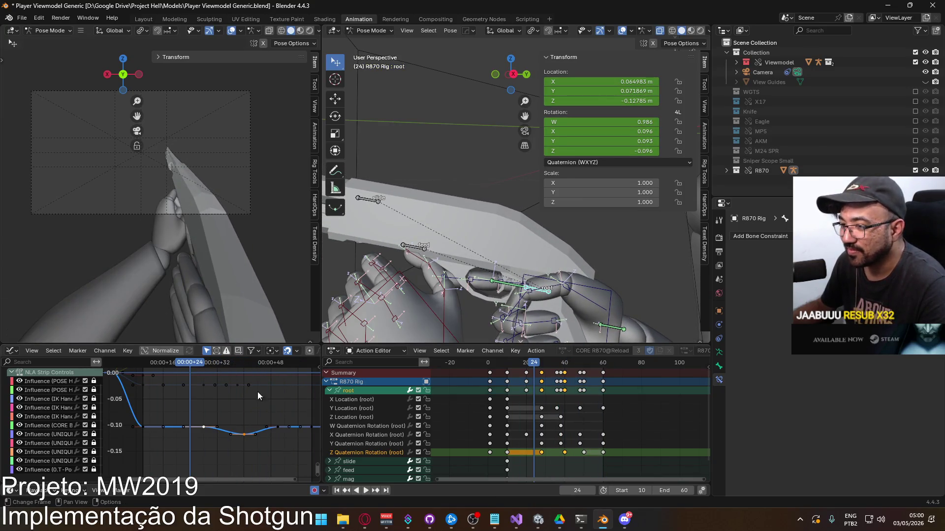
{"action": "left_click", "coordinate": [259, 399]}
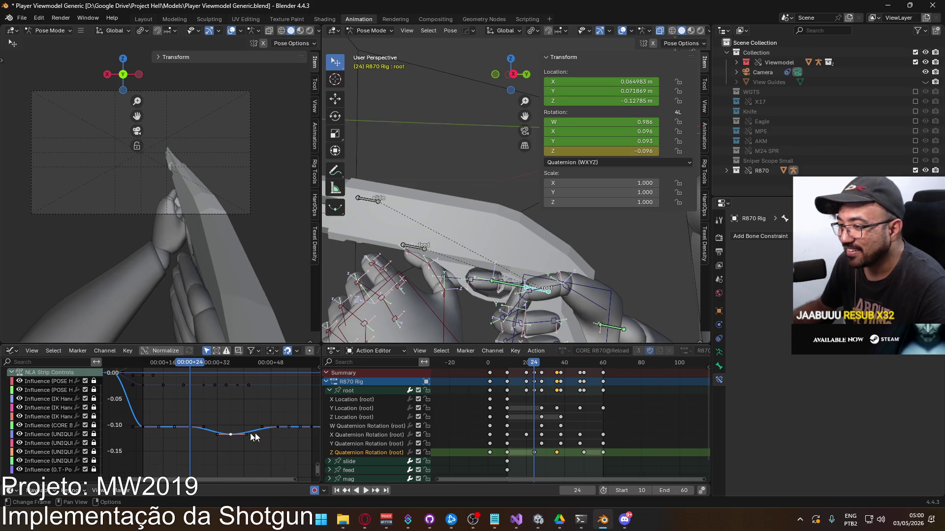
{"action": "key", "text": "Escape"}
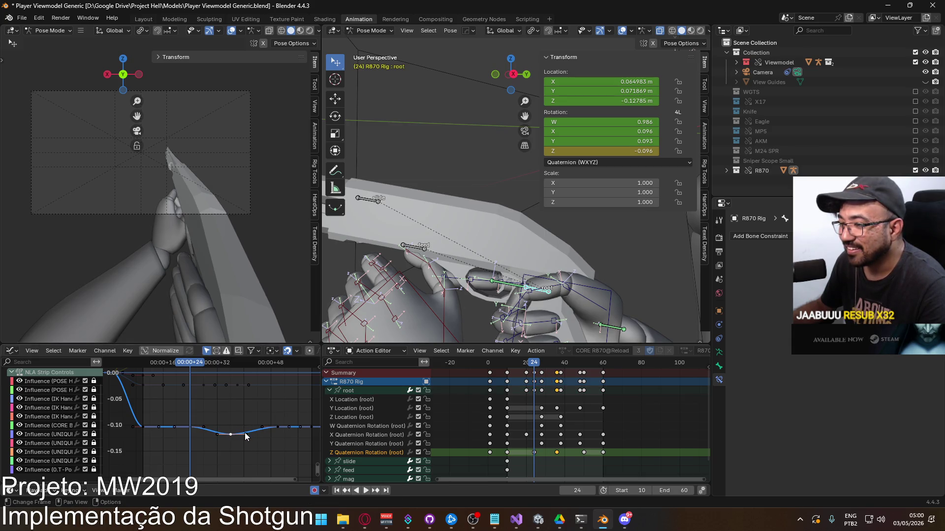
{"action": "left_click", "coordinate": [233, 433]}
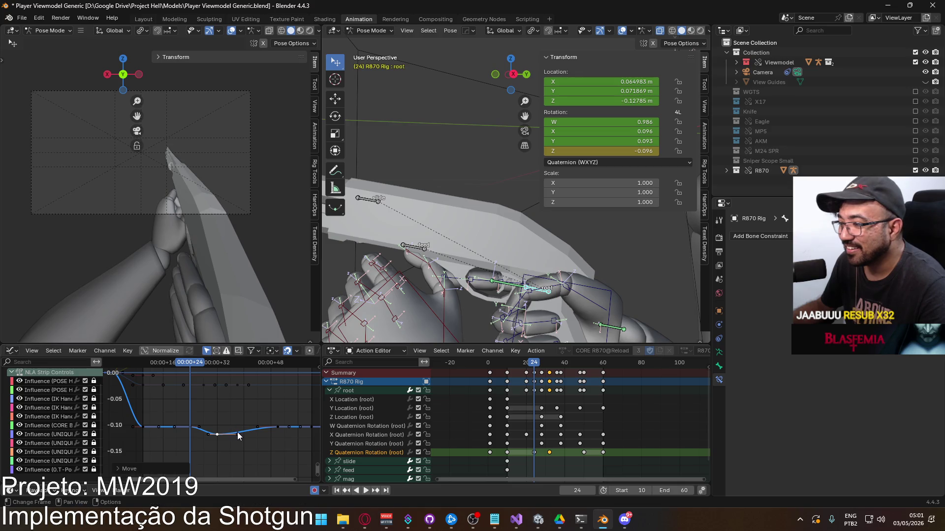
{"action": "key", "text": "space"}
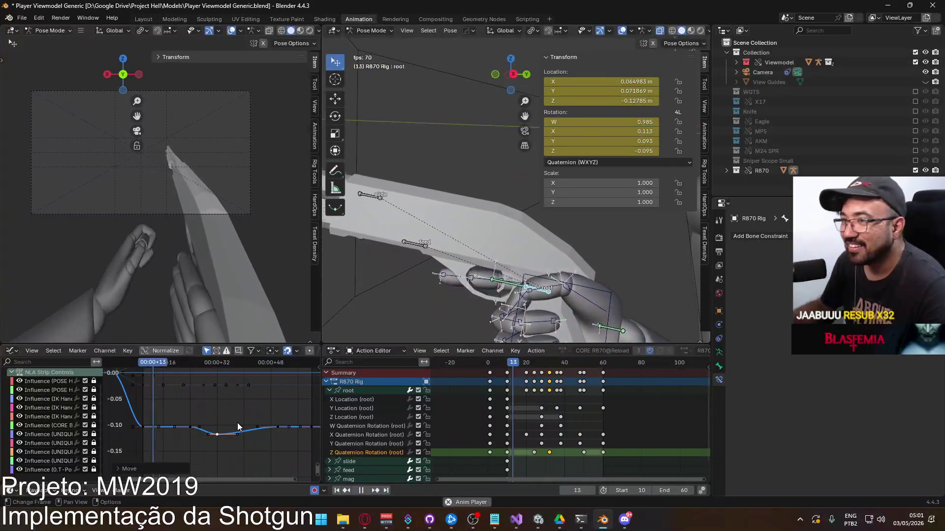
{"action": "key", "text": "g"}
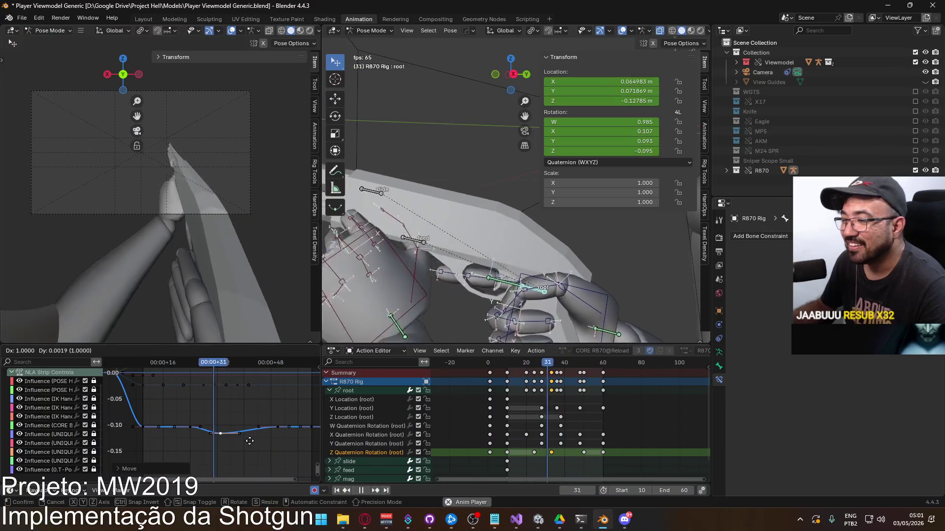
{"action": "left_click", "coordinate": [254, 441]}
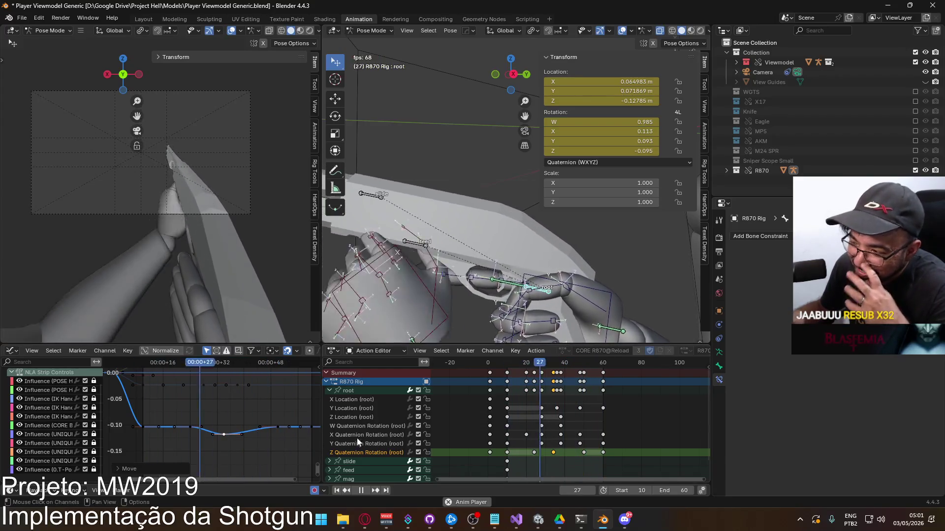
{"action": "left_click", "coordinate": [360, 435]}
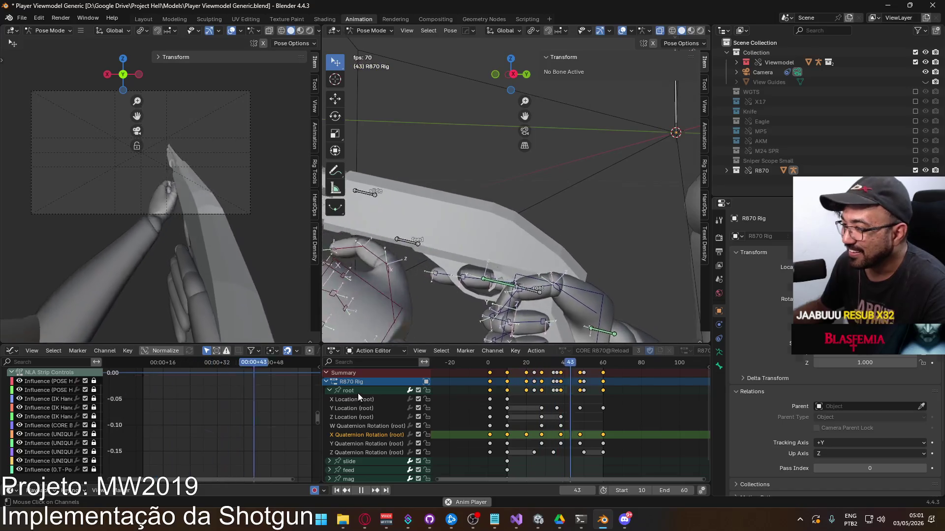
Step: Display the root's curves, select Z Quaternion Rotation, and nudge a Y Location key lower
{"action": "left_click", "coordinate": [358, 391]}
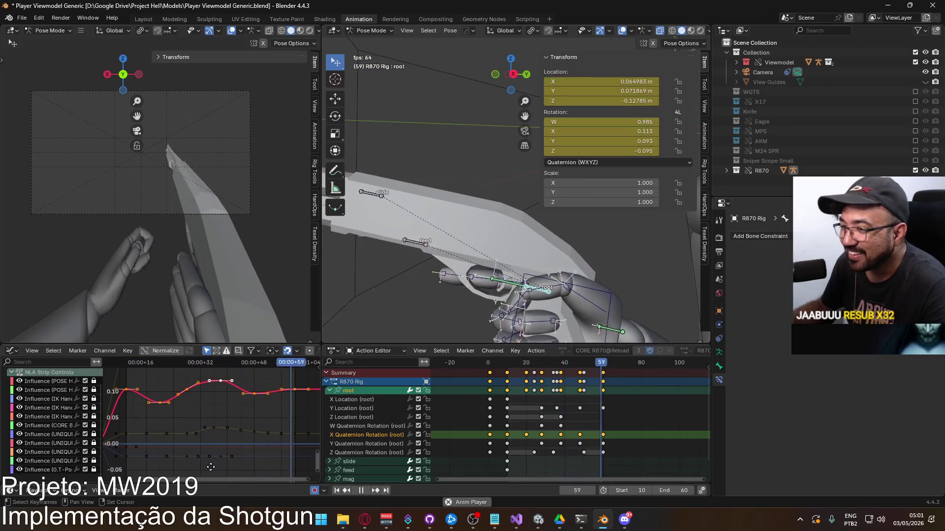
{"action": "scroll", "coordinate": [227, 410], "scroll_direction": "down", "scroll_amount": 2}
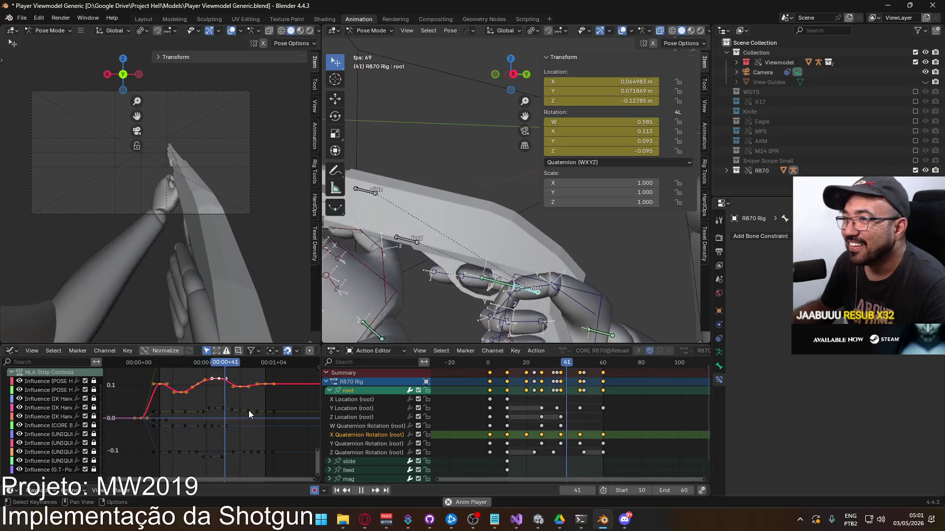
{"action": "left_click", "coordinate": [211, 456]}
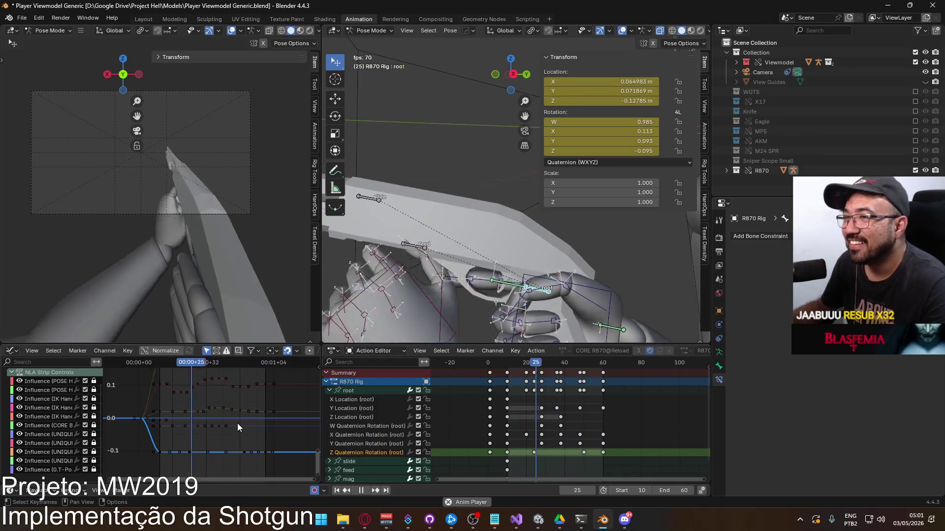
{"action": "scroll", "coordinate": [237, 421], "scroll_direction": "up", "scroll_amount": 3}
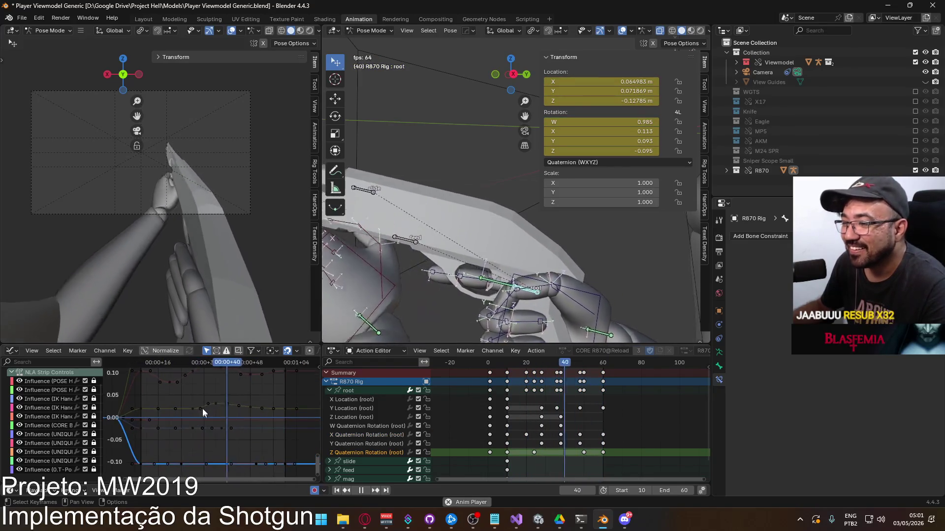
{"action": "middle_click_drag", "start_coordinate": [245, 391], "coordinate": [211, 399]}
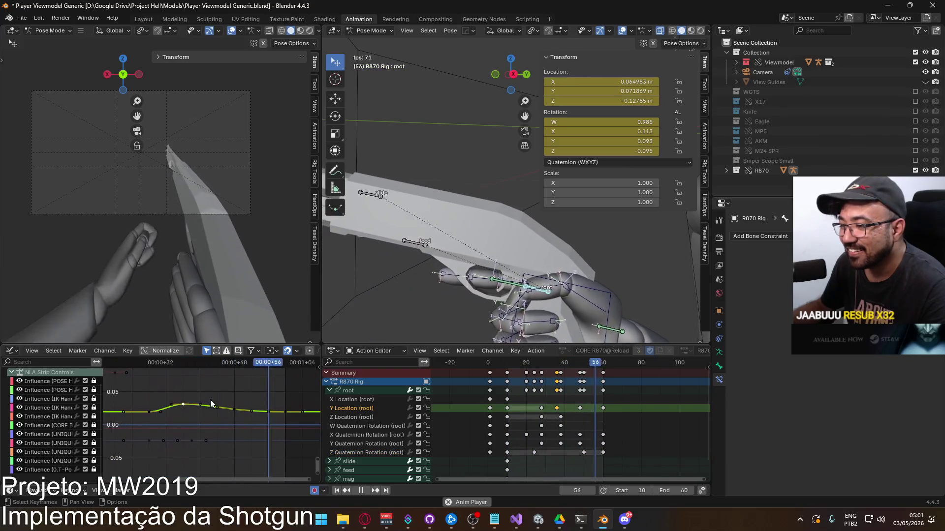
Step: Finish lowering the Y Location key and select the Y Location key at frame 48
{"action": "left_click_drag", "start_coordinate": [199, 403], "coordinate": [238, 414]}
{"action": "left_click", "coordinate": [199, 406]}
{"action": "left_click", "coordinate": [231, 410]}
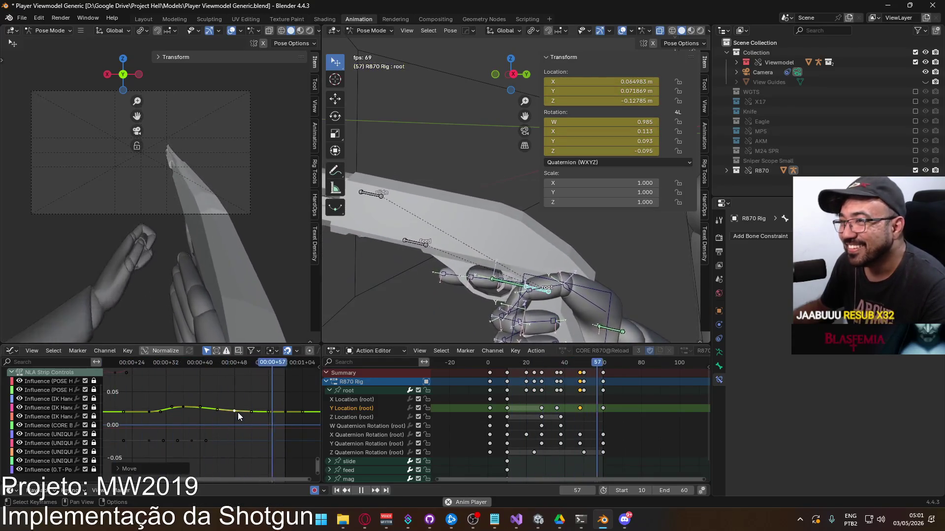
{"action": "middle_click_drag", "start_coordinate": [196, 405], "coordinate": [229, 401]}
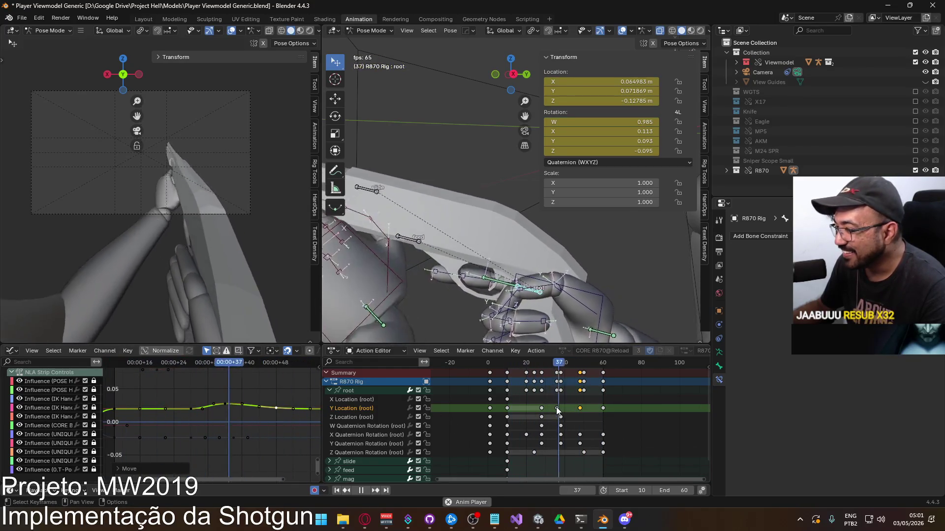
Step: Move the Y Location keys earlier, placing one at about frame 32
{"action": "left_click", "coordinate": [556, 408]}
{"action": "key", "text": "g"}
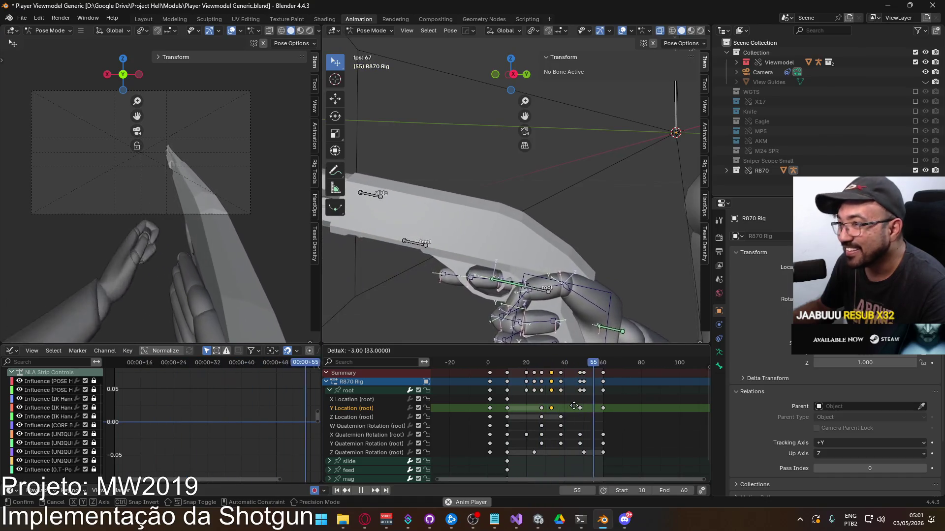
{"action": "left_click", "coordinate": [575, 407]}
{"action": "left_click_drag", "start_coordinate": [581, 410], "coordinate": [571, 408]}
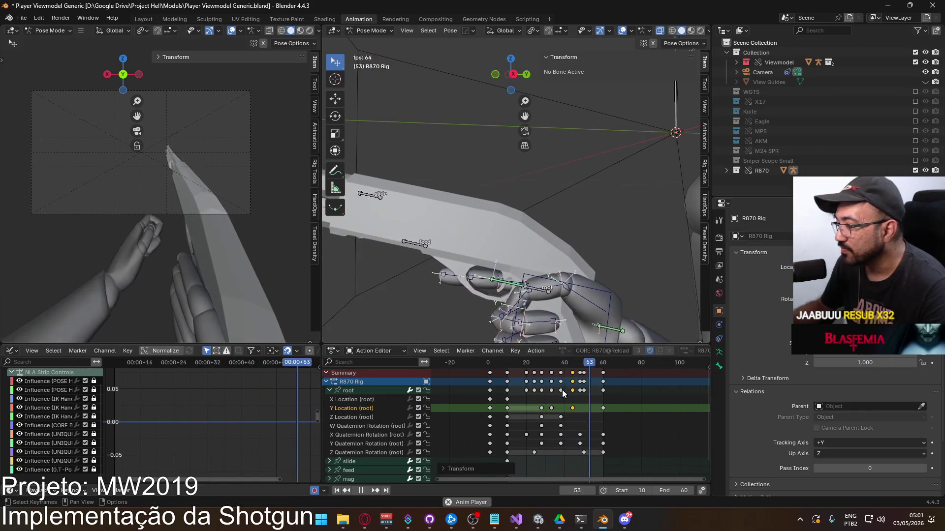
{"action": "left_click_drag", "start_coordinate": [551, 408], "coordinate": [571, 408]}
{"action": "left_click", "coordinate": [571, 408]}
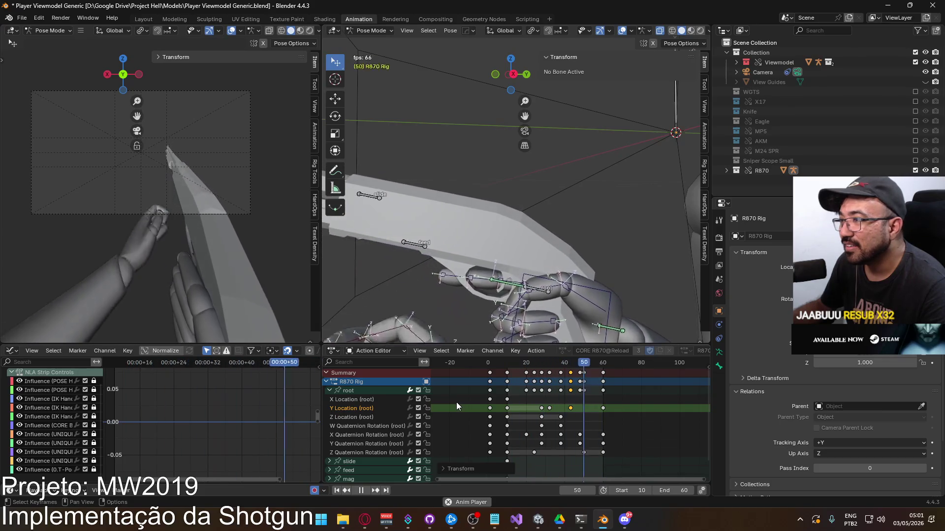
Step: Shift the frame-32 Y Location key to frame 35 and the later key to frame 45
{"action": "left_click", "coordinate": [549, 407]}
{"action": "scroll", "coordinate": [545, 406], "scroll_direction": "up", "scroll_amount": 1}
{"action": "key", "text": "g"}
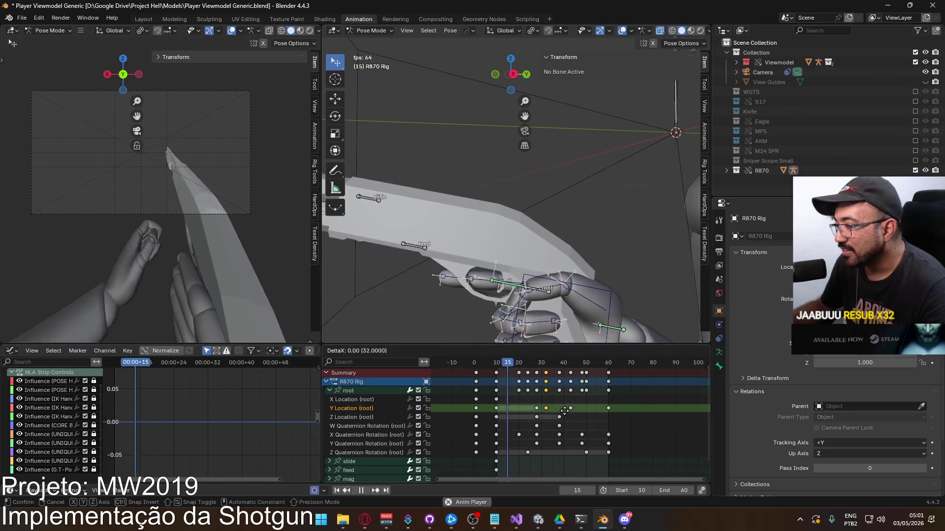
{"action": "left_click", "coordinate": [571, 410]}
{"action": "left_click_drag", "start_coordinate": [568, 408], "coordinate": [573, 413]}
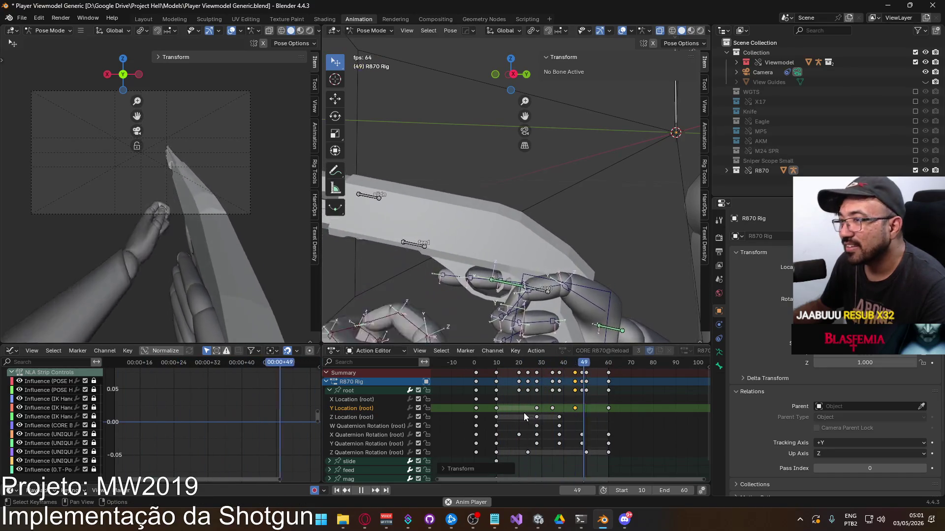
Step: Slide the later Y Location key to about frame 55, then select every key on the channel
{"action": "key", "text": "g"}
{"action": "left_click", "coordinate": [645, 422]}
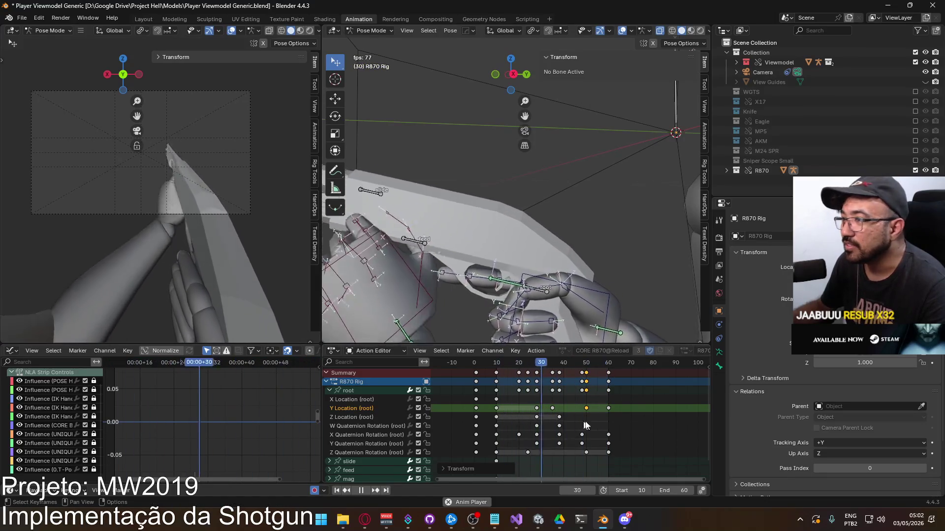
{"action": "key", "text": "g"}
{"action": "left_click", "coordinate": [628, 423]}
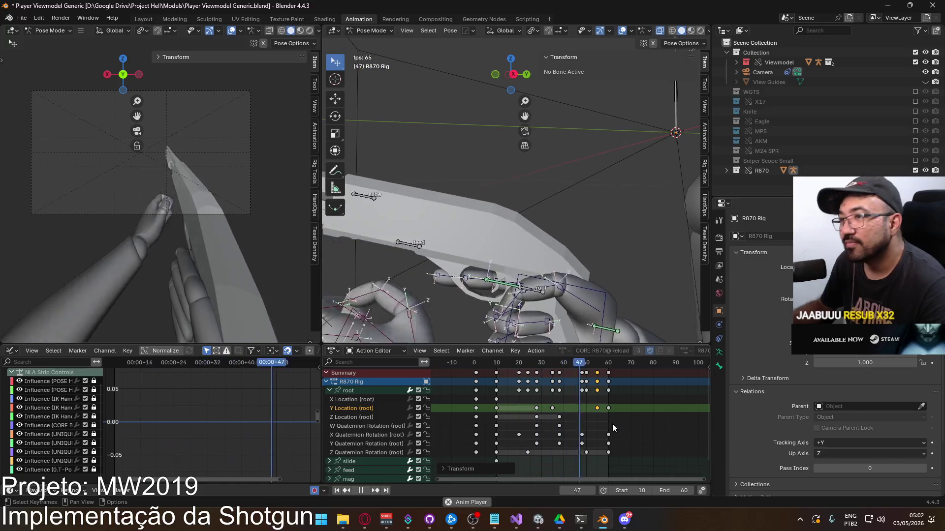
{"action": "scroll", "coordinate": [591, 423], "scroll_direction": "up", "scroll_amount": 1}
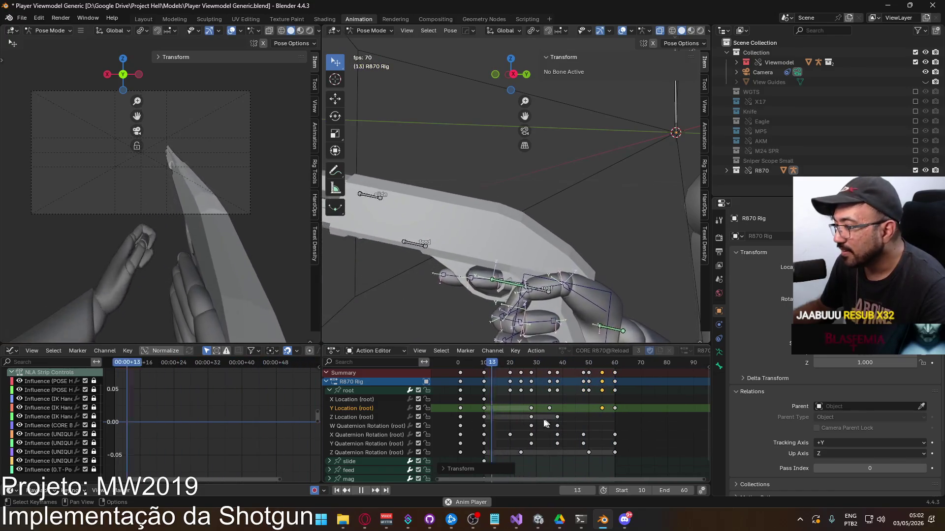
{"action": "double_click", "coordinate": [362, 408]}
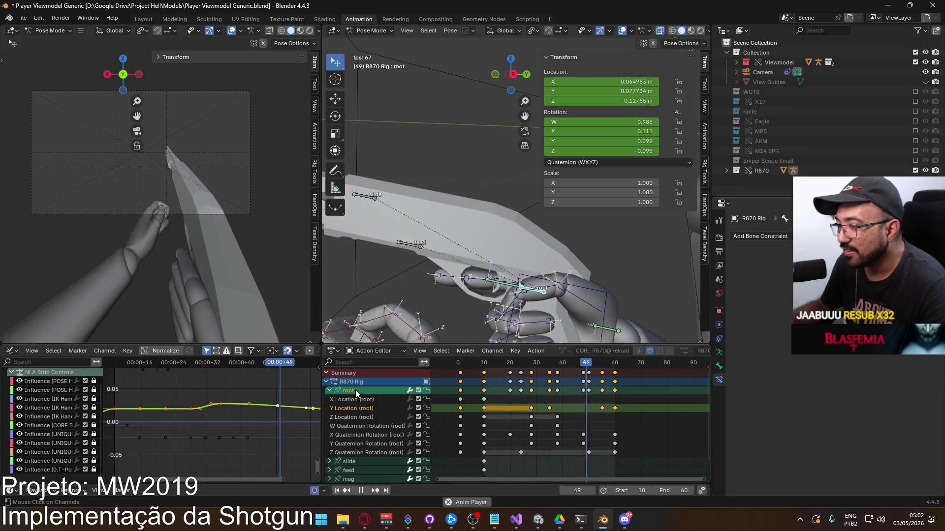
Step: Adjust the height of a single Y Location key on the curve
{"action": "left_click", "coordinate": [220, 404]}
{"action": "key", "text": "g"}
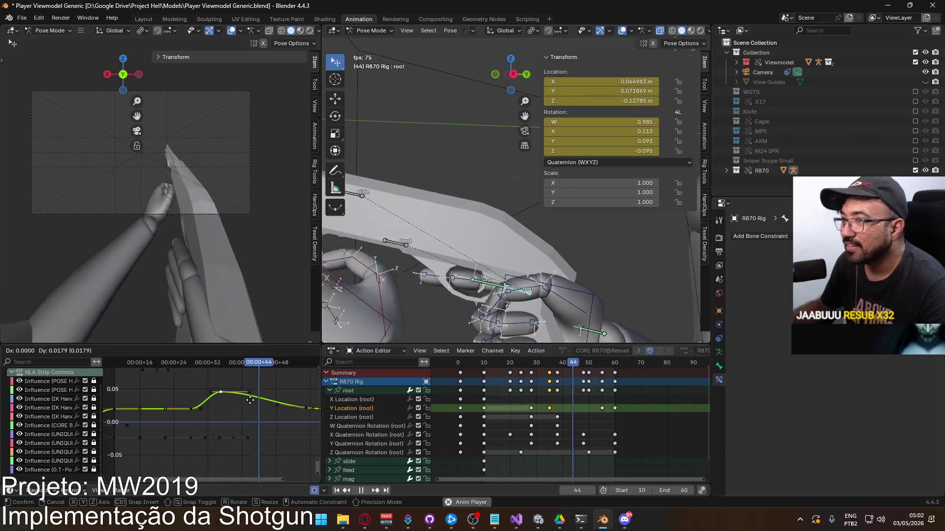
{"action": "right_click", "coordinate": [258, 391]}
{"action": "key", "text": "g"}
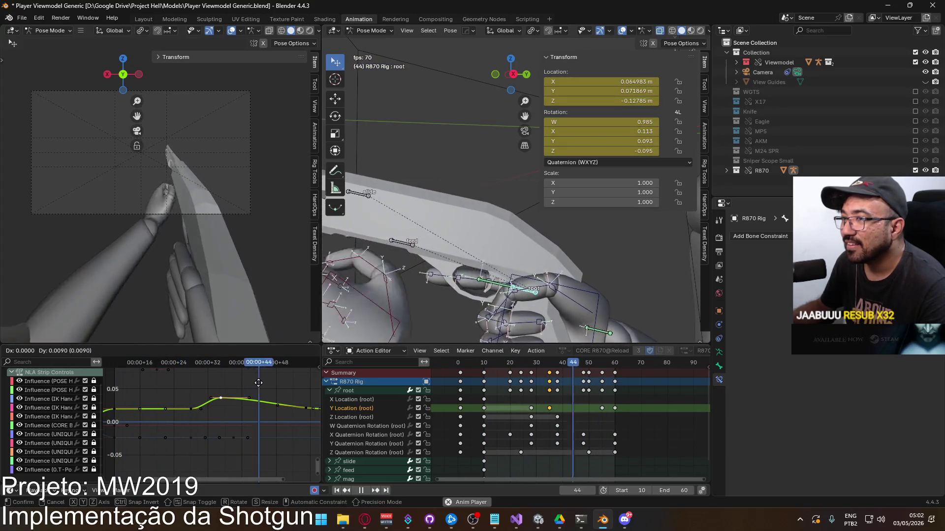
{"action": "left_click", "coordinate": [258, 383]}
Step: Delete the extra middle Y Location keys and the Z Location keys at frames 28 and 38
{"action": "left_click_drag", "start_coordinate": [526, 409], "coordinate": [607, 409]}
{"action": "key", "text": "Delete"}
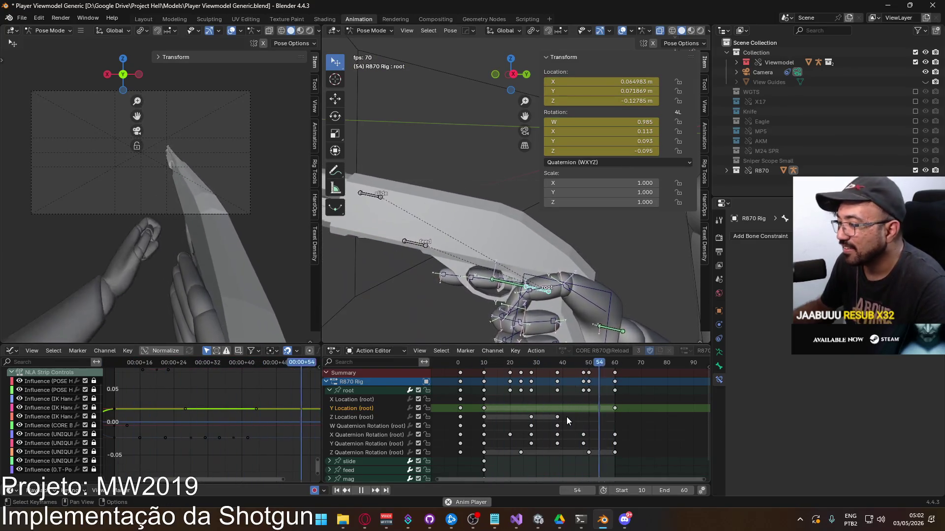
{"action": "left_click_drag", "start_coordinate": [576, 415], "coordinate": [521, 411]}
{"action": "key", "text": "Delete"}
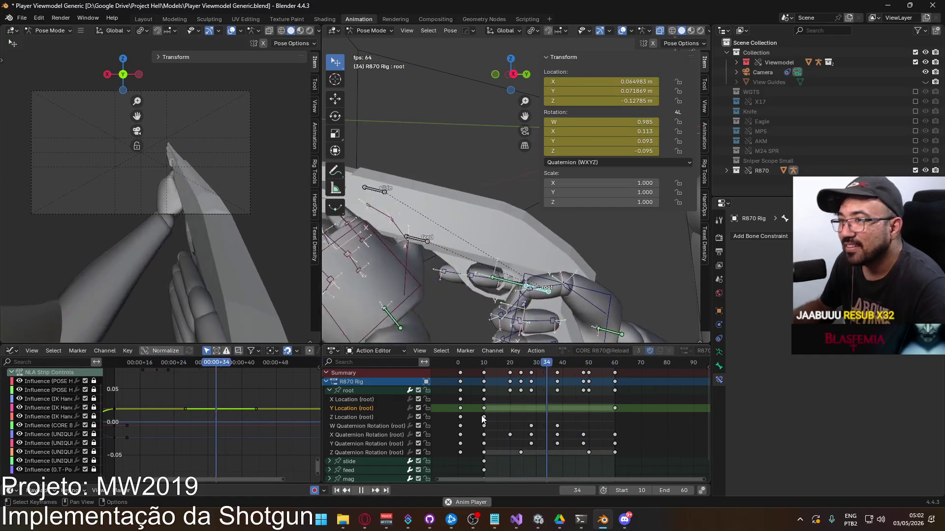
Step: Play the animation from frame 10 and stop playback at frame 28
{"action": "key", "text": "space"}
{"action": "left_click", "coordinate": [485, 366]}
{"action": "key", "text": "space"}
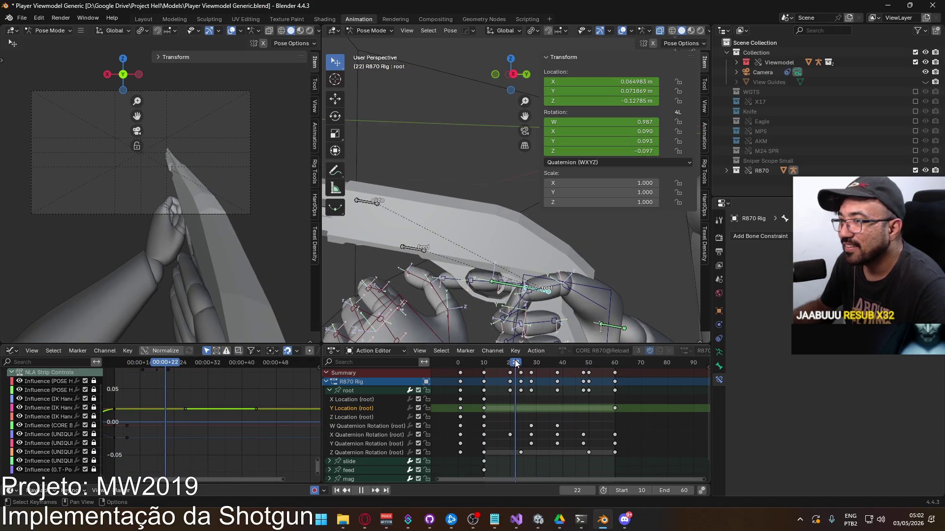
{"action": "left_click_drag", "start_coordinate": [512, 359], "coordinate": [524, 361]}
{"action": "key", "text": "space"}
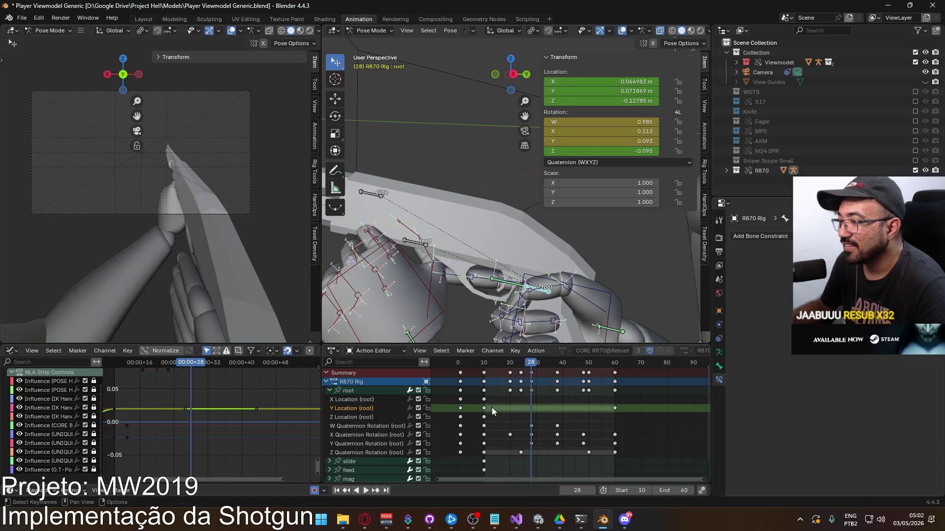
Step: Paste the copied Y Location key at frame 28 and select the X Location key at frame 10
{"action": "left_click", "coordinate": [482, 409]}
{"action": "key", "text": "ctrl+c"}
{"action": "key", "text": "ctrl+v"}
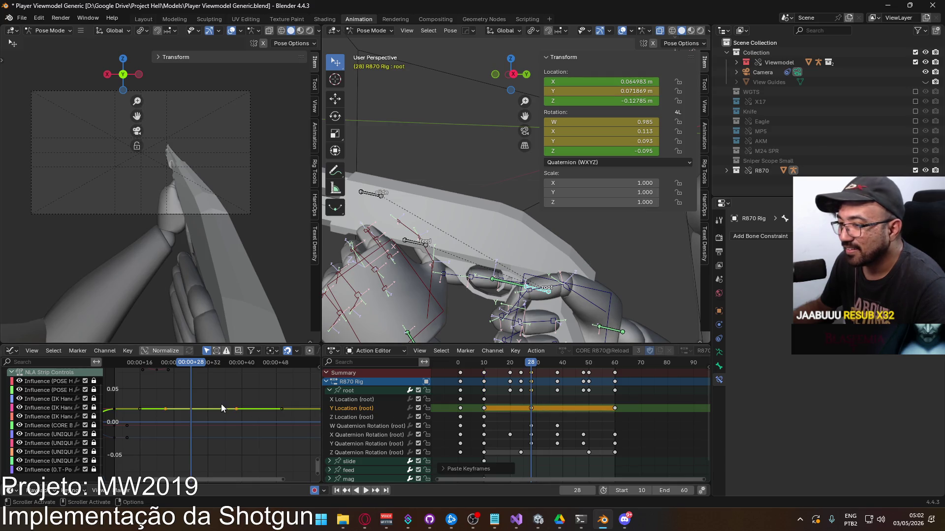
{"action": "left_click", "coordinate": [356, 389]}
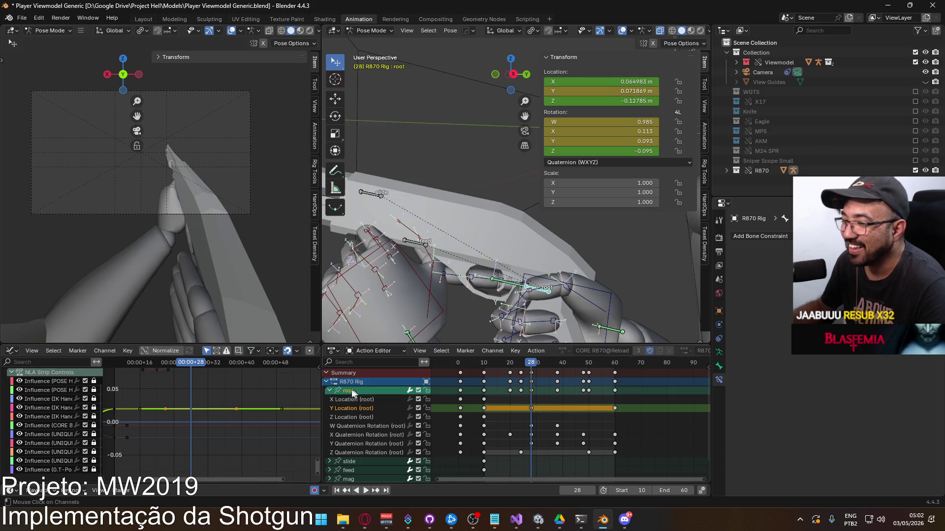
{"action": "scroll", "coordinate": [184, 412], "scroll_direction": "down", "scroll_amount": 6}
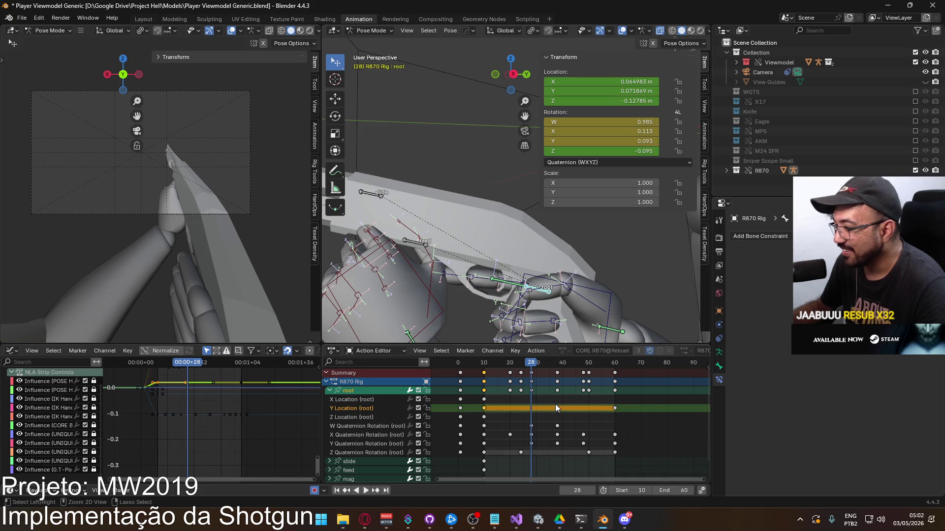
{"action": "left_click_drag", "start_coordinate": [535, 367], "coordinate": [484, 368]}
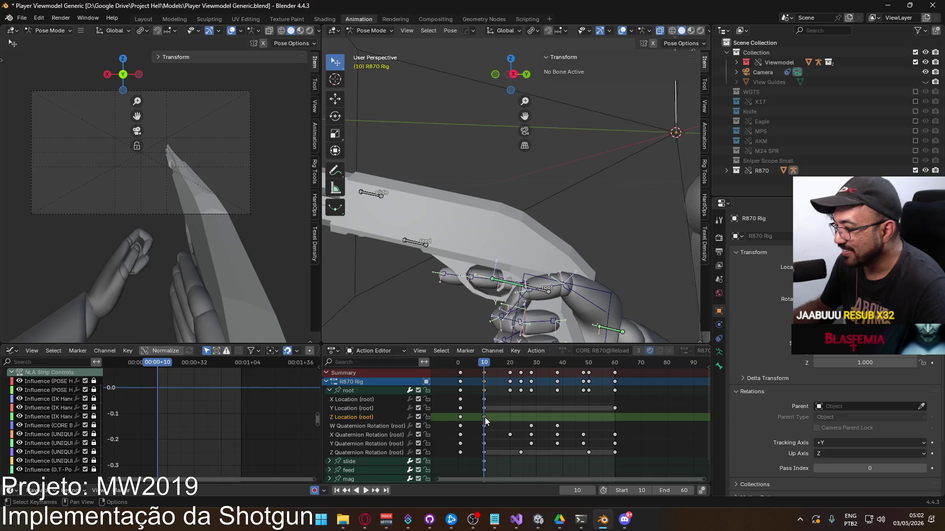
{"action": "left_click", "coordinate": [481, 403]}
Step: Paste the copied keys onto X and Z Location at frame 60 and play back
{"action": "left_click", "coordinate": [355, 400]}
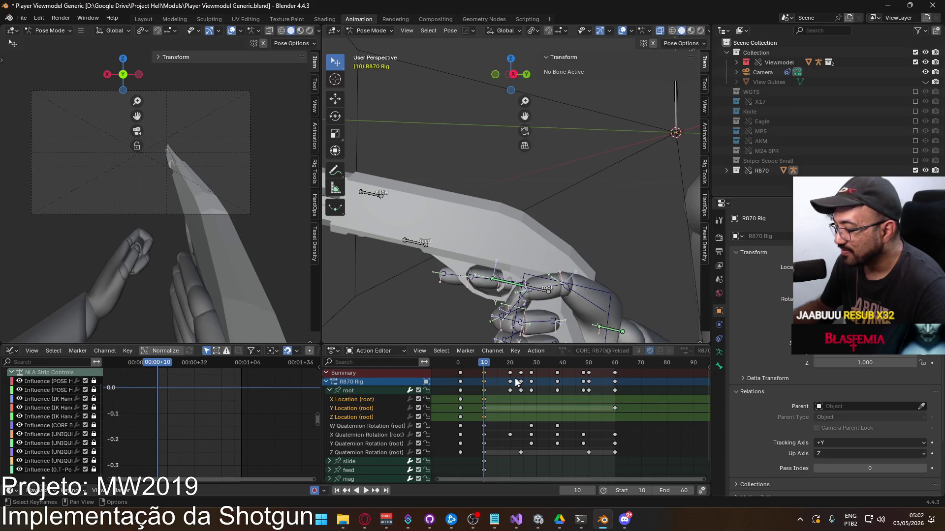
{"action": "left_click", "coordinate": [362, 417], "text": "ctrl"}
{"action": "left_click_drag", "start_coordinate": [489, 358], "coordinate": [616, 373]}
{"action": "key", "text": "ctrl+v"}
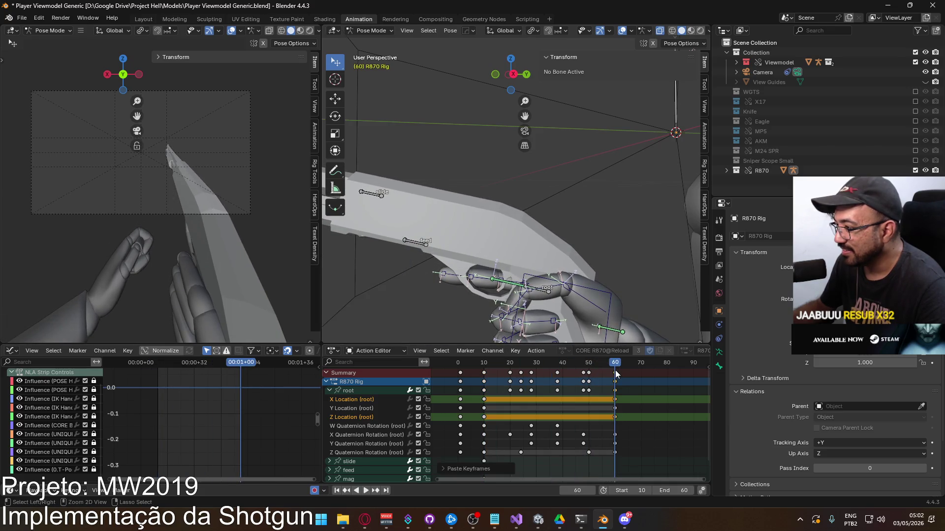
{"action": "key", "text": "space"}
{"action": "mouse_move", "coordinate": [527, 376]}
{"action": "left_mouse_down"}
{"action": "mouse_move", "coordinate": [559, 374]}
{"action": "mouse_move", "coordinate": [531, 374]}
{"action": "left_mouse_up"}
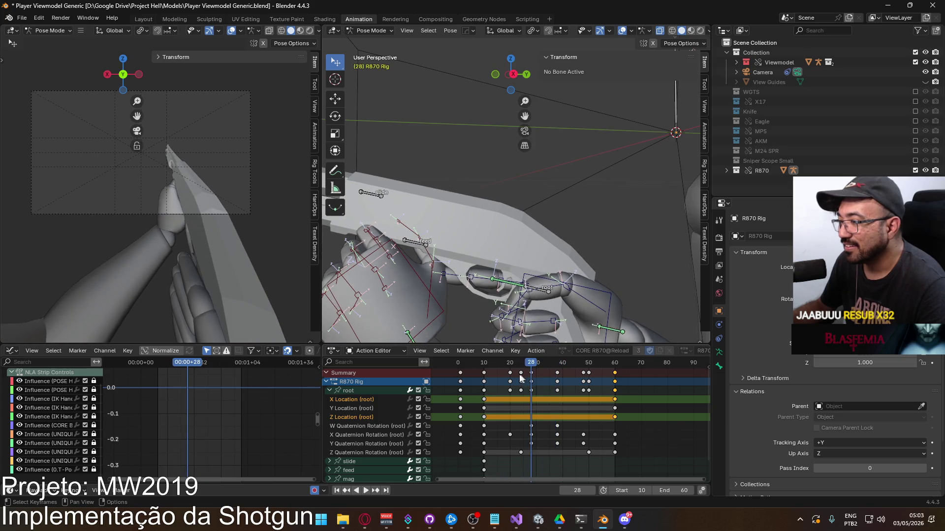
Step: Paste a Z Location key at frame 28 and inspect the hands and grip
{"action": "left_click", "coordinate": [362, 418]}
{"action": "key", "text": "ctrl+v"}
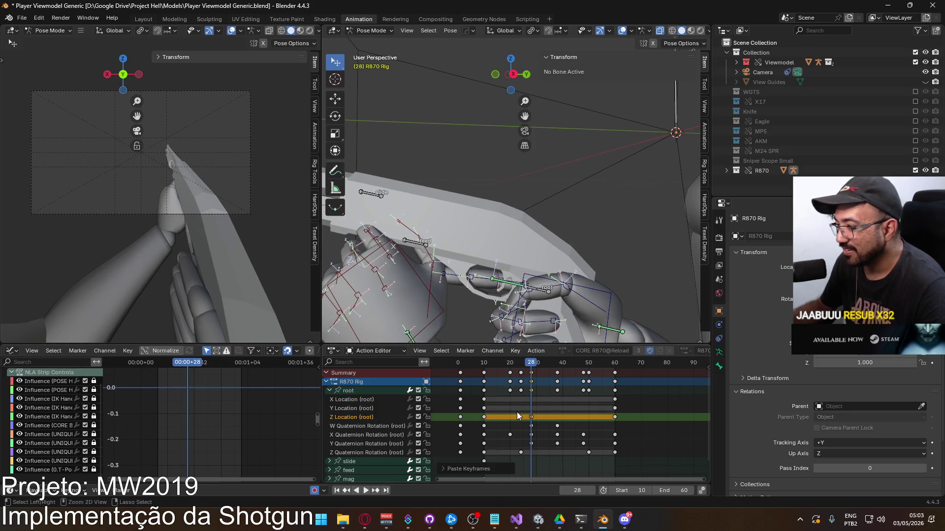
{"action": "mouse_move", "coordinate": [472, 316]}
{"action": "middle_mouse_down"}
{"action": "mouse_move", "coordinate": [485, 293]}
{"action": "mouse_move", "coordinate": [459, 255]}
{"action": "mouse_move", "coordinate": [428, 266]}
{"action": "middle_mouse_up"}
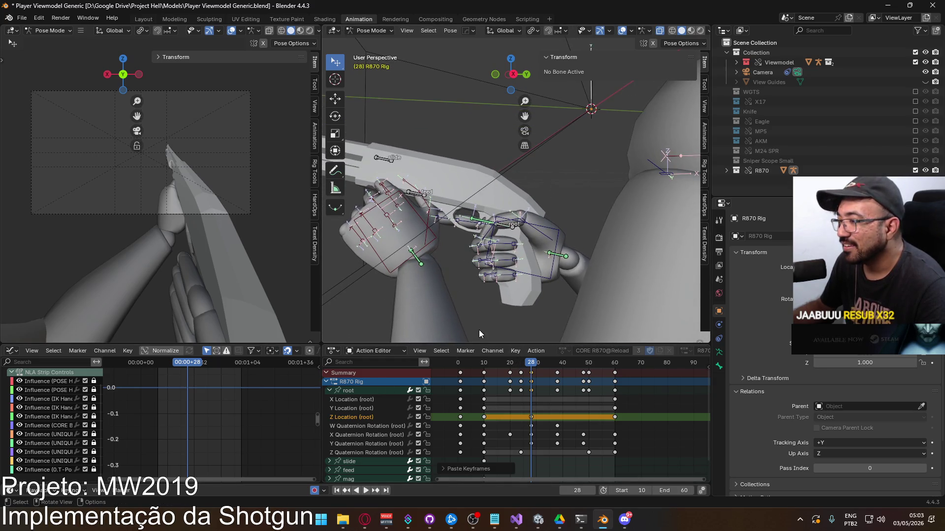
{"action": "middle_click_drag", "start_coordinate": [479, 329], "coordinate": [467, 312]}
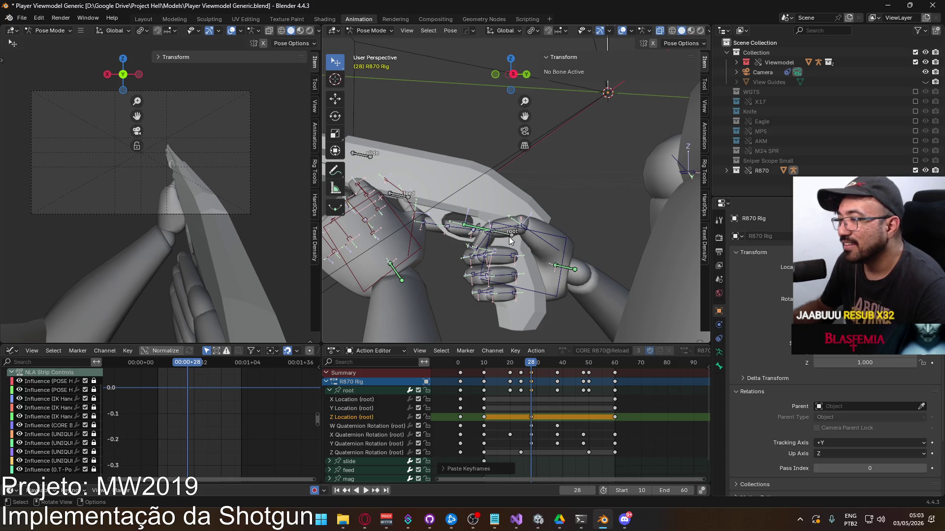
{"action": "left_click", "coordinate": [352, 391]}
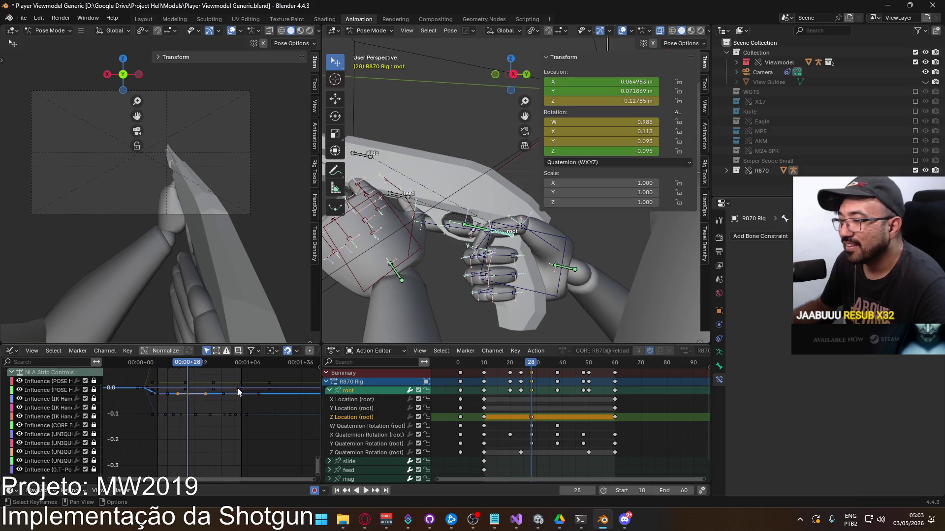
Step: Try lowering a Z Location key, scrub frames 15–31, then cancel the adjustment
{"action": "key", "text": "g"}
{"action": "mouse_move", "coordinate": [234, 397]}
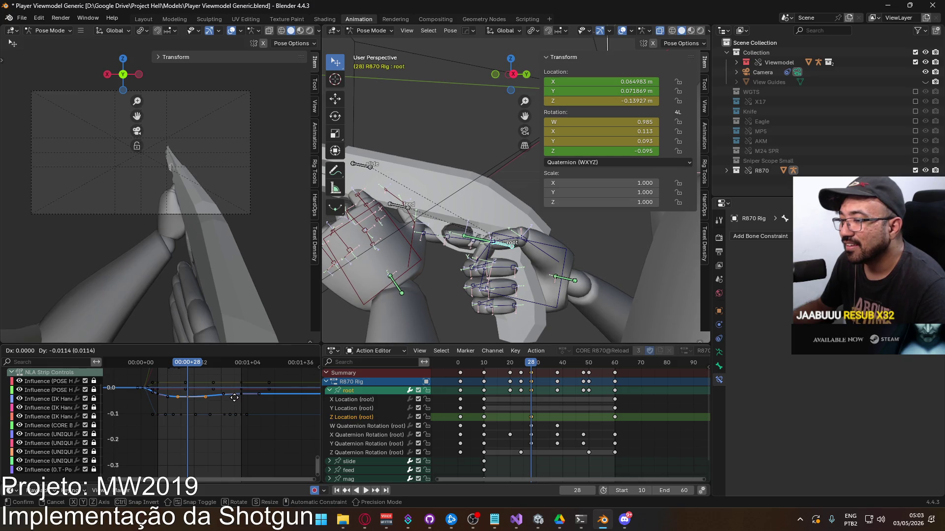
{"action": "left_click", "coordinate": [234, 398]}
{"action": "key", "text": "space"}
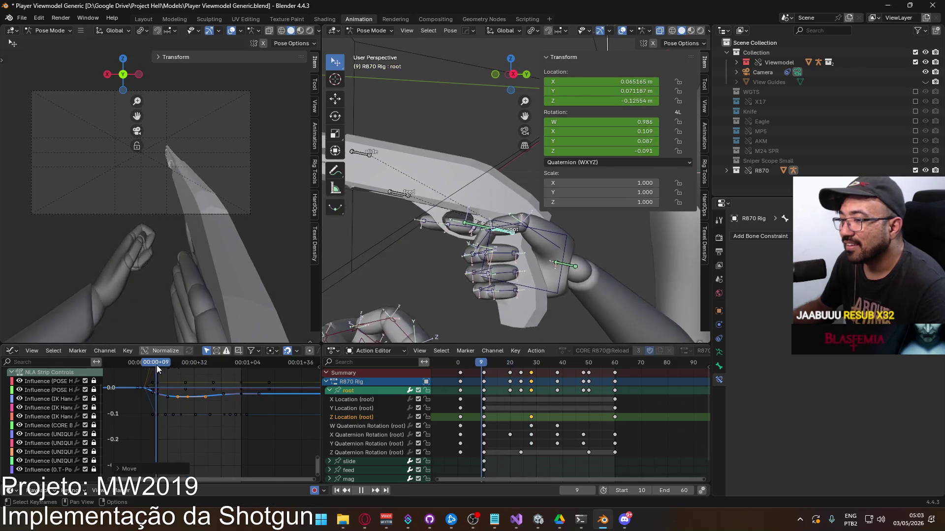
{"action": "left_click_drag", "start_coordinate": [167, 365], "coordinate": [187, 360]}
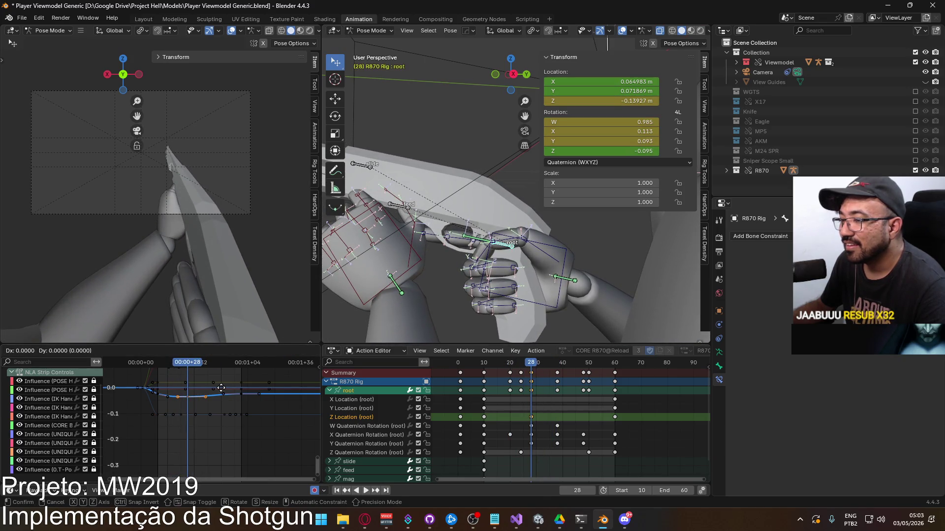
{"action": "right_click", "coordinate": [220, 386]}
{"action": "scroll", "coordinate": [220, 386], "scroll_direction": "up", "scroll_amount": 1}
{"action": "scroll", "coordinate": [227, 402], "scroll_direction": "up", "scroll_amount": 1}
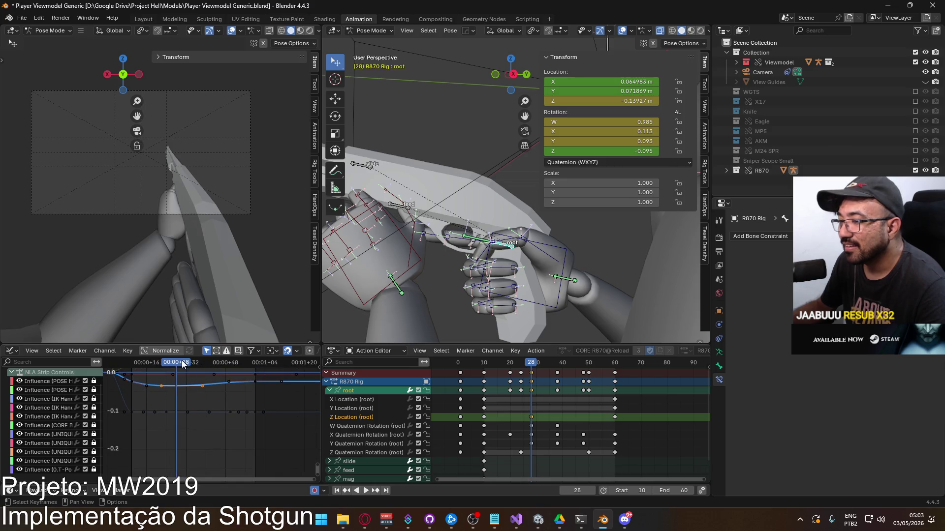
{"action": "key", "text": "space"}
Step: Paste a root key at frame 38, nudge it, and return to frame 28
{"action": "key", "text": "space"}
{"action": "key", "text": "ctrl+v"}
{"action": "key", "text": "g"}
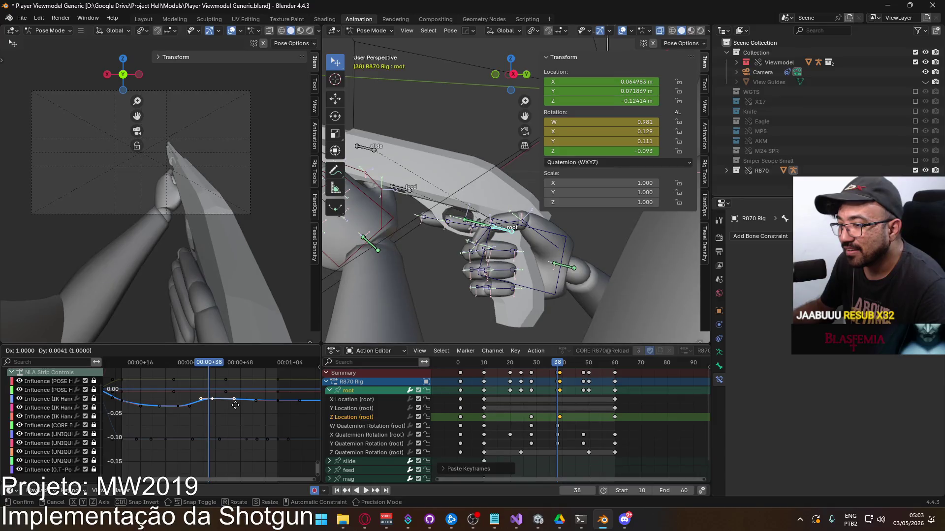
{"action": "left_click", "coordinate": [233, 405]}
{"action": "key", "text": "space"}
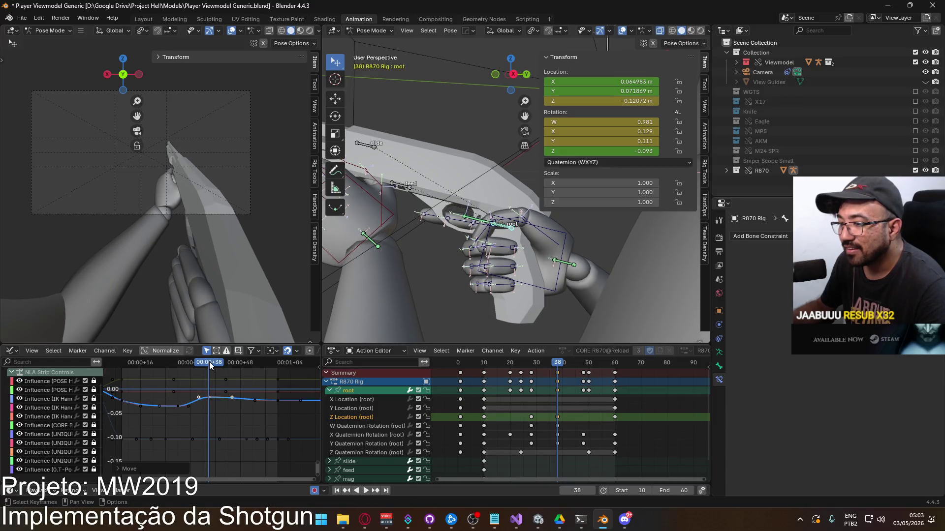
{"action": "mouse_move", "coordinate": [190, 367]}
{"action": "left_mouse_down"}
{"action": "mouse_move", "coordinate": [122, 364]}
{"action": "mouse_move", "coordinate": [219, 357]}
{"action": "mouse_move", "coordinate": [207, 363]}
{"action": "left_mouse_up"}
Step: Lower the selected Z Location keys, then delete those at frames 30 and 40
{"action": "key", "text": "g"}
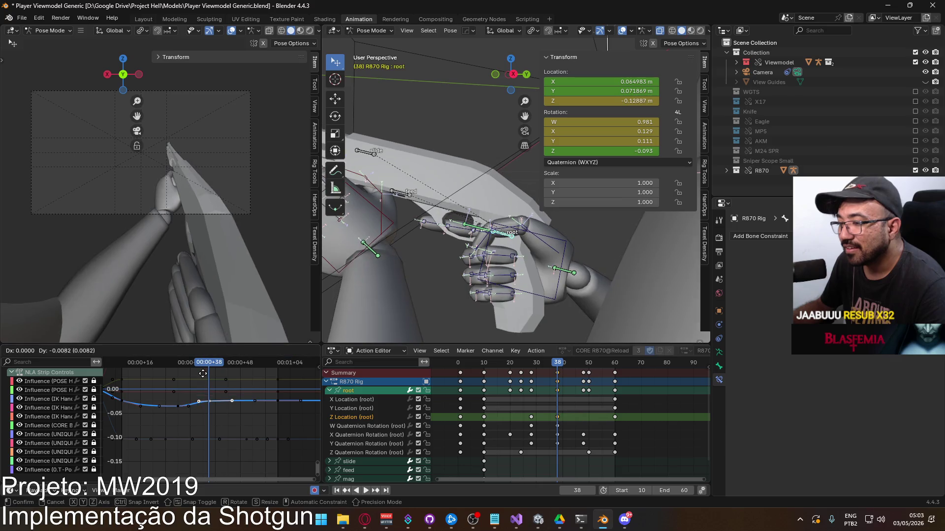
{"action": "left_click", "coordinate": [203, 376]}
{"action": "key", "text": "space"}
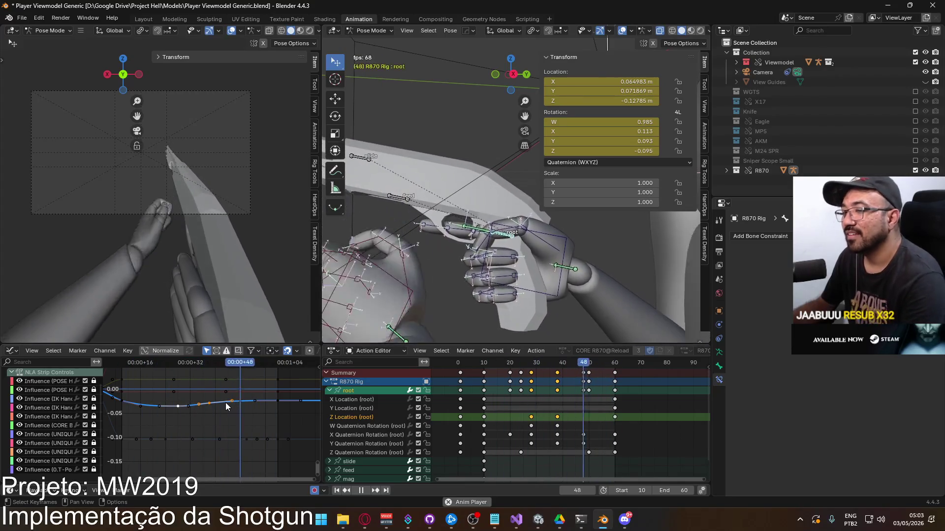
{"action": "key", "text": "Delete"}
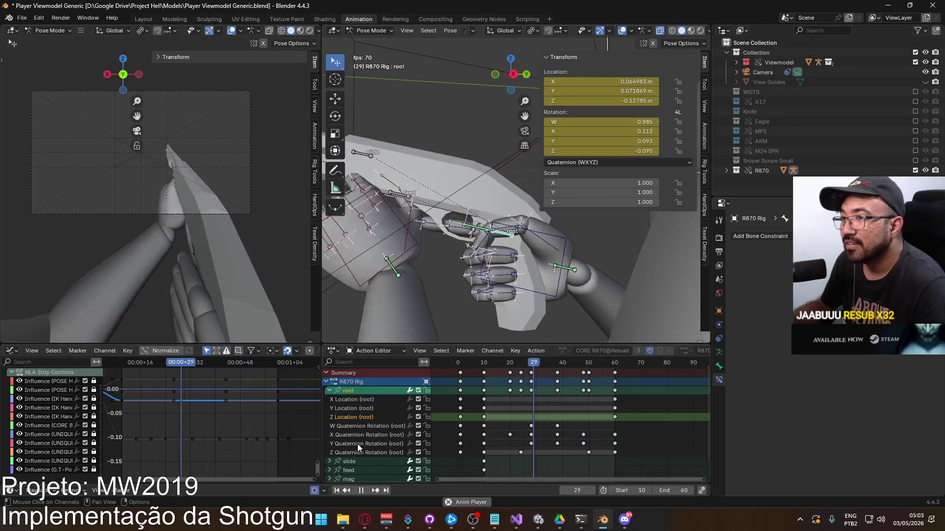
Step: Delete the in-between Z Quaternion Rotation keys near frames 25 and 50
{"action": "left_click_drag", "start_coordinate": [516, 442], "coordinate": [598, 444]}
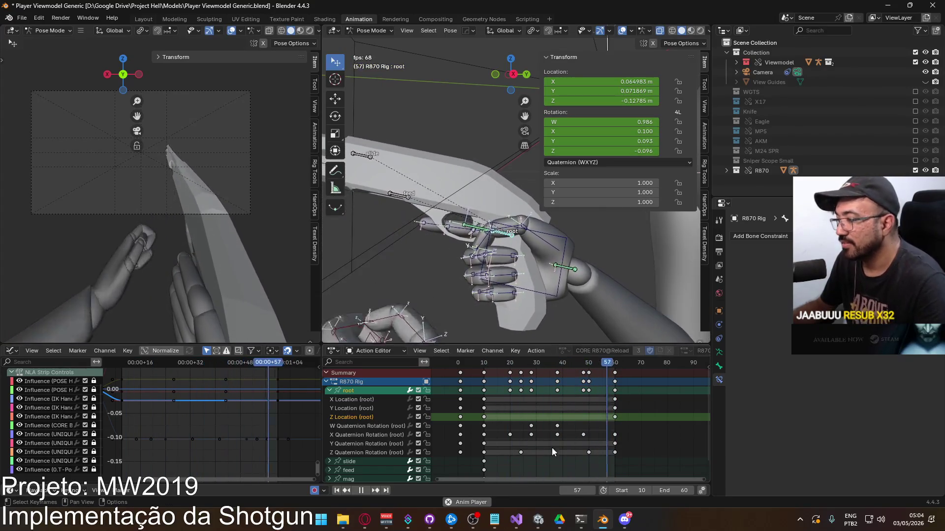
{"action": "left_click_drag", "start_coordinate": [496, 450], "coordinate": [594, 454]}
{"action": "key", "text": "Delete"}
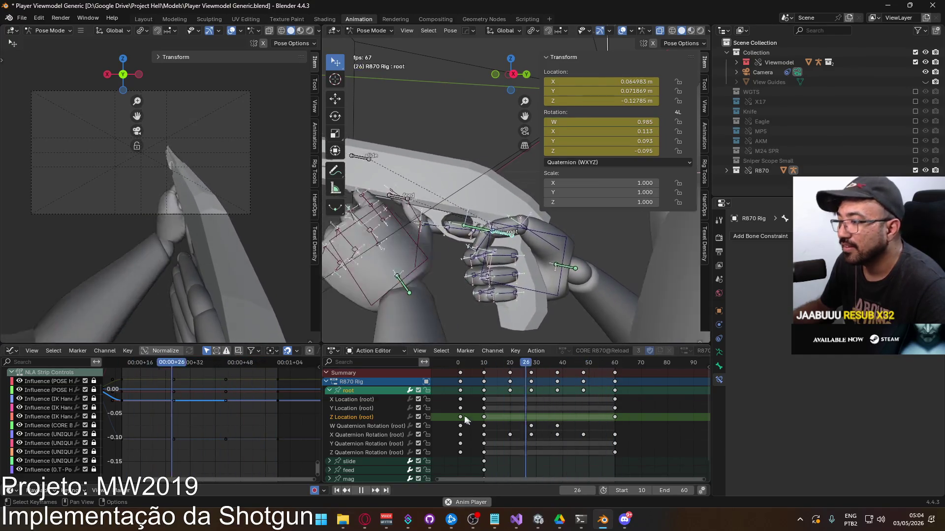
{"action": "left_click", "coordinate": [388, 434]}
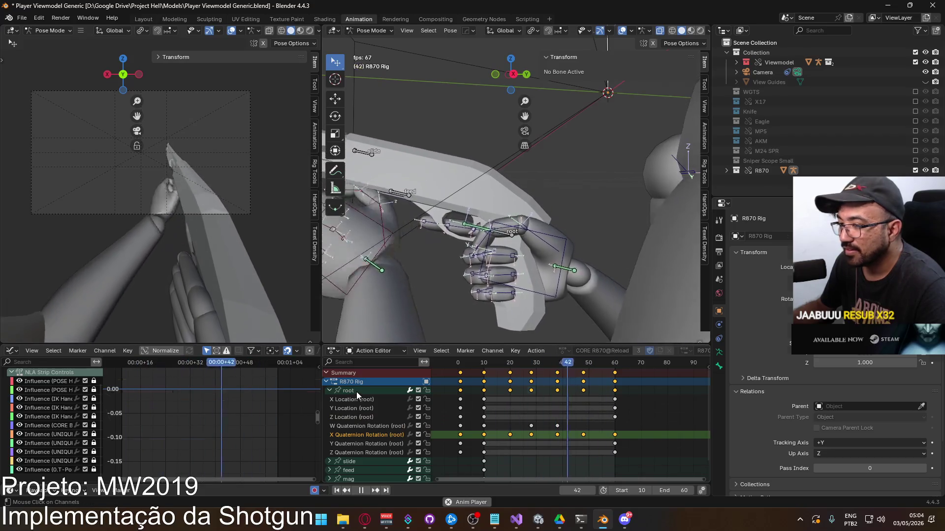
Step: Lower the peak of the root's X Quaternion Rotation curve and reposition a nearby key
{"action": "left_click", "coordinate": [356, 392]}
{"action": "scroll", "coordinate": [244, 415], "scroll_direction": "up", "scroll_amount": 2}
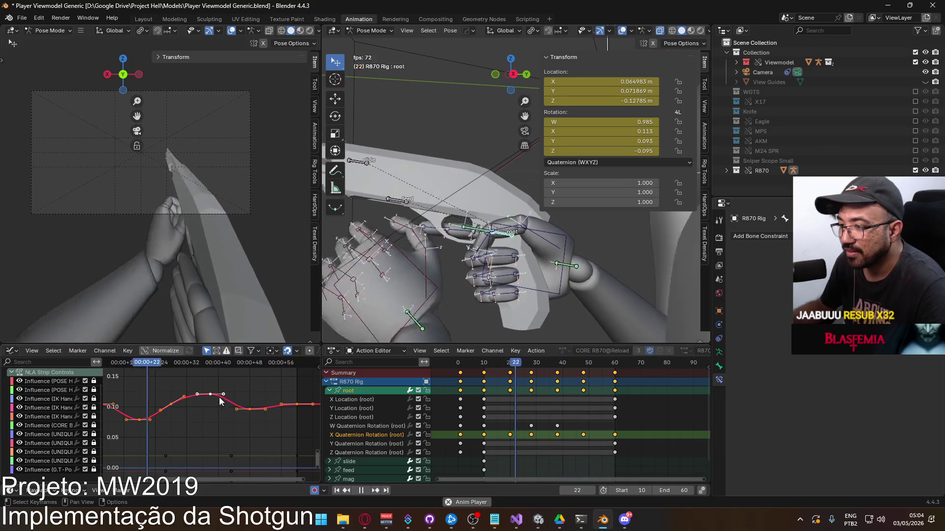
{"action": "left_click_drag", "start_coordinate": [211, 394], "coordinate": [211, 398]}
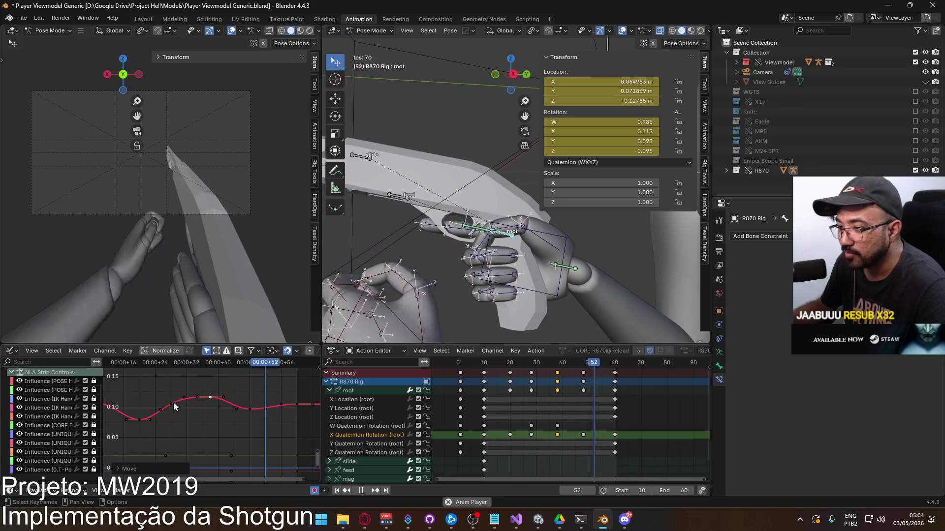
{"action": "left_click", "coordinate": [171, 404]}
{"action": "key", "text": "g"}
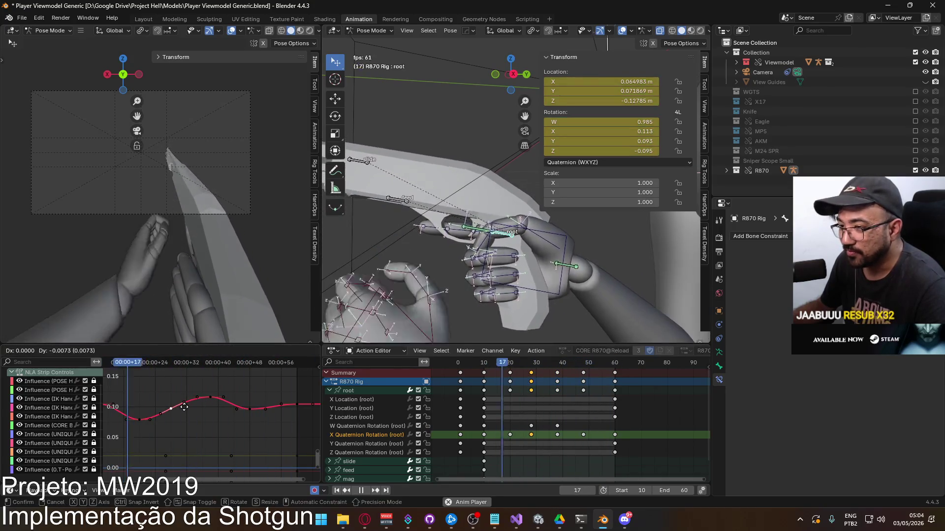
{"action": "left_click", "coordinate": [184, 407]}
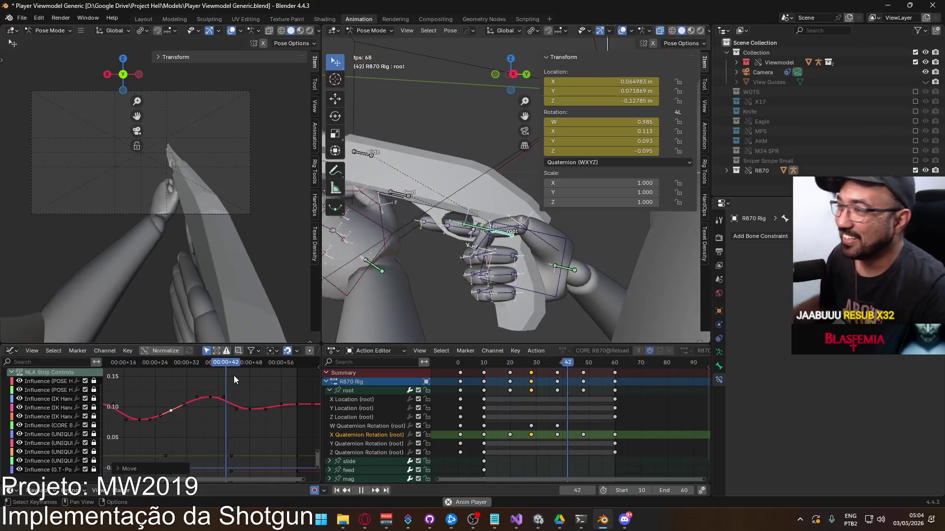
Step: Adjust the peak key's height, then mute and re-enable the curve to compare
{"action": "left_click", "coordinate": [212, 398]}
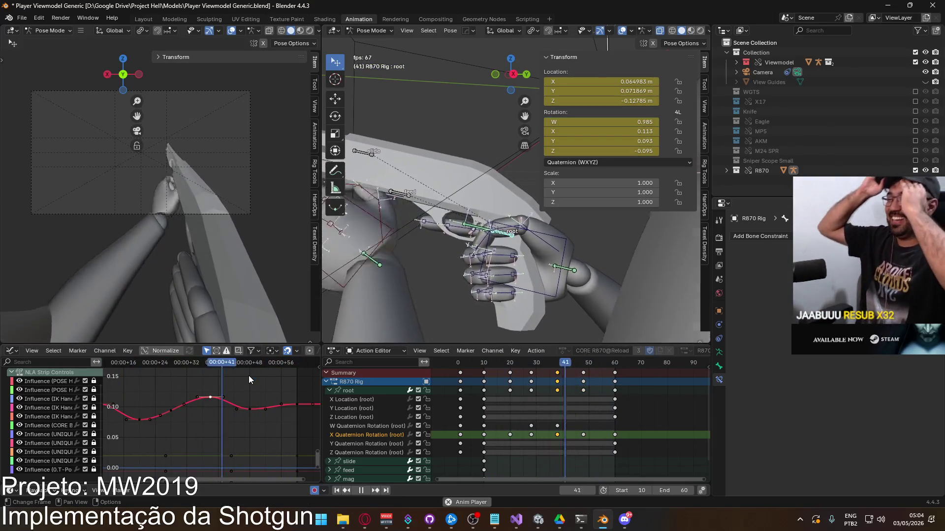
{"action": "key", "text": "g"}
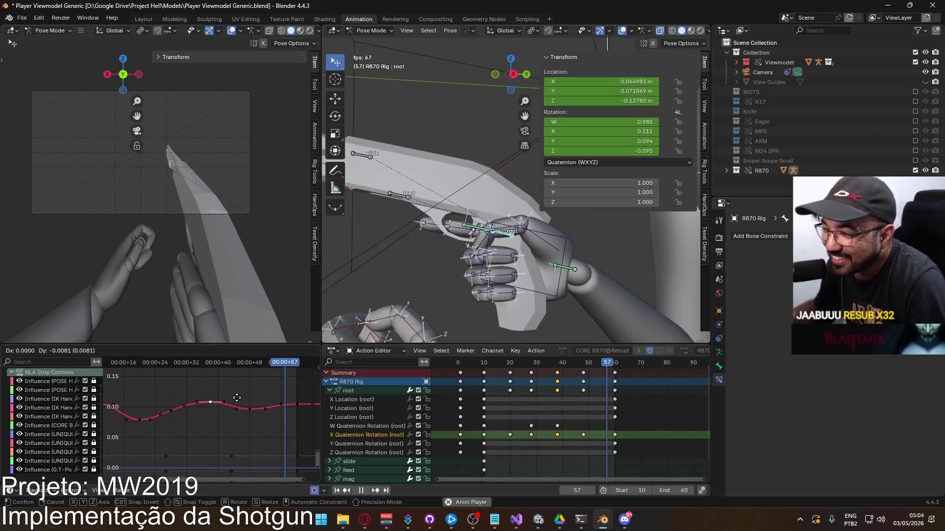
{"action": "left_click", "coordinate": [238, 400]}
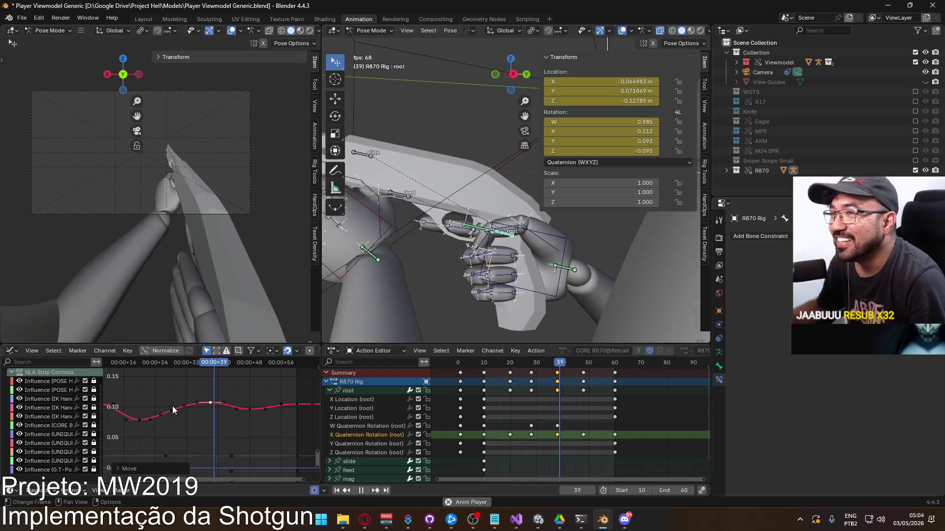
{"action": "left_click", "coordinate": [418, 435]}
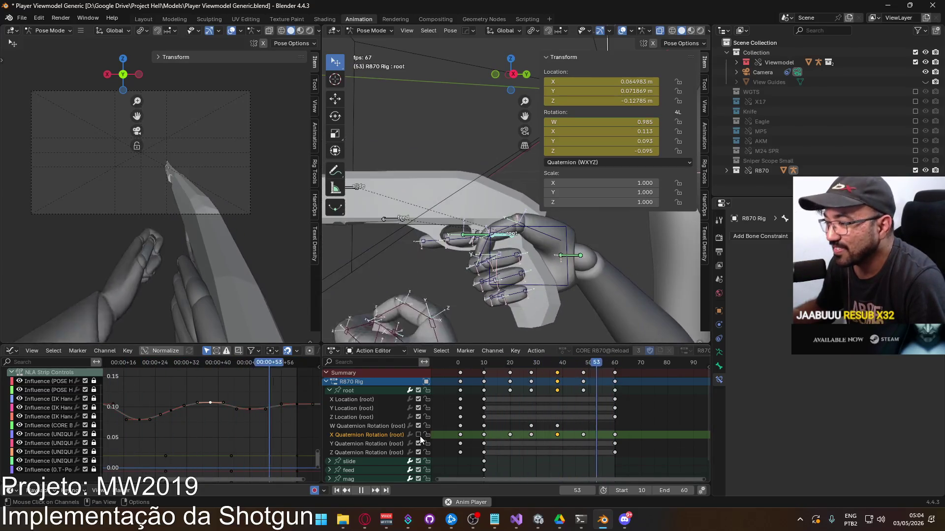
{"action": "left_click", "coordinate": [418, 435]}
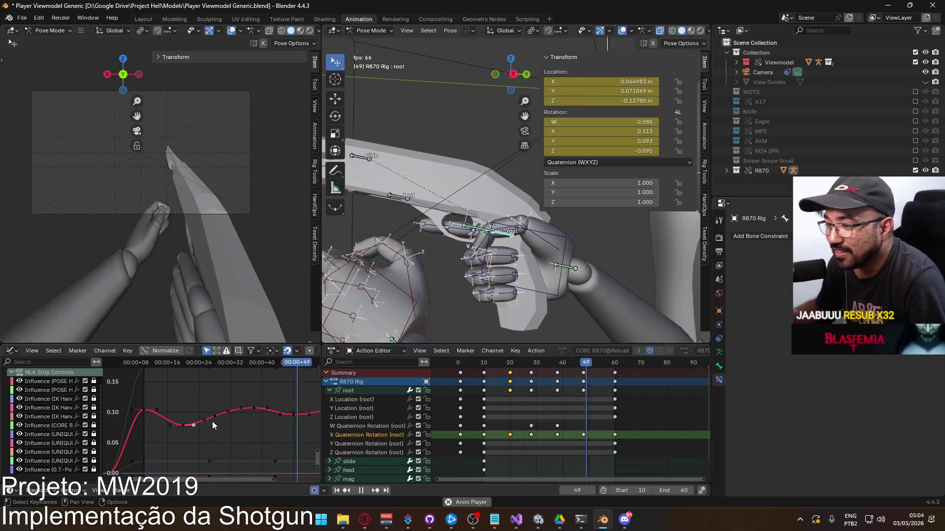
Step: Raise and reposition two more keys on the X Quaternion Rotation curve
{"action": "key", "text": "g"}
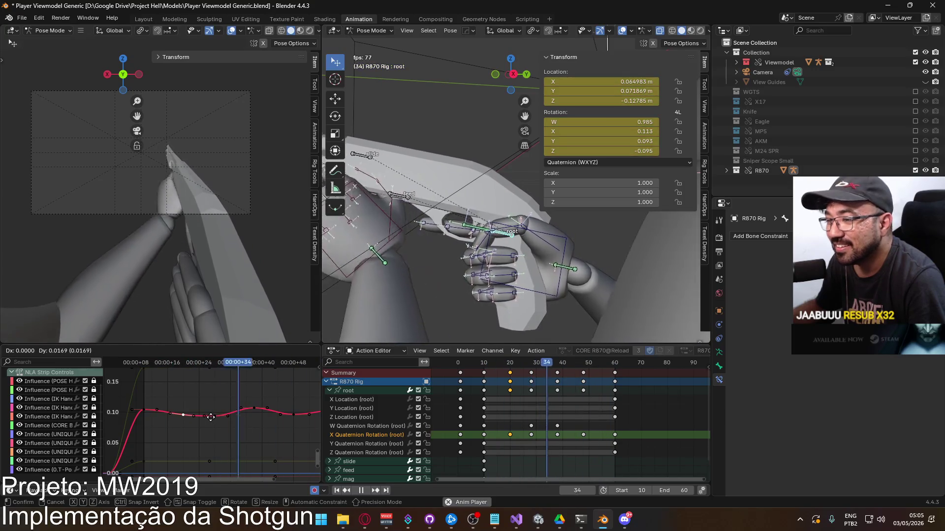
{"action": "left_click", "coordinate": [223, 422]}
{"action": "left_click", "coordinate": [221, 421]}
{"action": "key", "text": "g"}
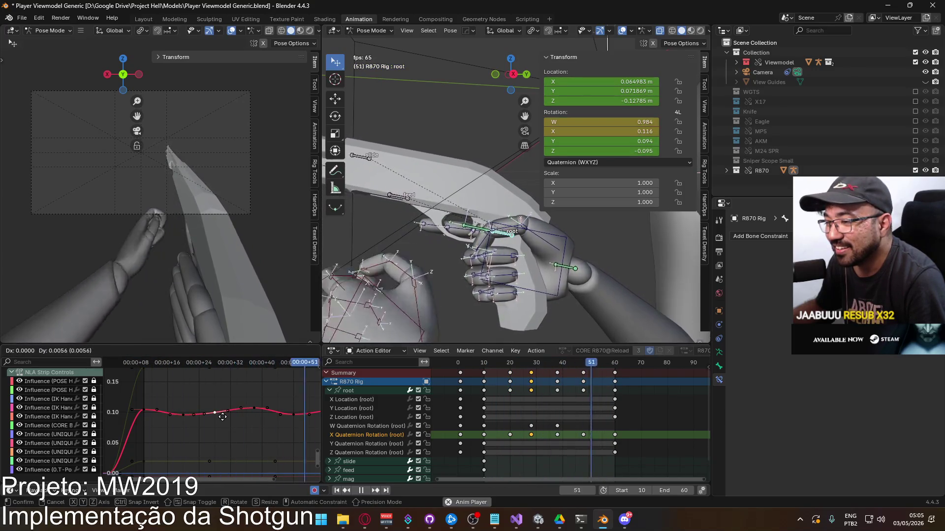
{"action": "left_click", "coordinate": [223, 417]}
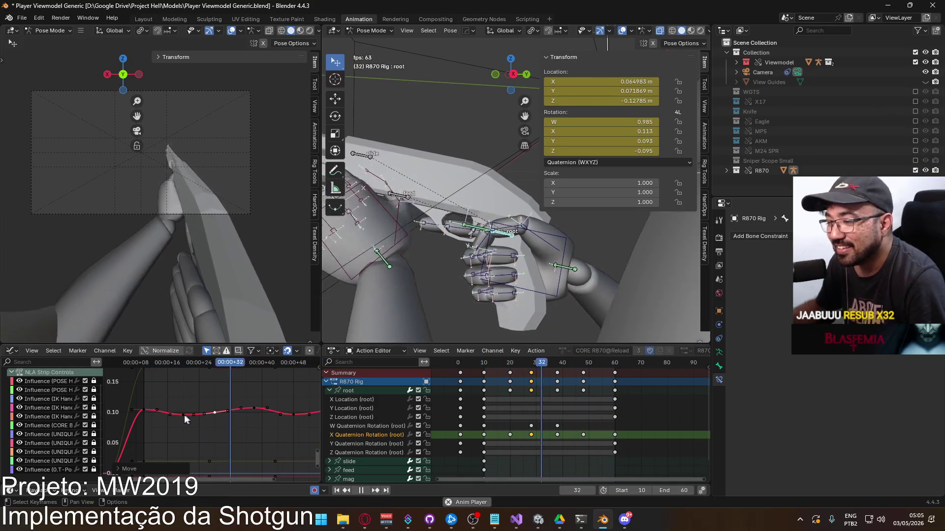
Step: Copy the frame-10 X Quaternion Rotation key and paste it at frame 20
{"action": "left_click", "coordinate": [164, 404]}
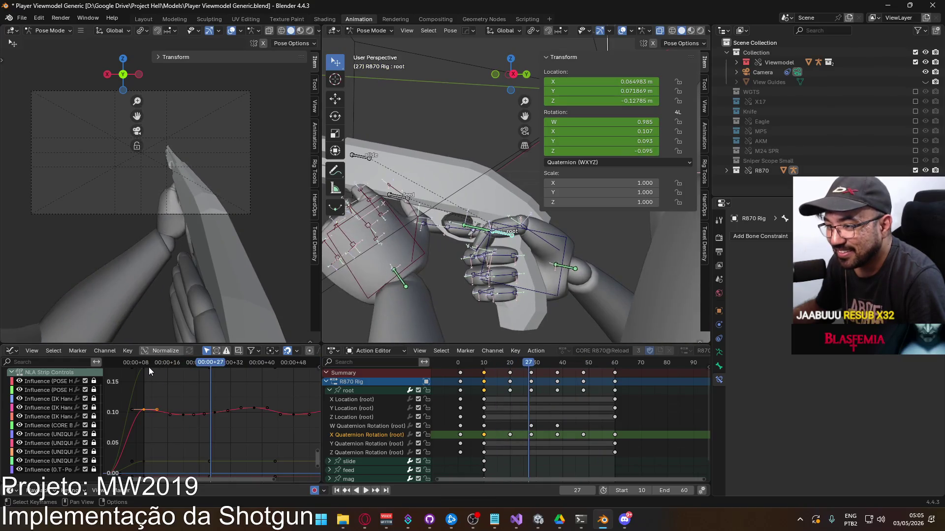
{"action": "key", "text": "Escape"}
{"action": "key", "text": "ctrl+c"}
{"action": "mouse_move", "coordinate": [143, 367]}
{"action": "left_mouse_down"}
{"action": "mouse_move", "coordinate": [260, 374]}
{"action": "mouse_move", "coordinate": [194, 374]}
{"action": "mouse_move", "coordinate": [216, 373]}
{"action": "left_mouse_up"}
{"action": "key", "text": "ctrl+v"}
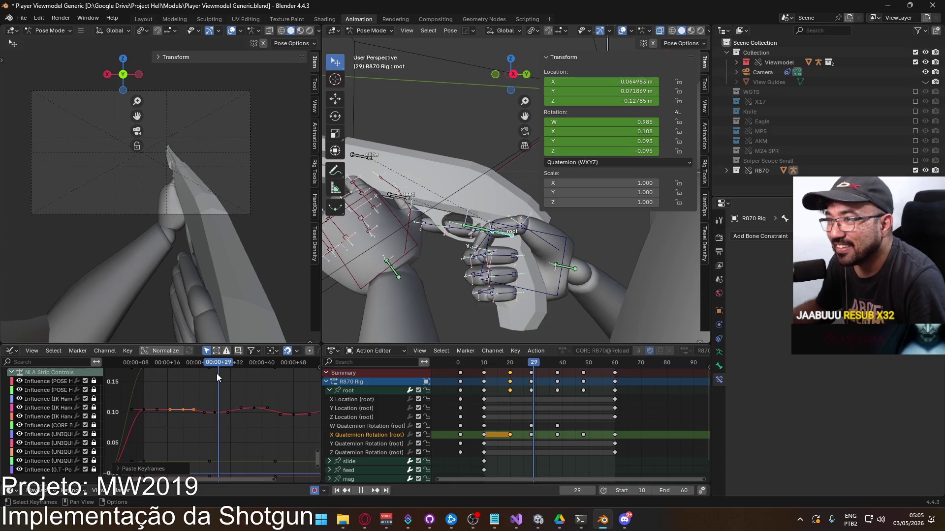
Step: Adjust a key on the X Quaternion curve and scrub the frames to check the pose
{"action": "left_click", "coordinate": [230, 419]}
{"action": "left_click_drag", "start_coordinate": [229, 418], "coordinate": [221, 423]}
{"action": "mouse_move", "coordinate": [215, 368]}
{"action": "left_mouse_down"}
{"action": "mouse_move", "coordinate": [295, 376]}
{"action": "mouse_move", "coordinate": [256, 379]}
{"action": "mouse_move", "coordinate": [257, 406]}
{"action": "left_mouse_up"}
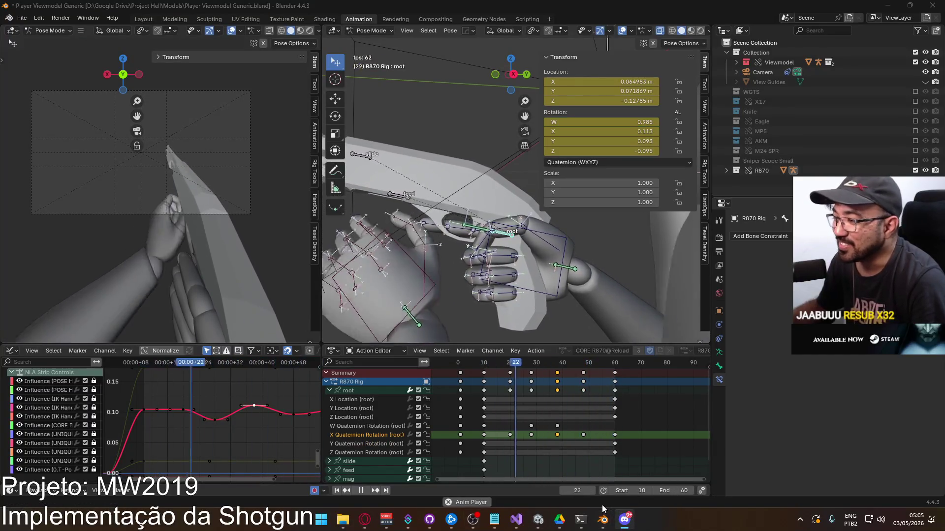
{"action": "mouse_move", "coordinate": [610, 519]}
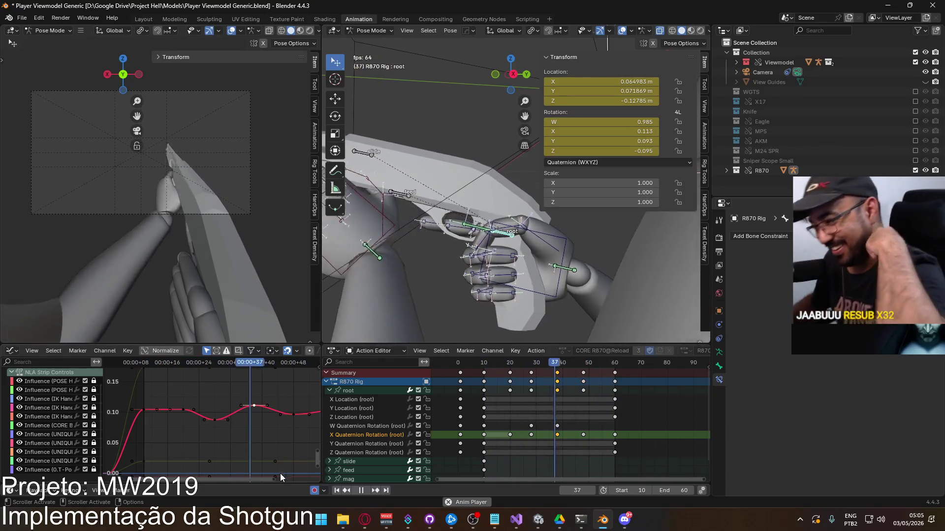
{"action": "scroll", "coordinate": [269, 433], "scroll_direction": "down", "scroll_amount": 2}
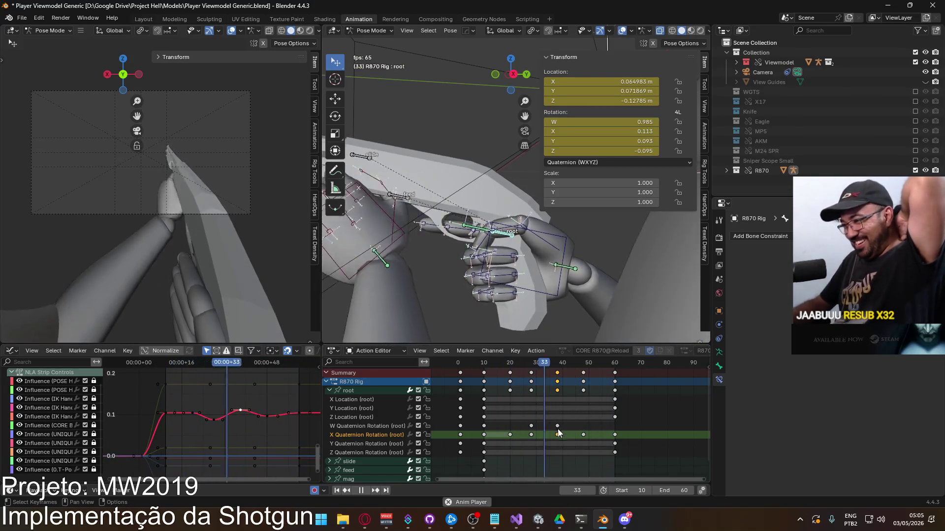
{"action": "key", "text": "space"}
Step: Copy the frame-60 X Quaternion key and paste it at frame 48
{"action": "key", "text": "b"}
{"action": "left_click_drag", "start_coordinate": [609, 431], "coordinate": [621, 438]}
{"action": "key", "text": "ctrl+c"}
{"action": "left_click_drag", "start_coordinate": [615, 365], "coordinate": [582, 365]}
{"action": "key", "text": "ctrl+v"}
{"action": "scroll", "coordinate": [211, 435], "scroll_direction": "up", "scroll_amount": 3}
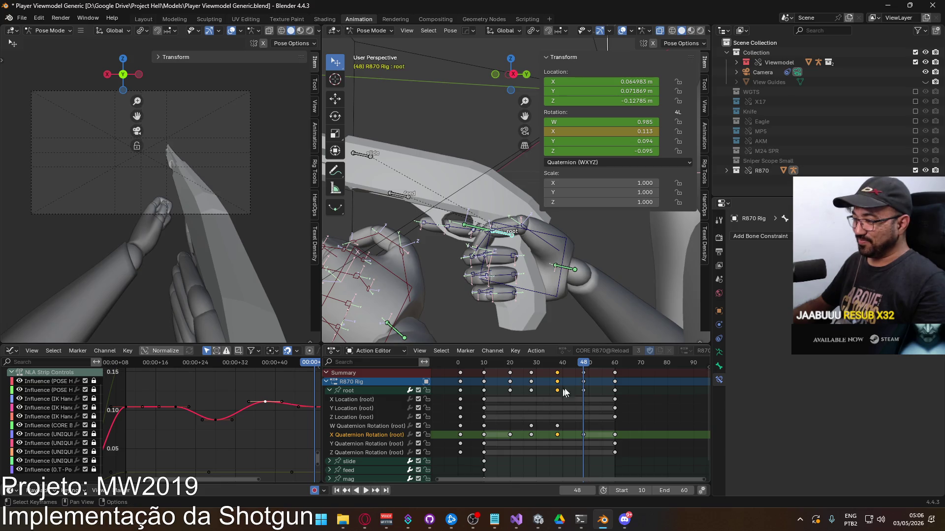
Step: Move the frame-38 keys to frame 36 and play back to review the timing
{"action": "key", "text": "alt+a"}
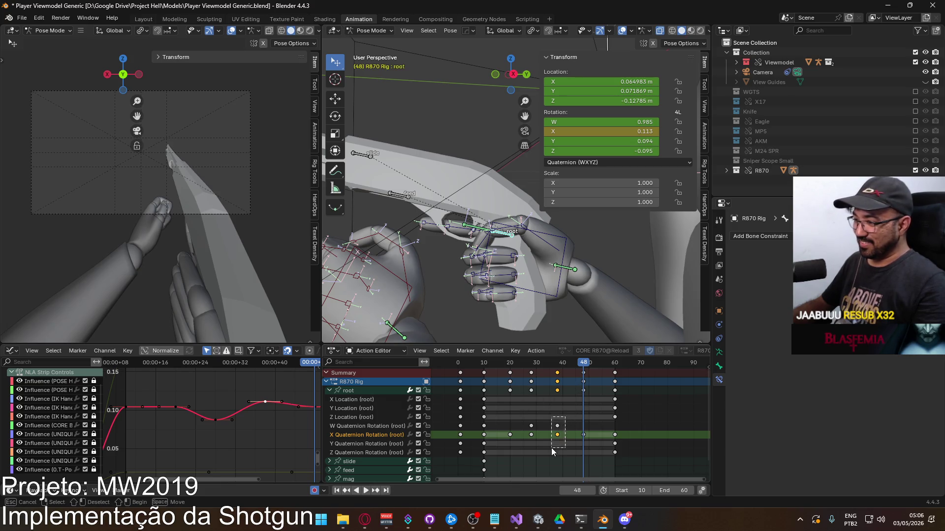
{"action": "left_click_drag", "start_coordinate": [584, 366], "coordinate": [556, 368]}
{"action": "left_click", "coordinate": [557, 373]}
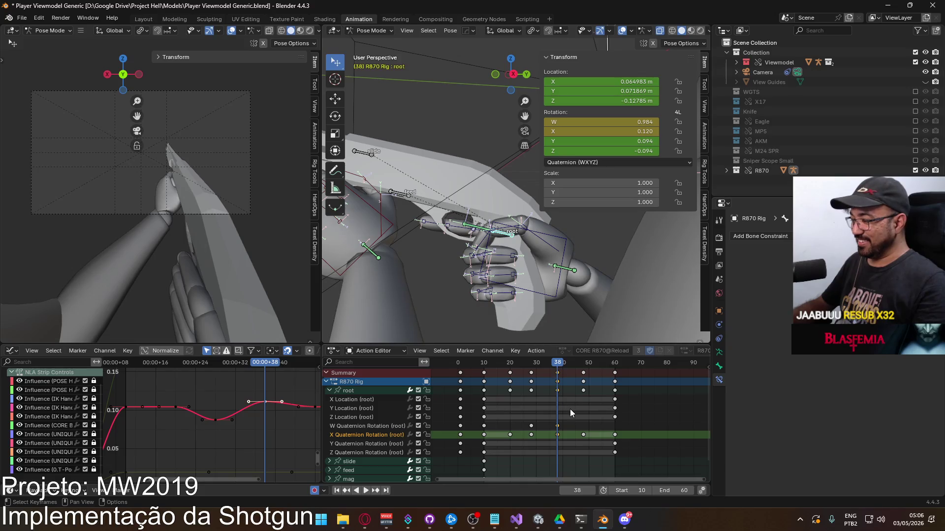
{"action": "key", "text": "g"}
{"action": "left_click", "coordinate": [565, 409]}
{"action": "key", "text": "space"}
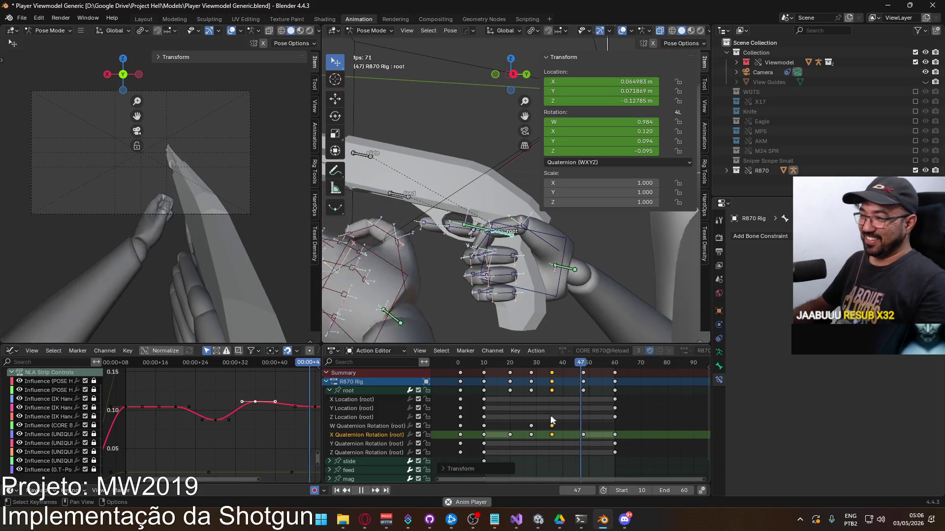
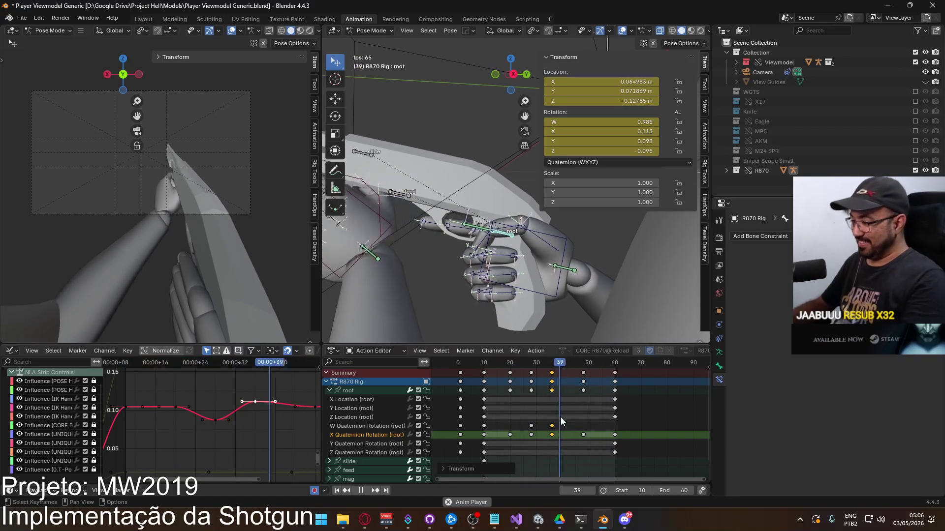
Step: Delete the root's W and X Quaternion Rotation keys at frames 30 and 38
{"action": "left_click", "coordinate": [530, 426]}
{"action": "key", "text": "Delete"}
{"action": "left_click_drag", "start_coordinate": [521, 430], "coordinate": [565, 441]}
{"action": "key", "text": "Delete"}
{"action": "key", "text": "Escape"}
Step: Copy the frame-10 root keys and paste them at frame 60
{"action": "left_click_drag", "start_coordinate": [492, 423], "coordinate": [482, 426]}
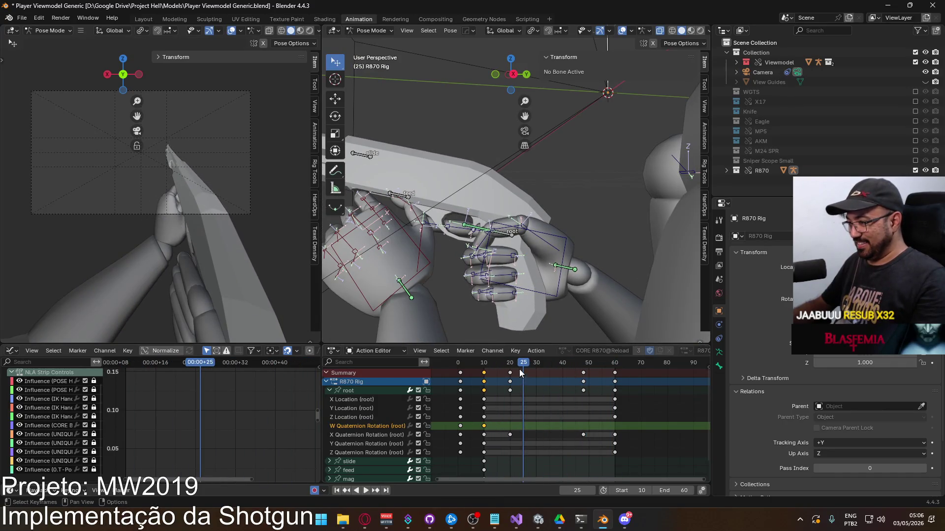
{"action": "left_click", "coordinate": [488, 364]}
{"action": "key", "text": "space"}
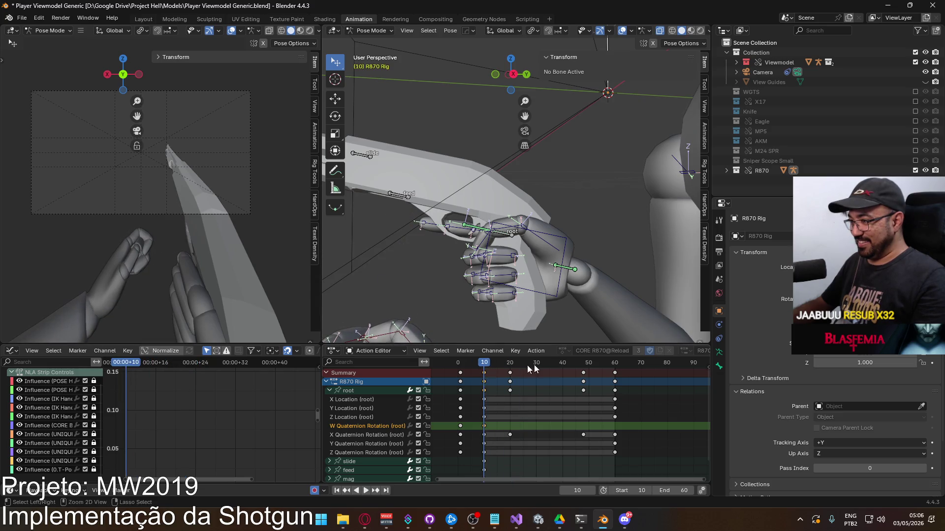
{"action": "left_click_drag", "start_coordinate": [610, 364], "coordinate": [615, 364]}
{"action": "key", "text": "ctrl+v"}
Step: Paste the frame-10 pose at frame 30, then slide those keys back to frame 25
{"action": "key", "text": "space"}
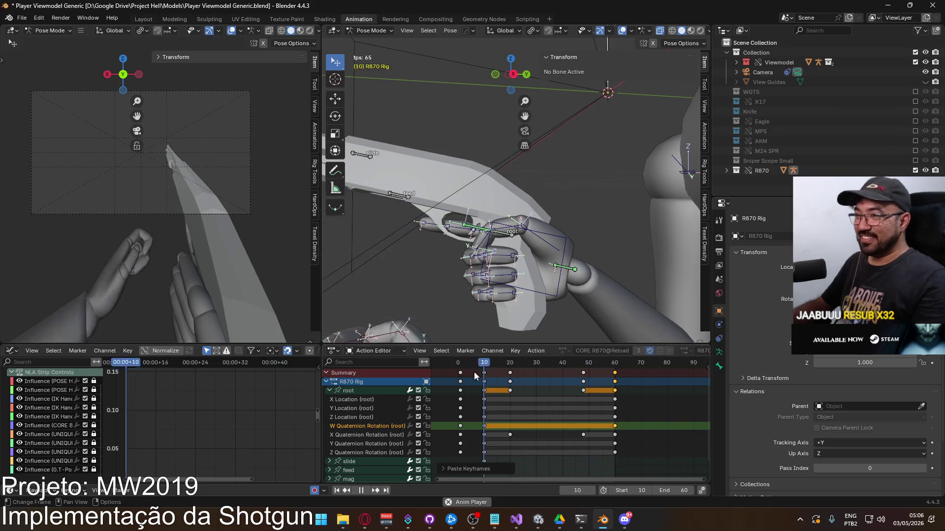
{"action": "left_click_drag", "start_coordinate": [511, 362], "coordinate": [537, 363]}
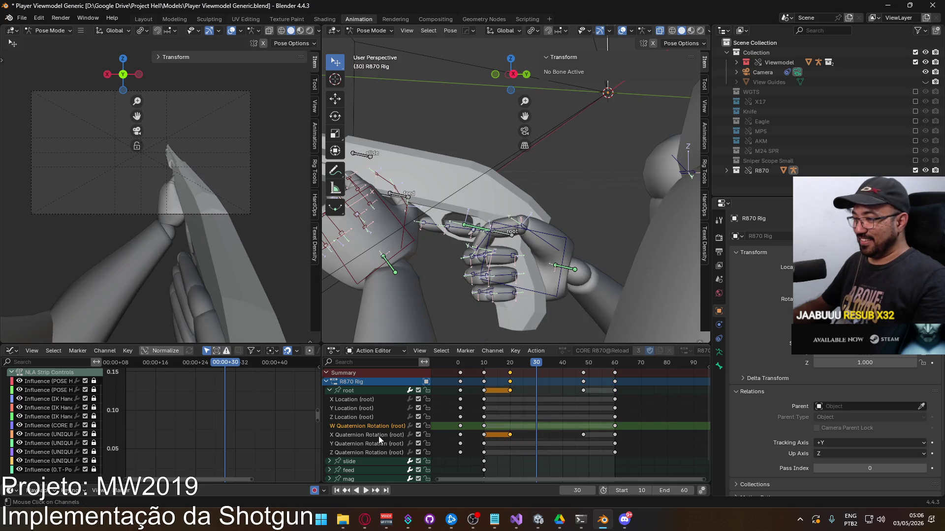
{"action": "left_click", "coordinate": [512, 435]}
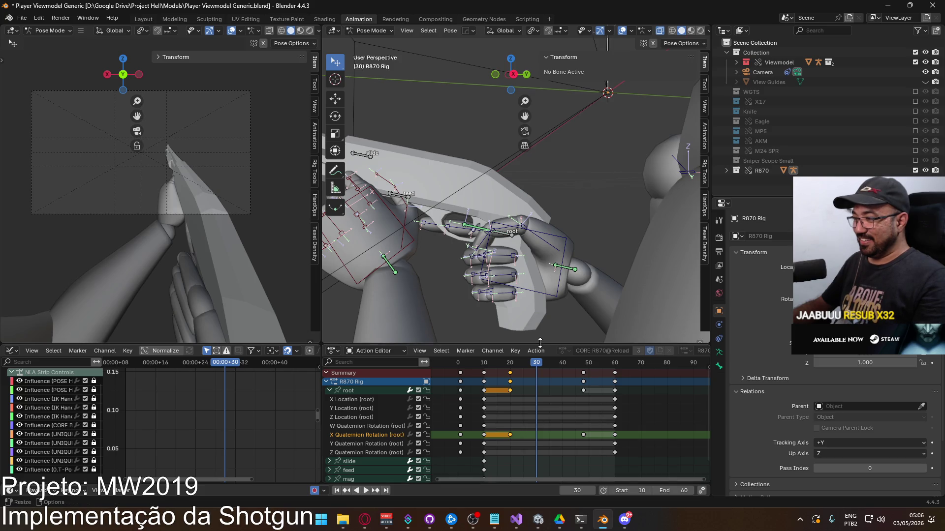
{"action": "key", "text": "Down"}
{"action": "key", "text": "space"}
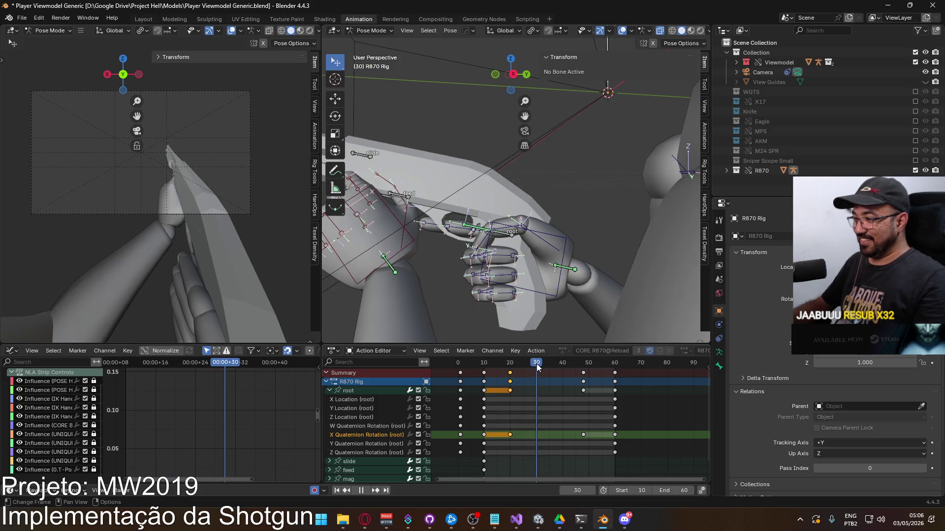
{"action": "key", "text": "space"}
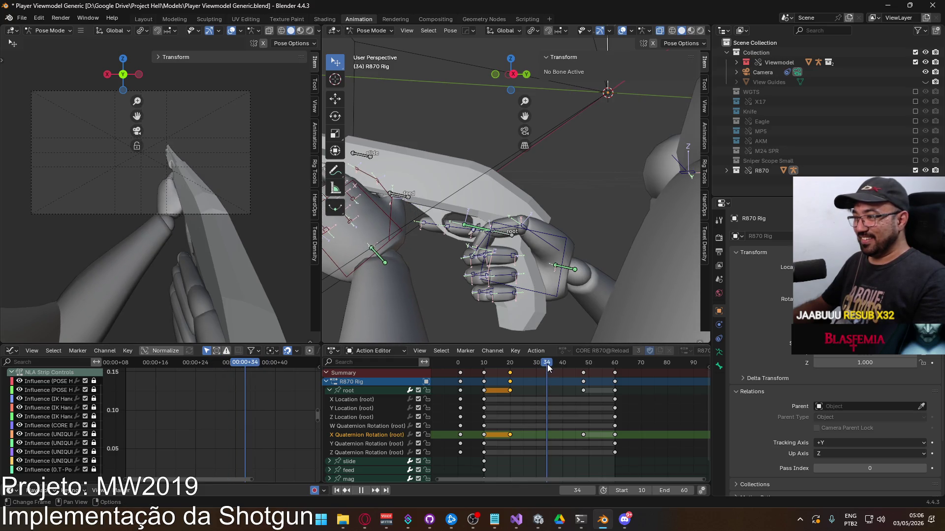
{"action": "left_click_drag", "start_coordinate": [538, 366], "coordinate": [536, 367]}
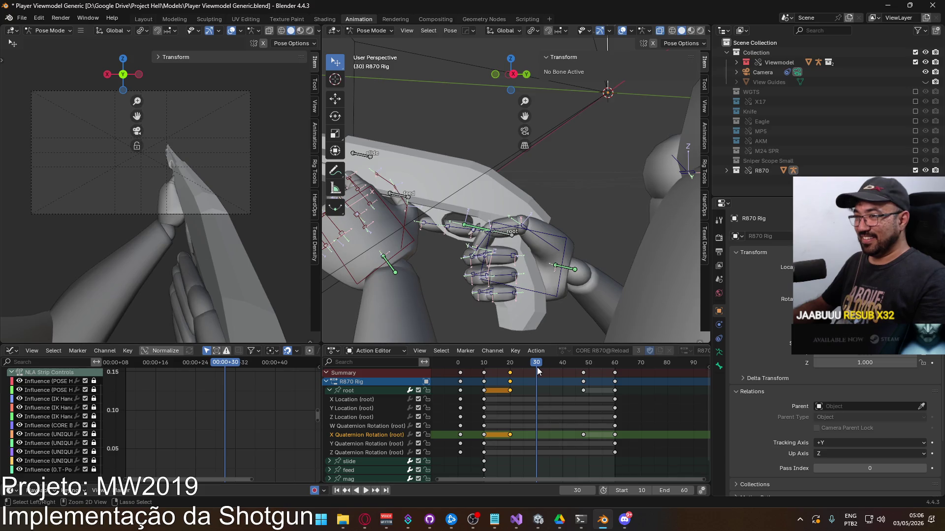
{"action": "key", "text": "ctrl+v"}
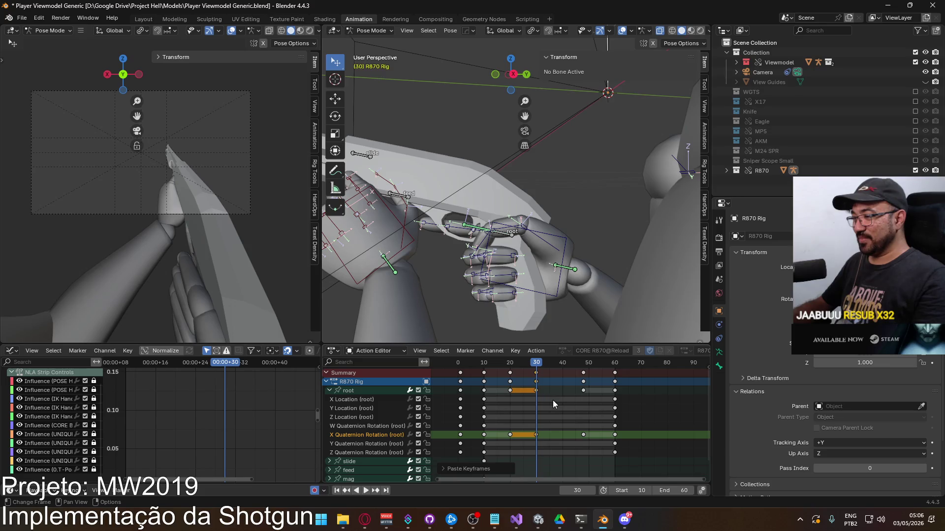
{"action": "left_click_drag", "start_coordinate": [536, 366], "coordinate": [525, 367]}
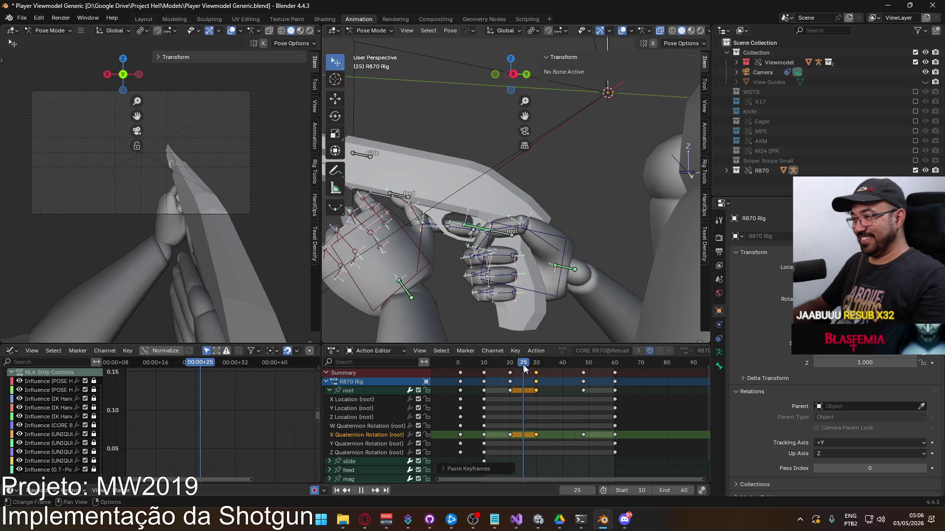
{"action": "key", "text": "g"}
{"action": "left_click", "coordinate": [536, 384]}
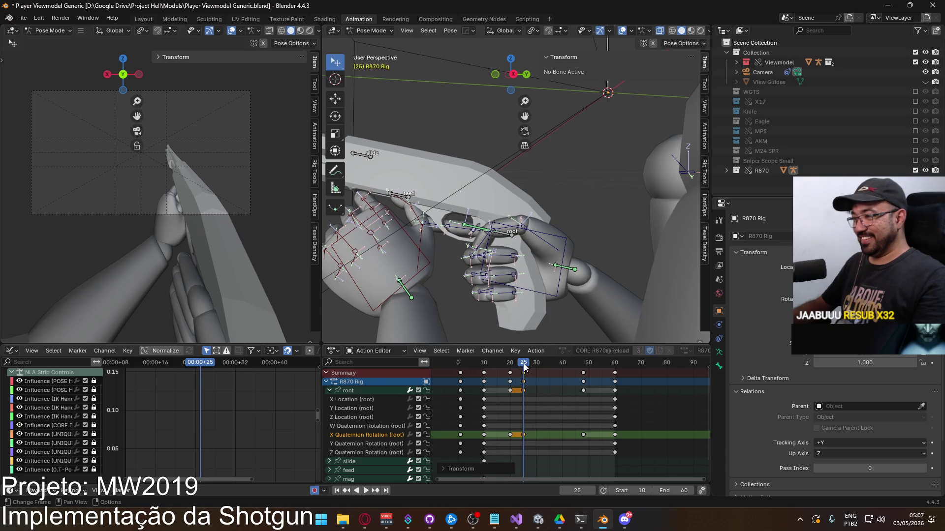
{"action": "key", "text": "space"}
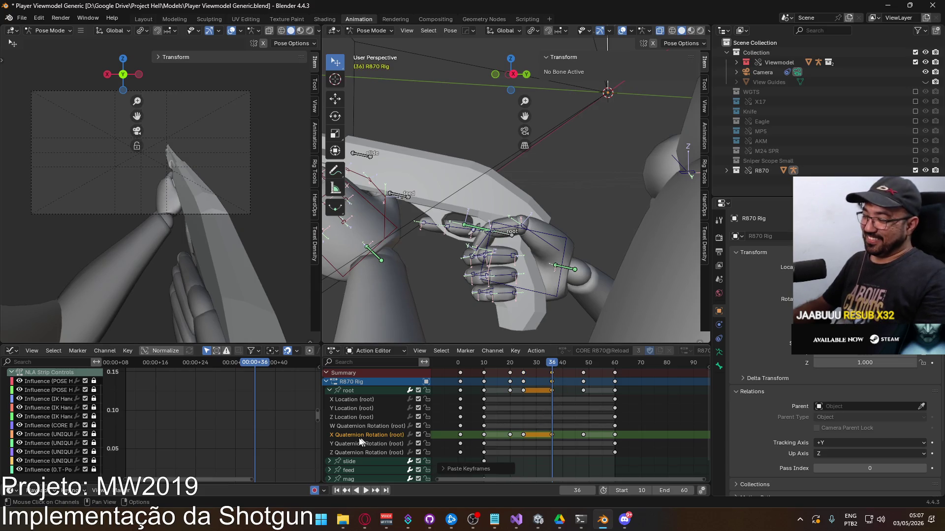
Step: Raise the root's X rotation keys at frames 36 and 30 and preview the bump
{"action": "left_click", "coordinate": [349, 392]}
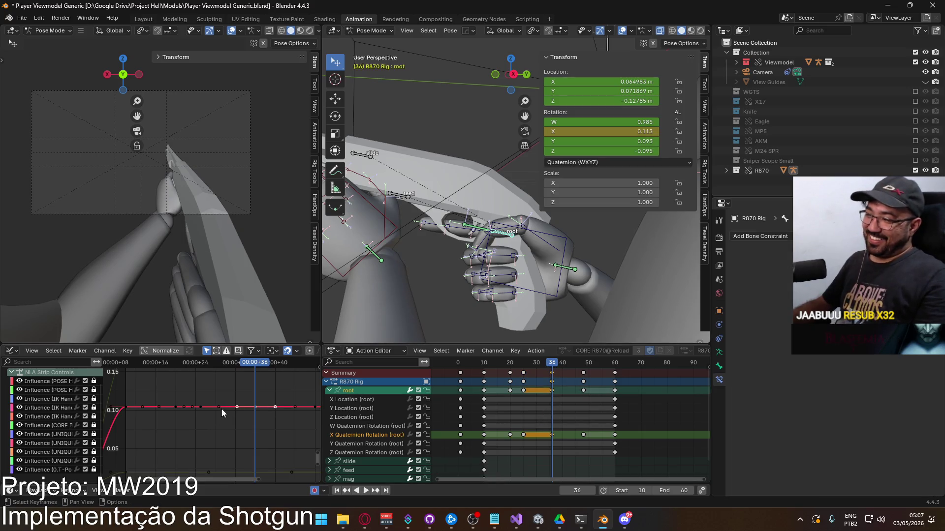
{"action": "key", "text": "g"}
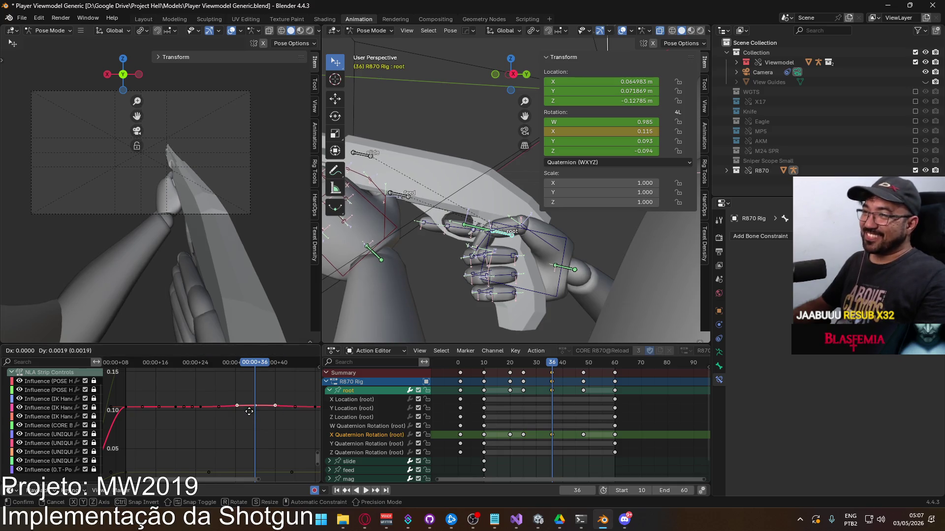
{"action": "left_click", "coordinate": [250, 405]}
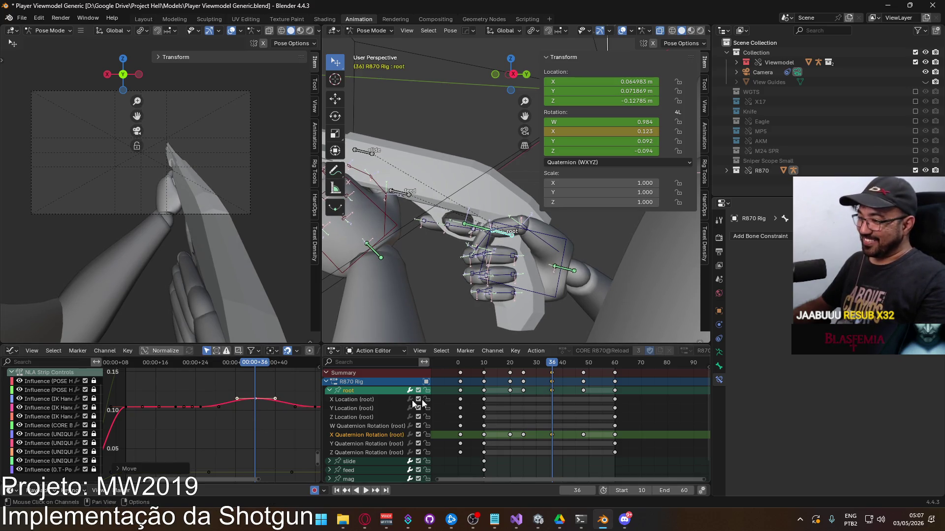
{"action": "key", "text": "space"}
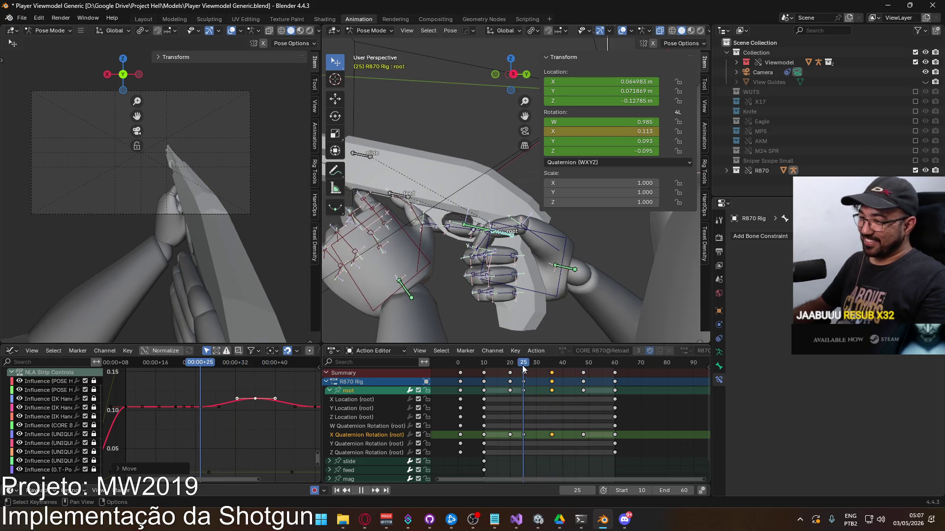
{"action": "left_click", "coordinate": [218, 407]}
{"action": "key", "text": "g"}
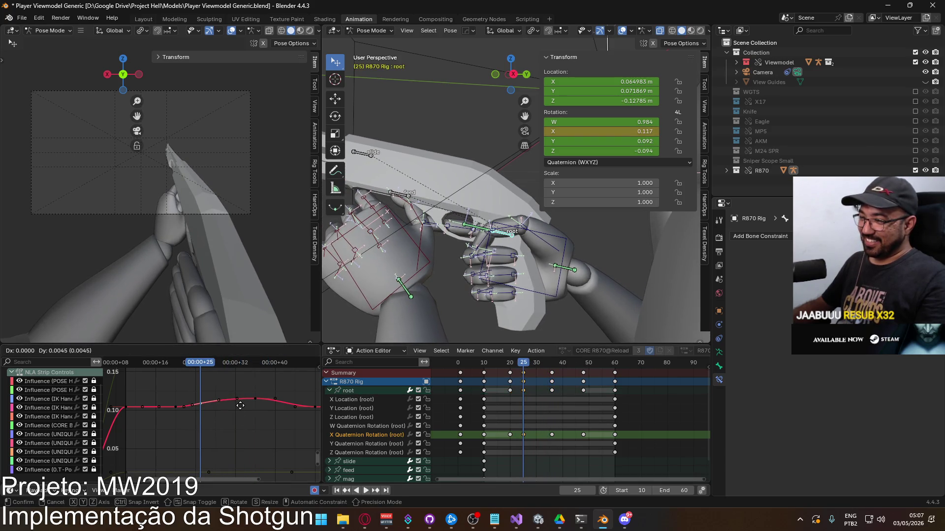
{"action": "left_click", "coordinate": [237, 403]}
{"action": "key", "text": "space"}
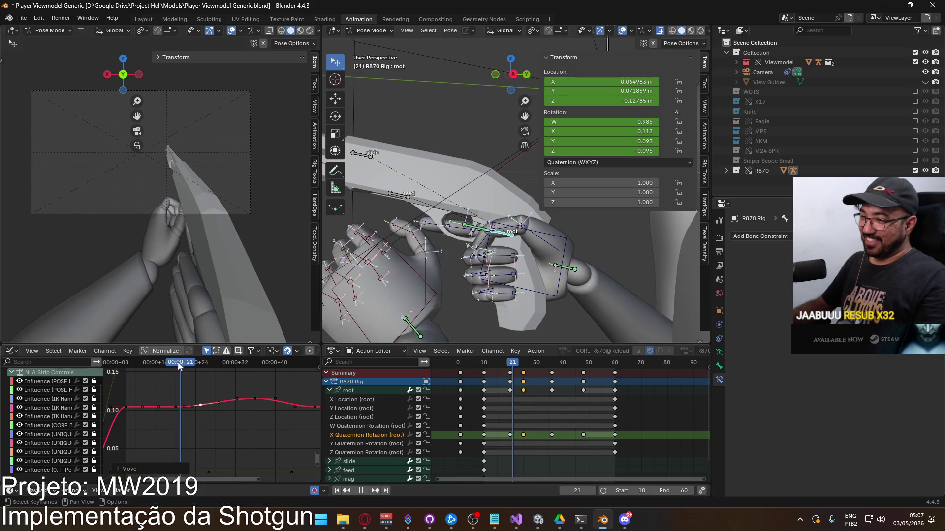
{"action": "mouse_move", "coordinate": [207, 362]}
{"action": "left_mouse_down"}
{"action": "mouse_move", "coordinate": [263, 356]}
{"action": "mouse_move", "coordinate": [225, 352]}
{"action": "mouse_move", "coordinate": [254, 350]}
{"action": "left_mouse_up"}
Step: Lift the frame-36 key higher and adjust the frame-25 key, then review playback
{"action": "key", "text": "g"}
{"action": "left_click", "coordinate": [276, 399]}
{"action": "left_click", "coordinate": [200, 401]}
{"action": "key", "text": "g"}
{"action": "left_click", "coordinate": [218, 402]}
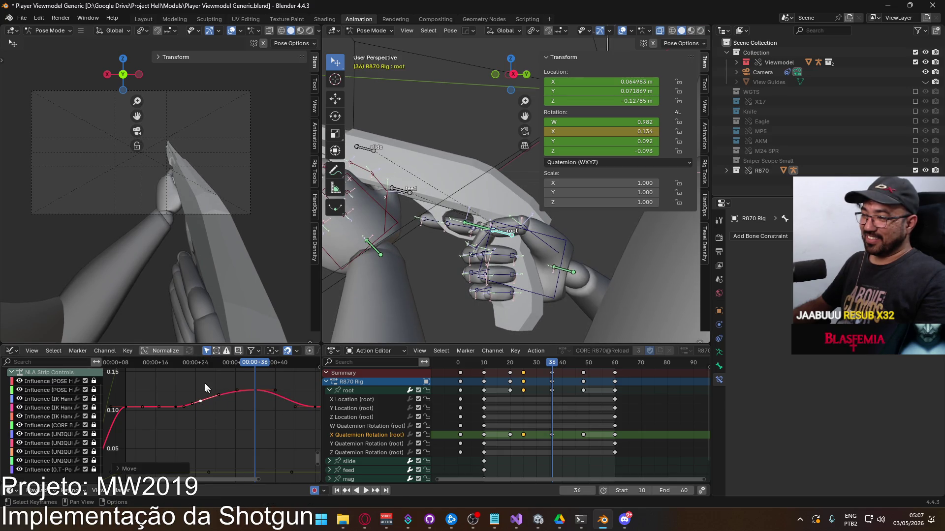
{"action": "key", "text": "space"}
{"action": "mouse_move", "coordinate": [199, 368]}
{"action": "left_mouse_down"}
{"action": "mouse_move", "coordinate": [178, 366]}
{"action": "mouse_move", "coordinate": [256, 353]}
{"action": "mouse_move", "coordinate": [214, 360]}
{"action": "mouse_move", "coordinate": [258, 363]}
{"action": "left_mouse_up"}
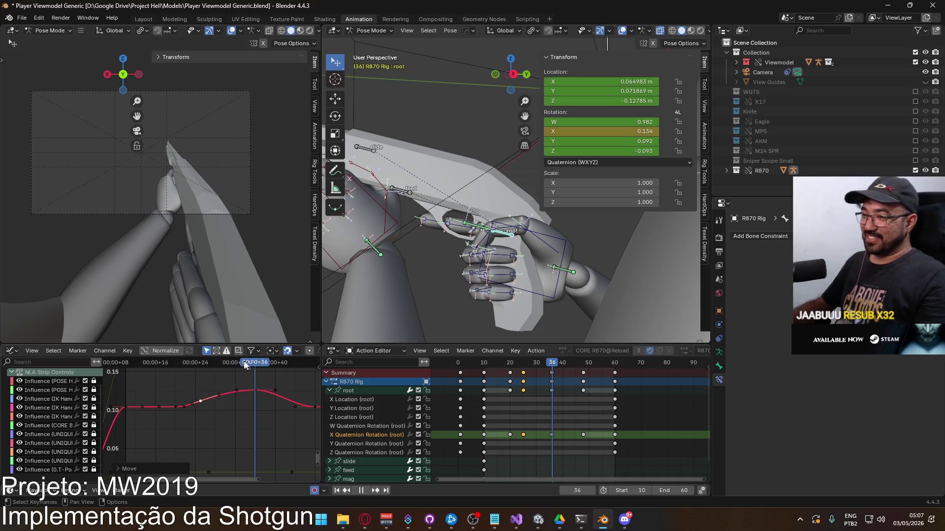
Step: Undo the raised keys so X rotation holds flat from frame 25 to 36
{"action": "key", "text": "ctrl+z"}
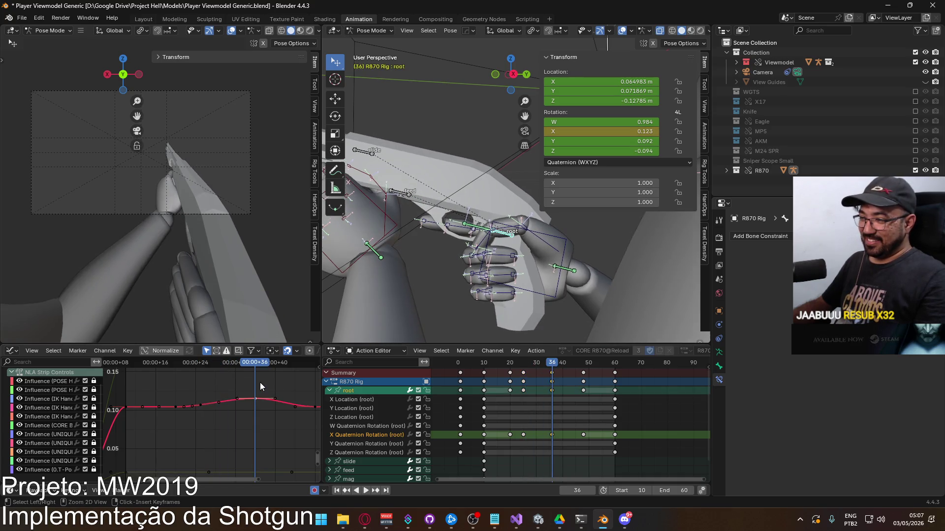
{"action": "key", "text": "ctrl+z"}
{"action": "key", "text": "ctrl+z"}
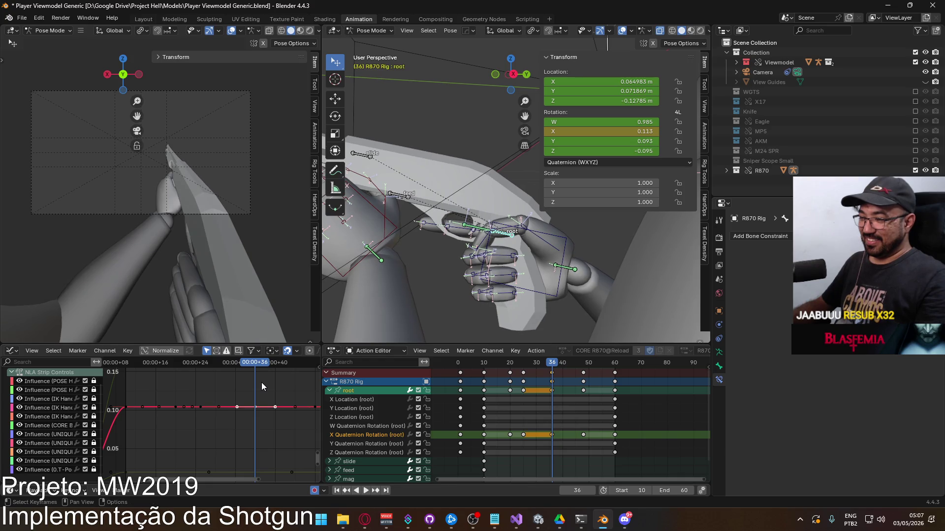
{"action": "key", "text": "space"}
{"action": "left_click", "coordinate": [261, 362]}
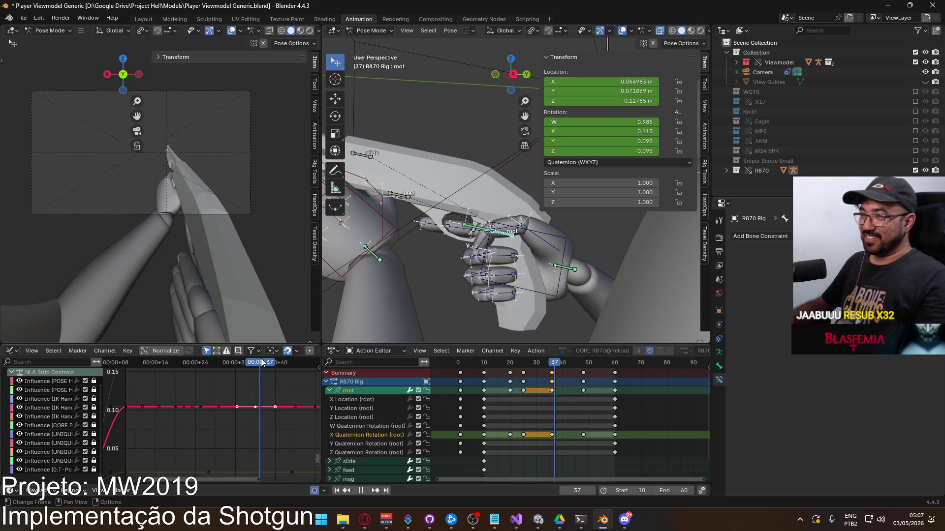
{"action": "left_click_drag", "start_coordinate": [261, 362], "coordinate": [258, 362]}
{"action": "middle_click_drag", "start_coordinate": [259, 367], "coordinate": [214, 380]}
Step: Lower the root's X rotation key at frame 48
{"action": "key", "text": "space"}
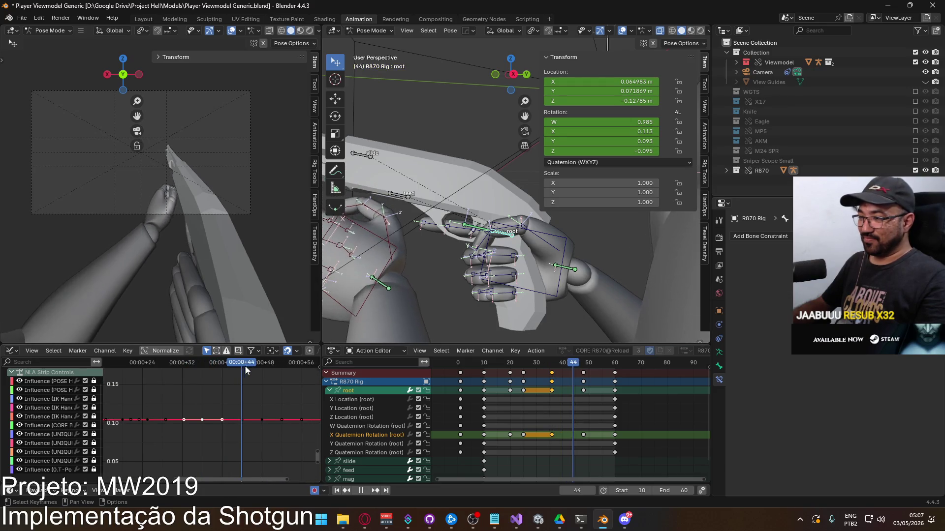
{"action": "key", "text": "space"}
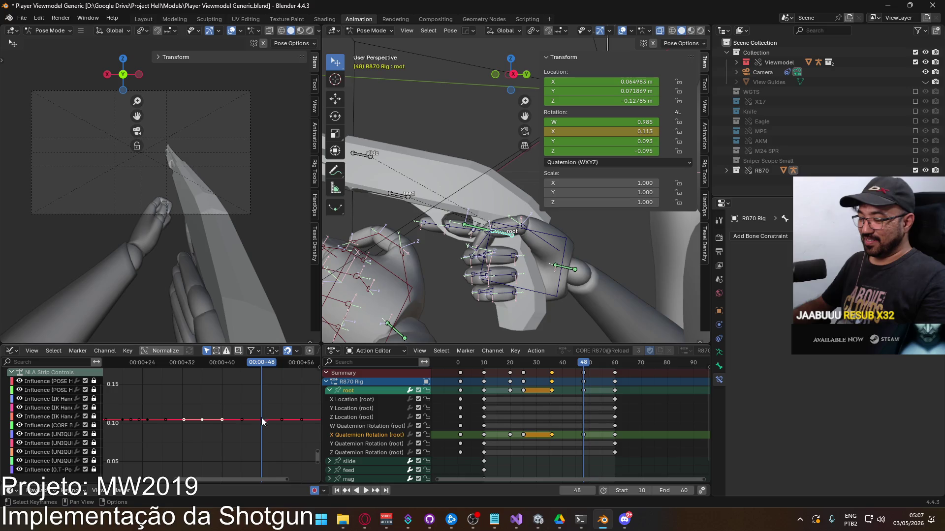
{"action": "left_click", "coordinate": [262, 420]}
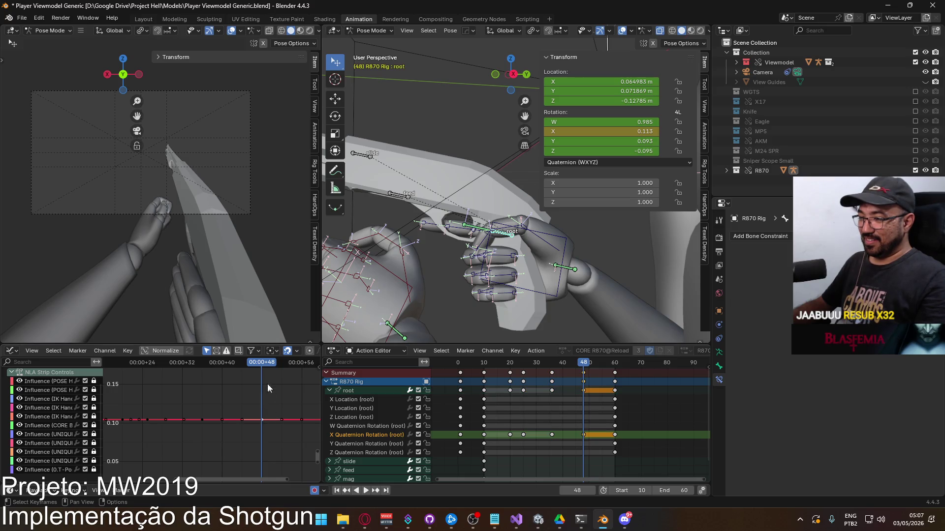
{"action": "key", "text": "g"}
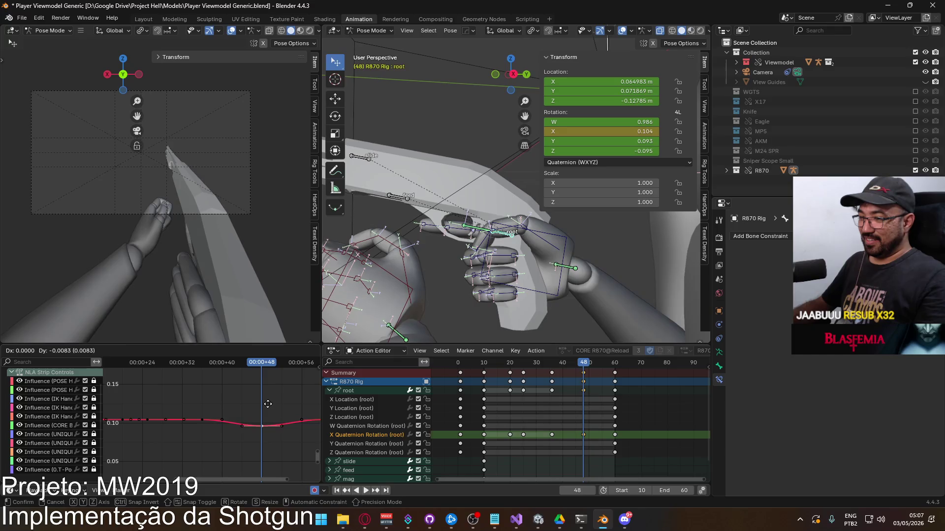
{"action": "left_click", "coordinate": [267, 404]}
Step: Copy the rotation key, paste it at frame 40, and raise it
{"action": "mouse_move", "coordinate": [263, 363]}
{"action": "left_mouse_down"}
{"action": "mouse_move", "coordinate": [223, 363]}
{"action": "mouse_move", "coordinate": [192, 441]}
{"action": "left_mouse_up"}
{"action": "key", "text": "ctrl+c"}
{"action": "key", "text": "ctrl+v"}
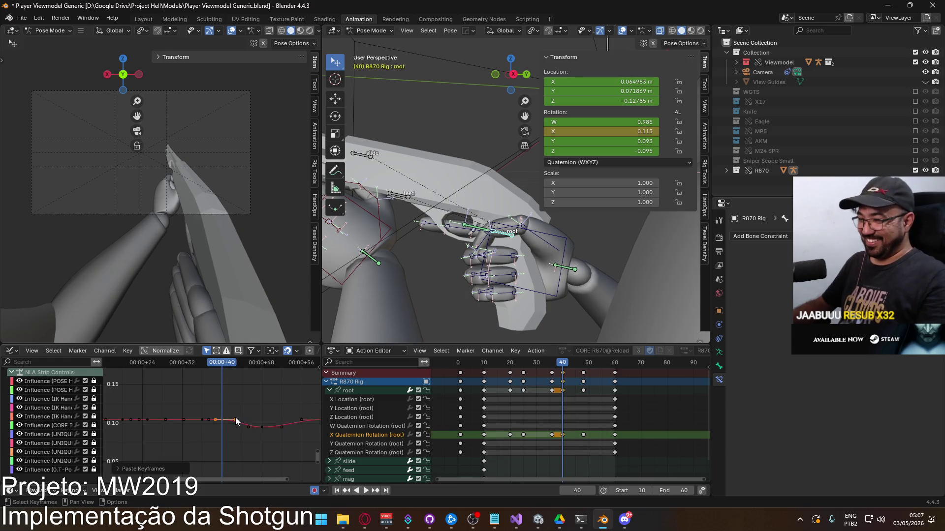
{"action": "key", "text": "g"}
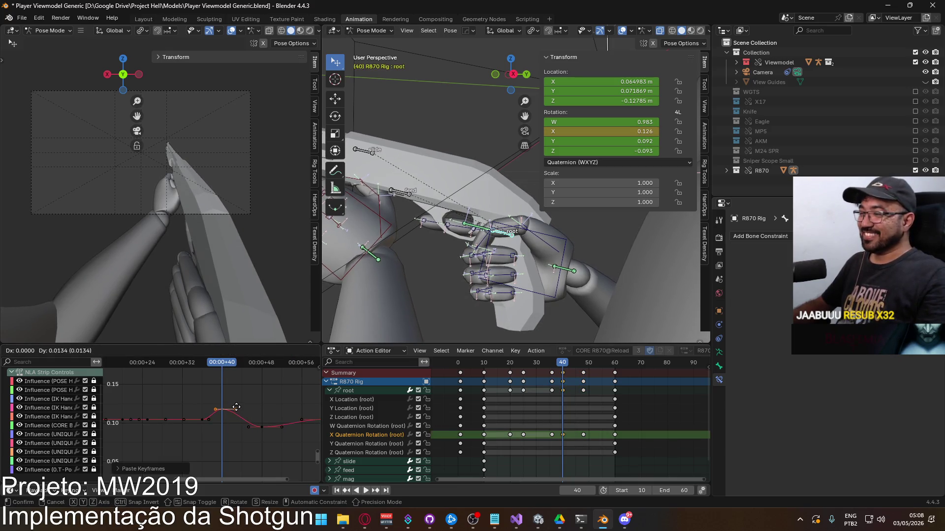
{"action": "left_click", "coordinate": [235, 407]}
{"action": "key", "text": "space"}
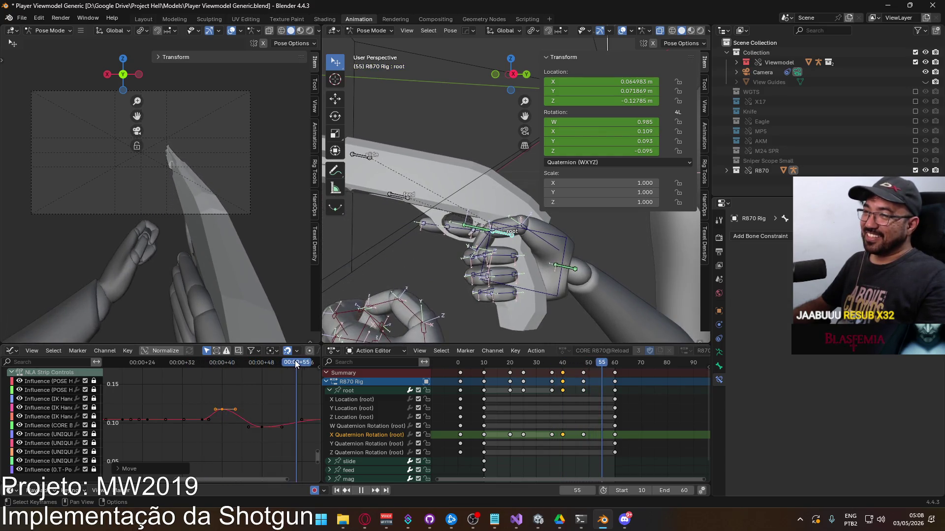
Step: Fine-tune the height of the frame-48 key and the low key after it
{"action": "left_click", "coordinate": [260, 368]}
{"action": "left_click", "coordinate": [261, 427]}
{"action": "key", "text": "g"}
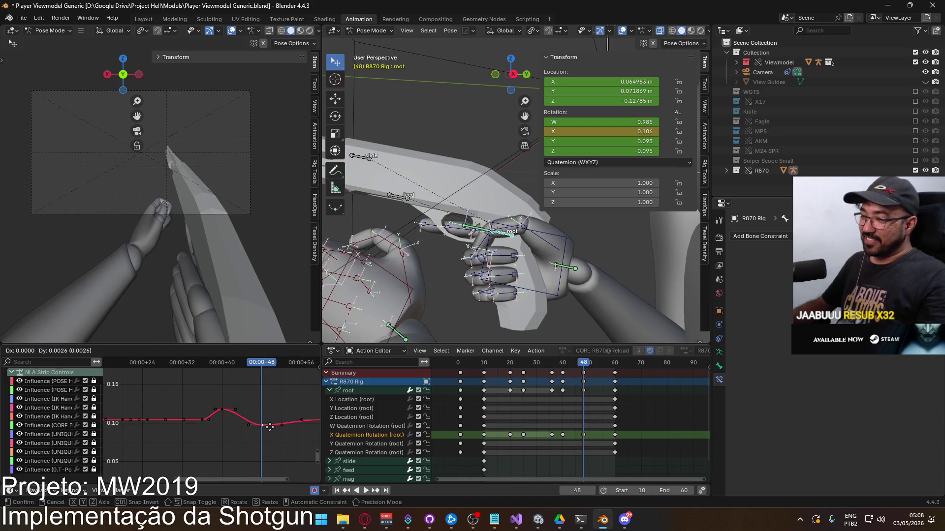
{"action": "left_click", "coordinate": [270, 426]}
{"action": "key", "text": "space"}
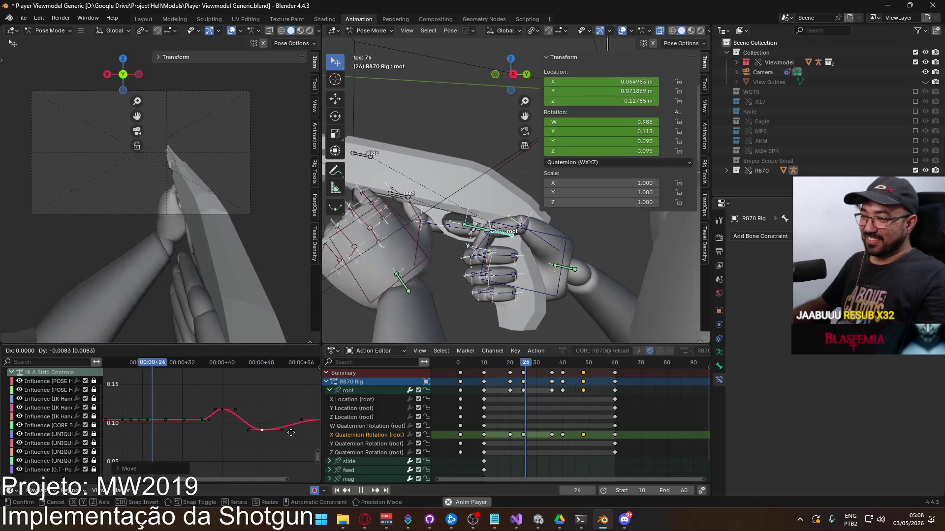
{"action": "key", "text": "g"}
{"action": "left_click", "coordinate": [291, 433]}
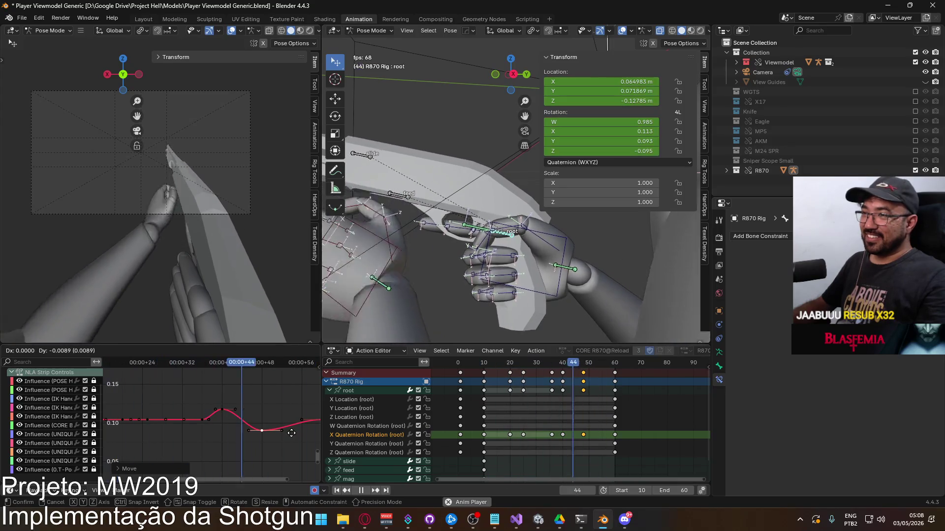
{"action": "key", "text": "g"}
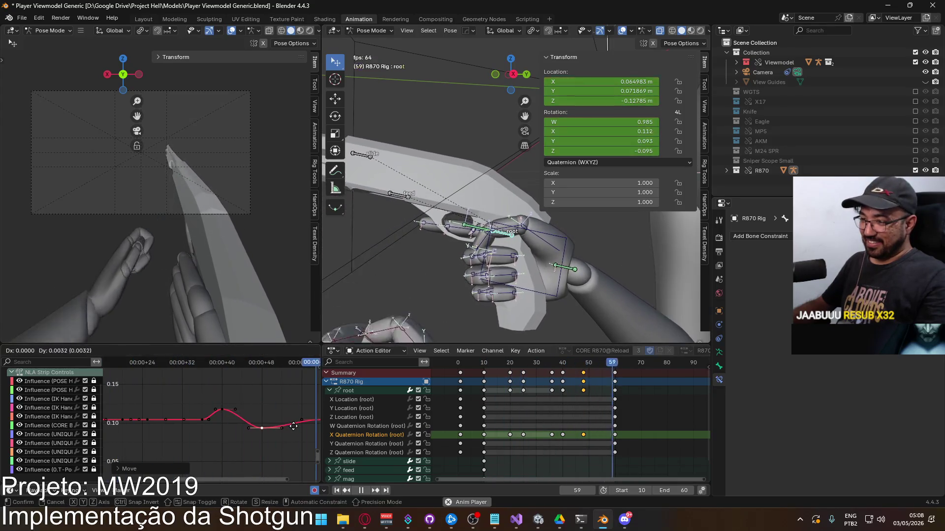
{"action": "left_click", "coordinate": [290, 427]}
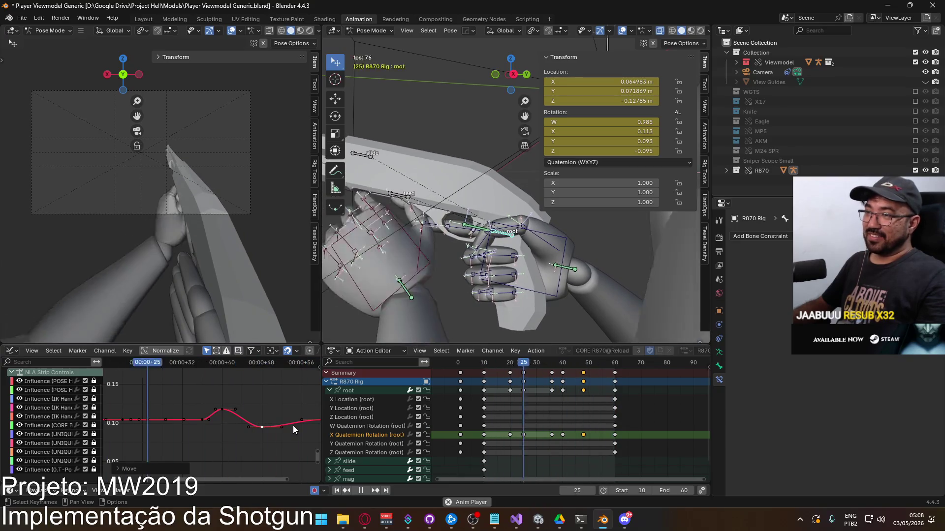
{"action": "scroll", "coordinate": [256, 416], "scroll_direction": "down", "scroll_amount": 3}
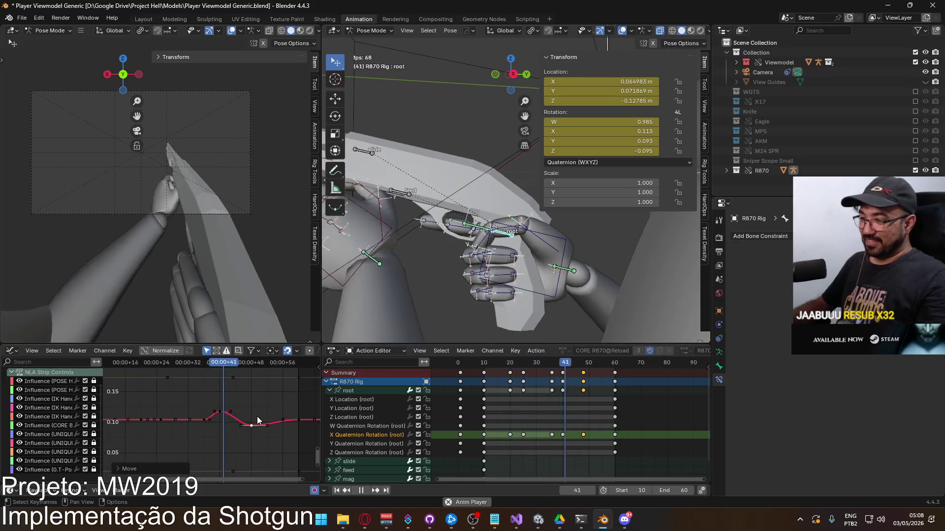
Step: Shift the X rotation keys around frame 36 one frame earlier
{"action": "left_click", "coordinate": [203, 364]}
{"action": "mouse_move", "coordinate": [204, 364]}
{"action": "left_mouse_down"}
{"action": "mouse_move", "coordinate": [232, 364]}
{"action": "mouse_move", "coordinate": [205, 373]}
{"action": "left_mouse_up"}
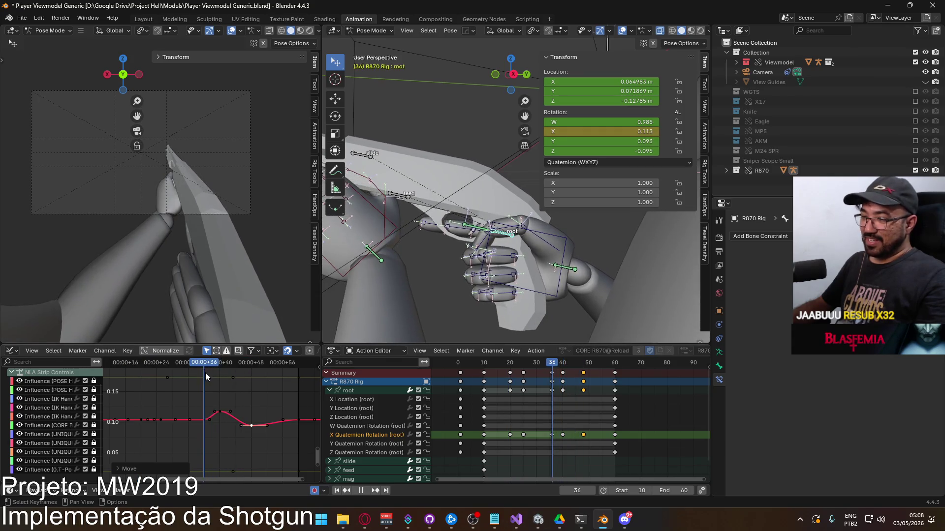
{"action": "left_click", "coordinate": [201, 420]}
{"action": "key", "text": "g"}
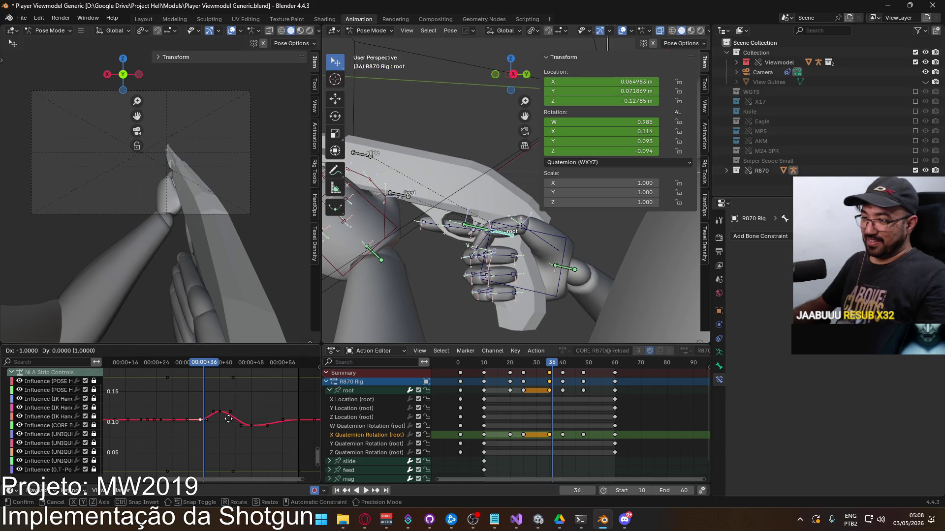
{"action": "left_click", "coordinate": [228, 419]}
{"action": "left_click_drag", "start_coordinate": [175, 401], "coordinate": [221, 426]}
{"action": "key", "text": "g"}
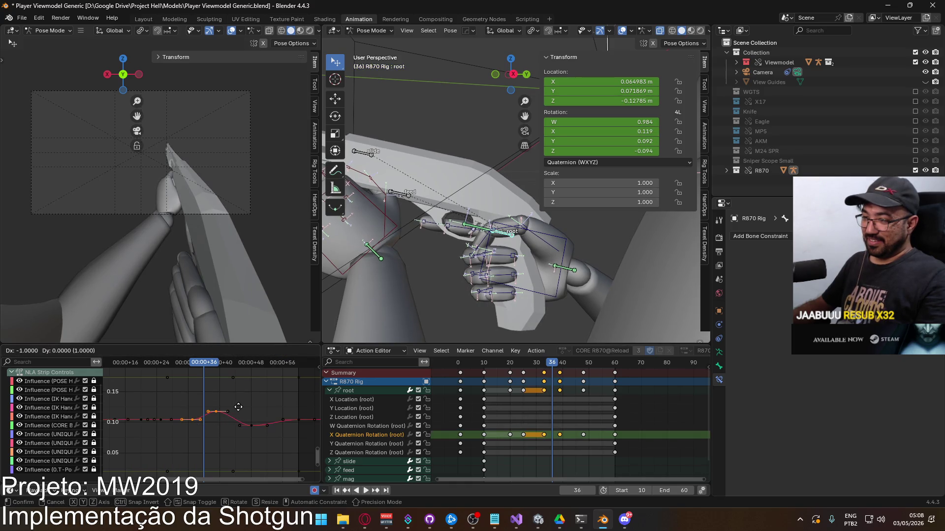
{"action": "left_click", "coordinate": [234, 407]}
{"action": "key", "text": "space"}
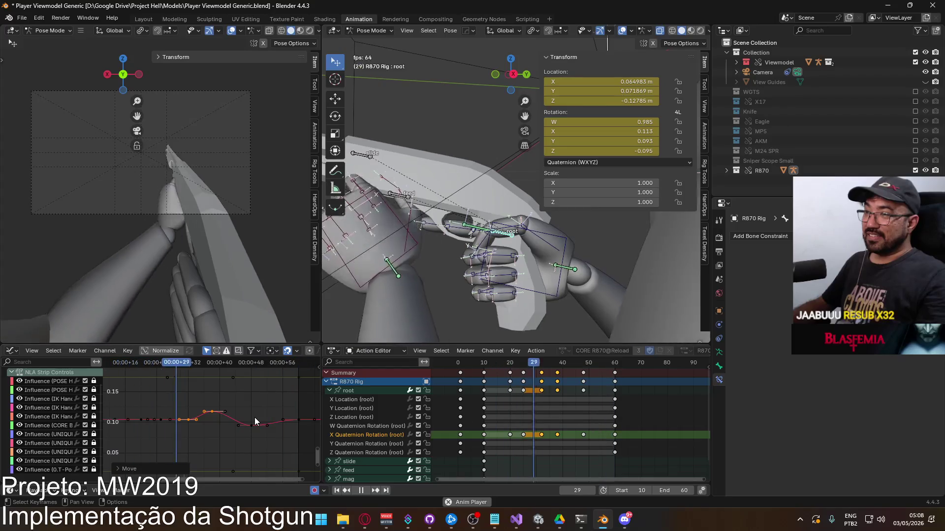
Step: Reposition the peak and dip keys on the X rotation curve
{"action": "scroll", "coordinate": [211, 410], "scroll_direction": "up", "scroll_amount": 2}
{"action": "left_click", "coordinate": [211, 410]}
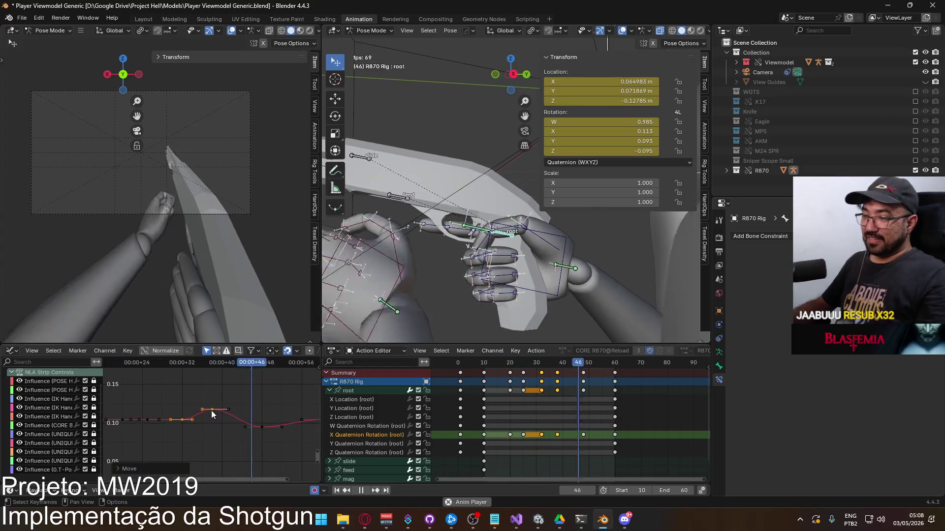
{"action": "key", "text": "g"}
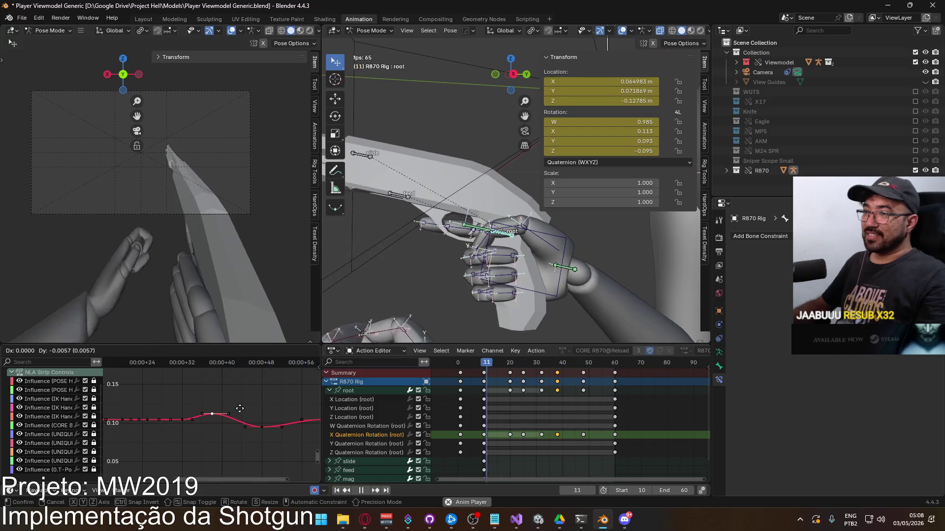
{"action": "left_click", "coordinate": [240, 408]}
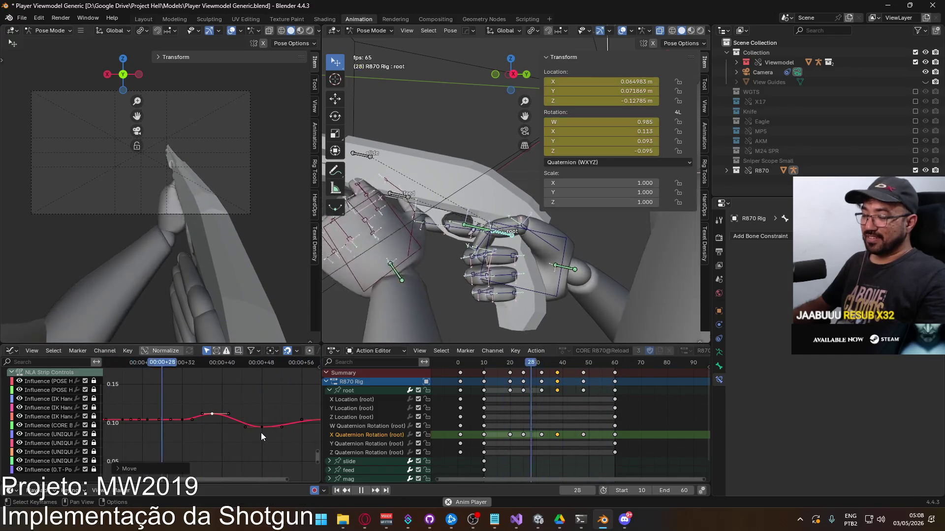
{"action": "left_click", "coordinate": [260, 428]}
{"action": "scroll", "coordinate": [271, 419], "scroll_direction": "up", "scroll_amount": 2}
{"action": "key", "text": "g"}
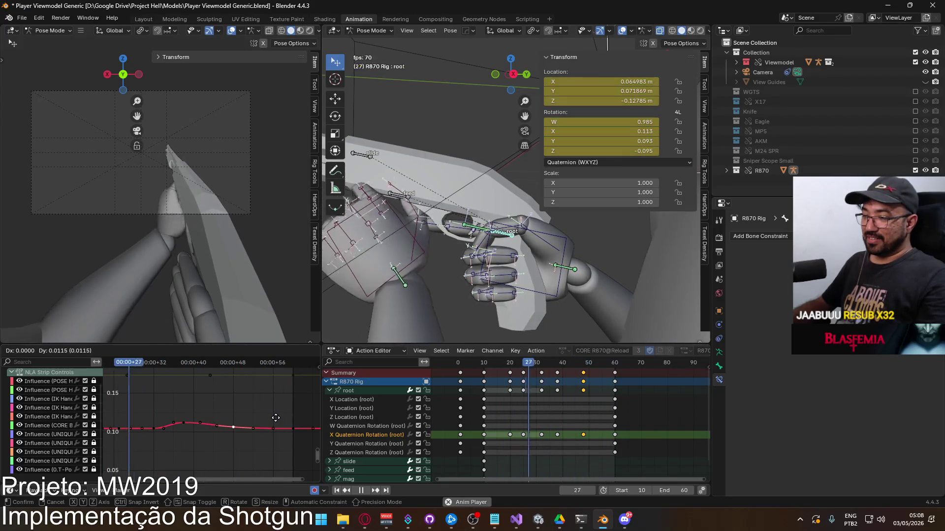
{"action": "left_click", "coordinate": [276, 417]}
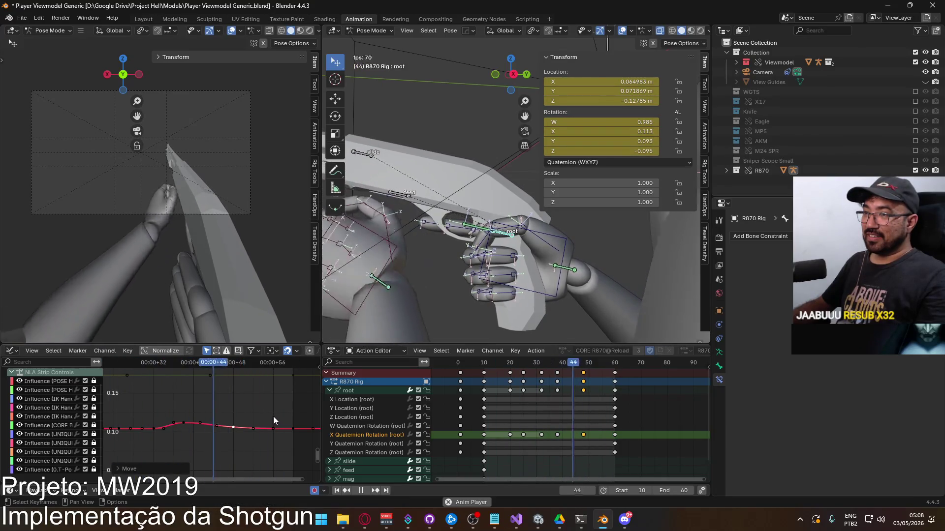
Step: Raise one earlier key on the X rotation curve and deselect all keys
{"action": "left_click", "coordinate": [183, 423]}
{"action": "key", "text": "g"}
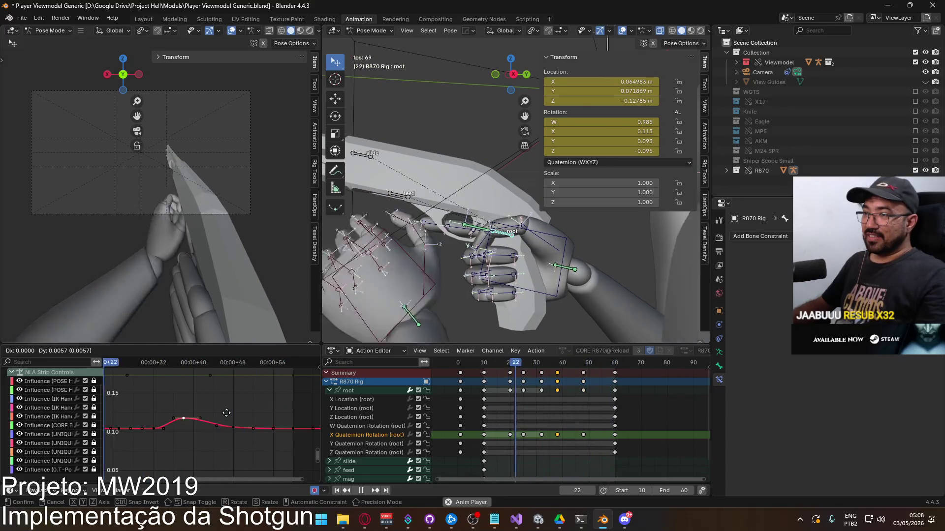
{"action": "left_click", "coordinate": [232, 409]}
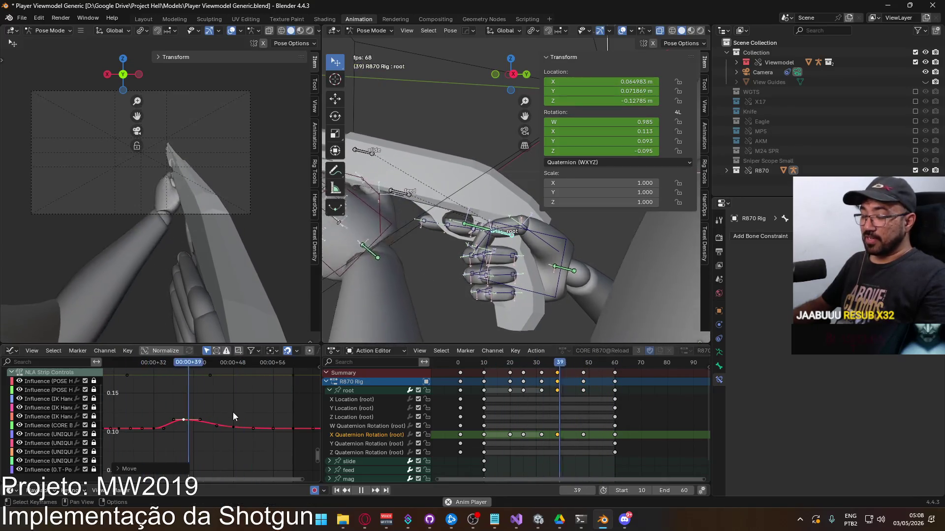
{"action": "left_click", "coordinate": [254, 415]}
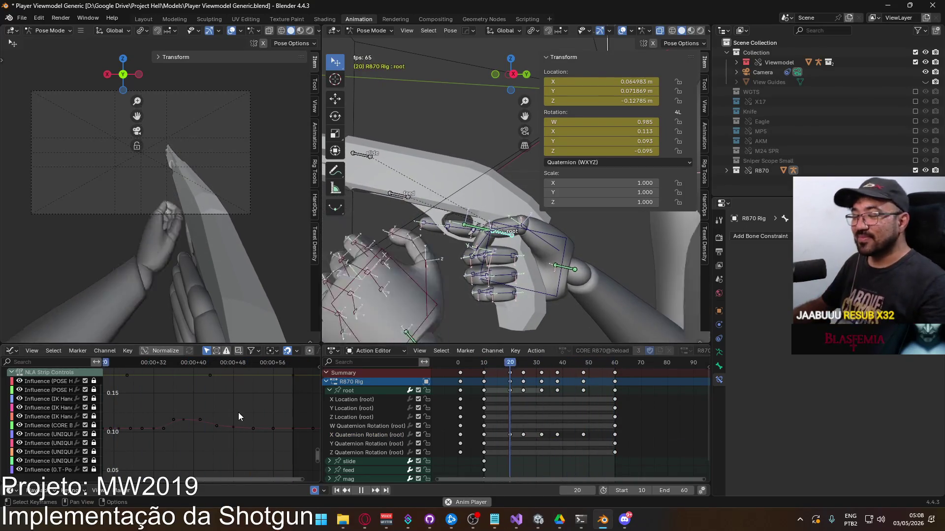
{"action": "middle_click_drag", "start_coordinate": [232, 420], "coordinate": [305, 418]}
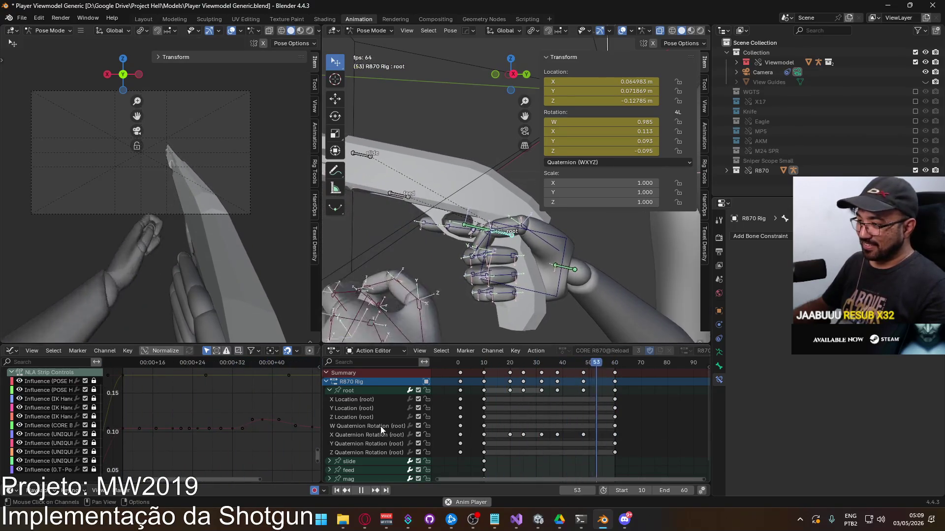
{"action": "left_click", "coordinate": [373, 418]}
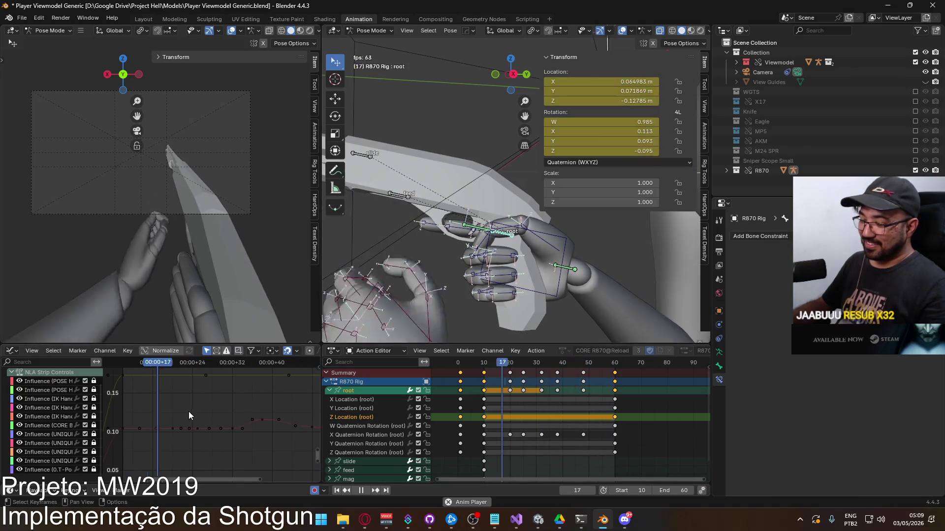
Step: Insert a Z Location keyframe on the root at frame 32
{"action": "scroll", "coordinate": [202, 414], "scroll_direction": "down", "scroll_amount": 4}
{"action": "key", "text": "space"}
{"action": "key", "text": "space"}
{"action": "mouse_move", "coordinate": [164, 367]}
{"action": "left_mouse_down"}
{"action": "mouse_move", "coordinate": [230, 363]}
{"action": "mouse_move", "coordinate": [221, 368]}
{"action": "left_mouse_up"}
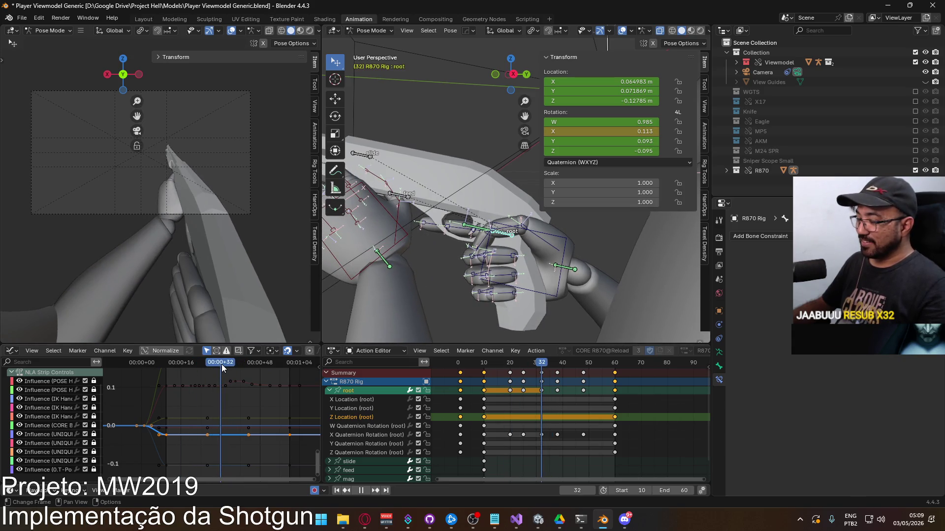
{"action": "right_click", "coordinate": [220, 434]}
{"action": "left_click", "coordinate": [202, 452]}
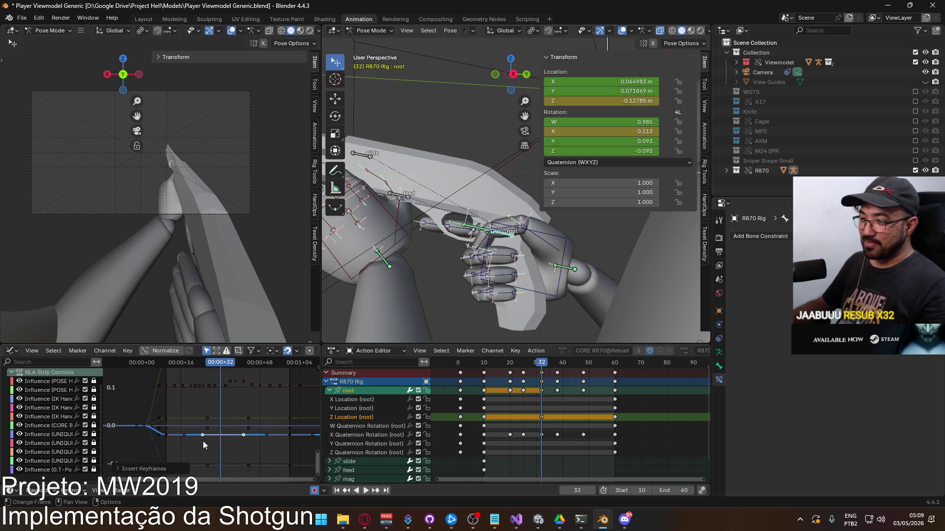
{"action": "scroll", "coordinate": [212, 442], "scroll_direction": "up", "scroll_amount": 2}
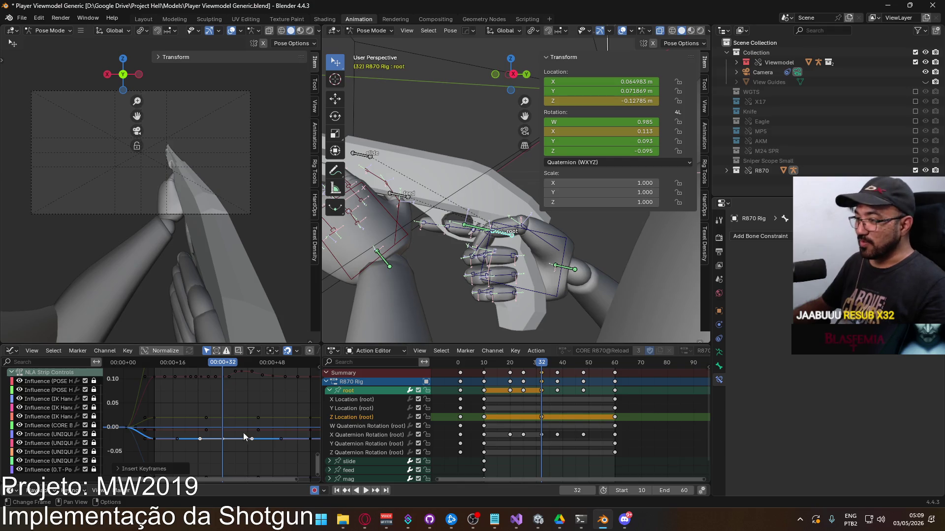
{"action": "key", "text": "space"}
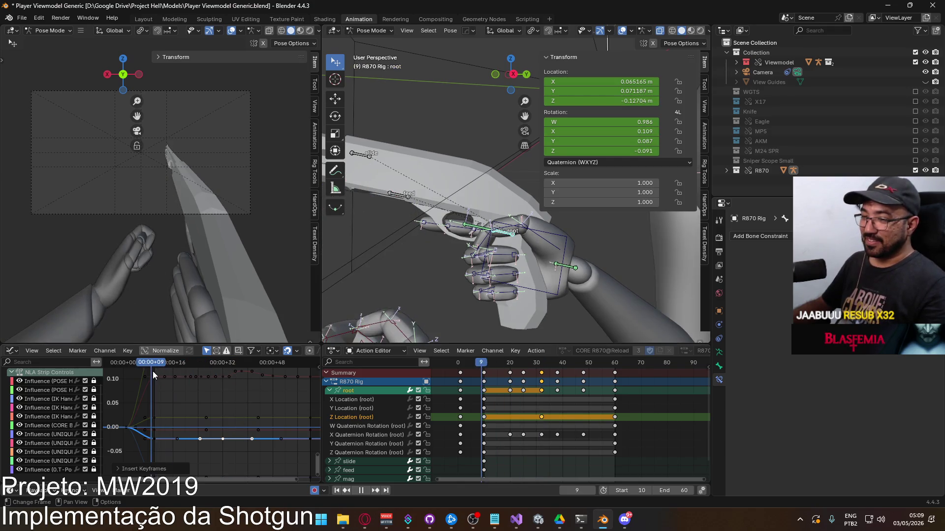
{"action": "left_click", "coordinate": [223, 361]}
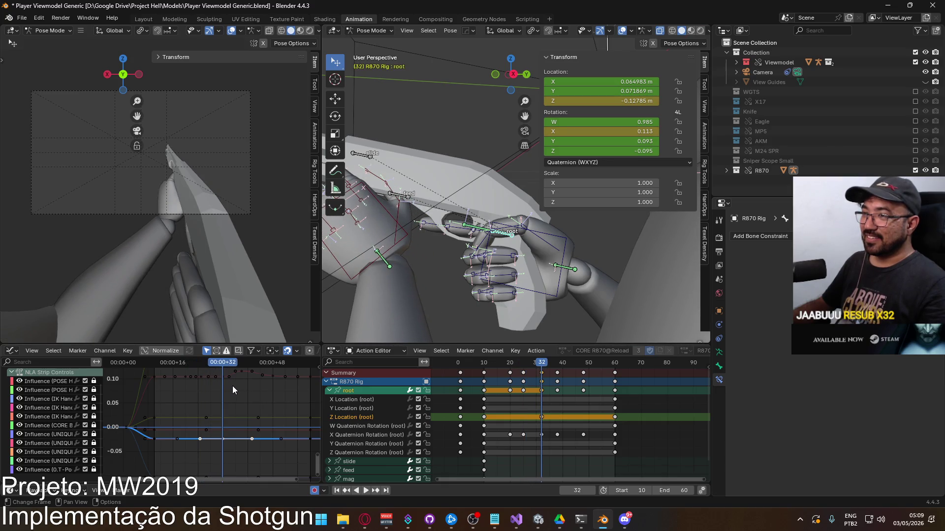
{"action": "middle_click_drag", "start_coordinate": [232, 385], "coordinate": [202, 382]}
Step: Paste the Z key at frame 38 and lift it slightly to about -0.1196
{"action": "left_click_drag", "start_coordinate": [558, 414], "coordinate": [519, 420]}
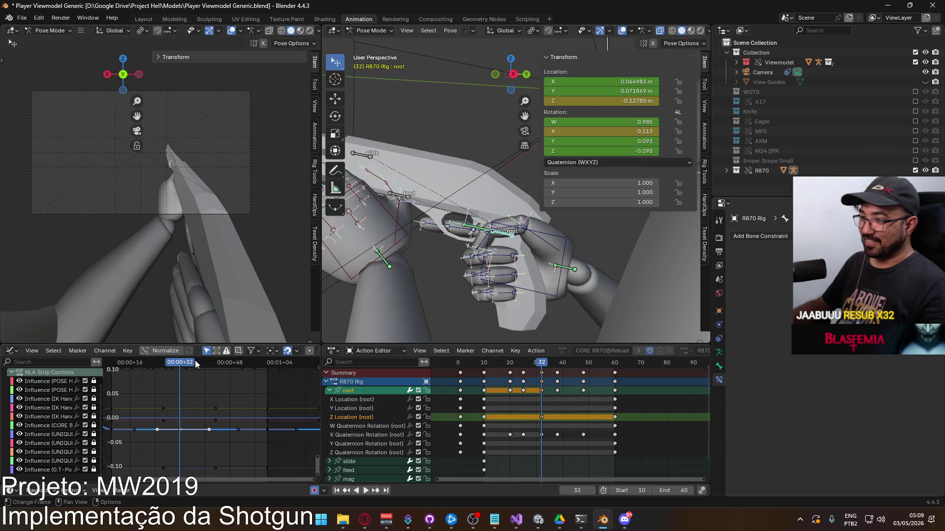
{"action": "key", "text": "space"}
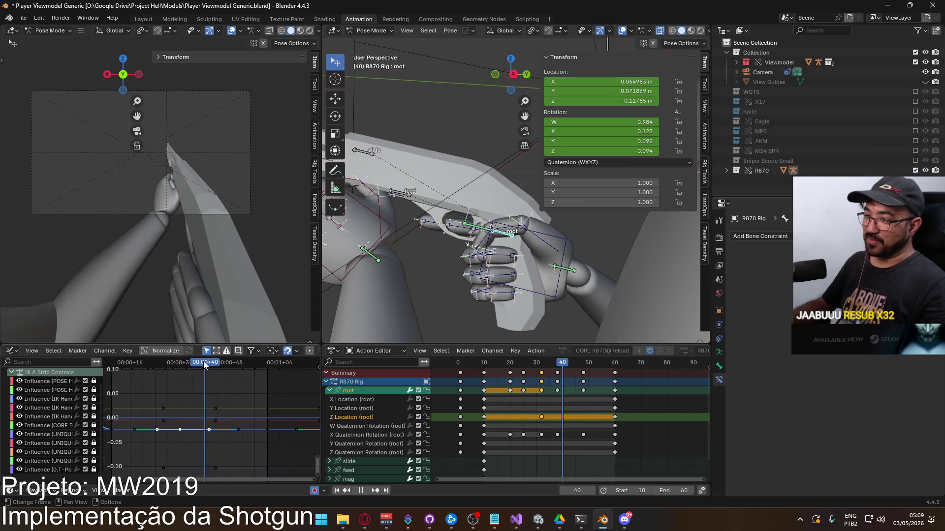
{"action": "left_click", "coordinate": [199, 362]}
{"action": "key", "text": "ctrl+v"}
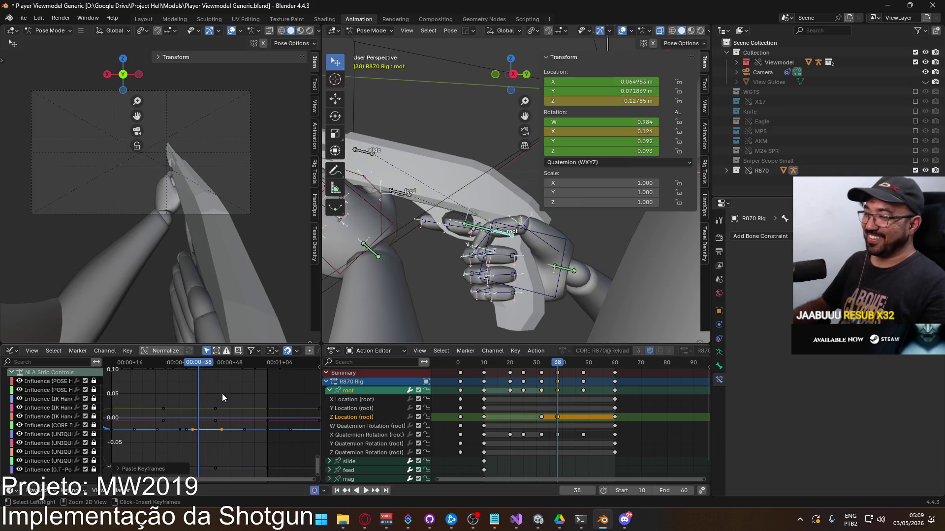
{"action": "key", "text": "g"}
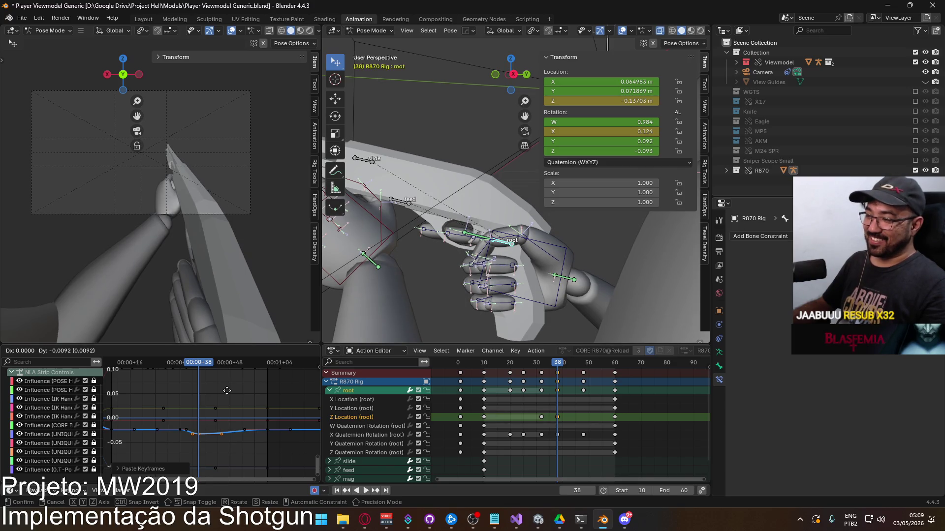
{"action": "left_click", "coordinate": [227, 391]}
{"action": "mouse_move", "coordinate": [192, 369]}
{"action": "left_mouse_down"}
{"action": "mouse_move", "coordinate": [181, 365]}
{"action": "mouse_move", "coordinate": [235, 363]}
{"action": "mouse_move", "coordinate": [197, 367]}
{"action": "left_mouse_up"}
{"action": "key", "text": "g"}
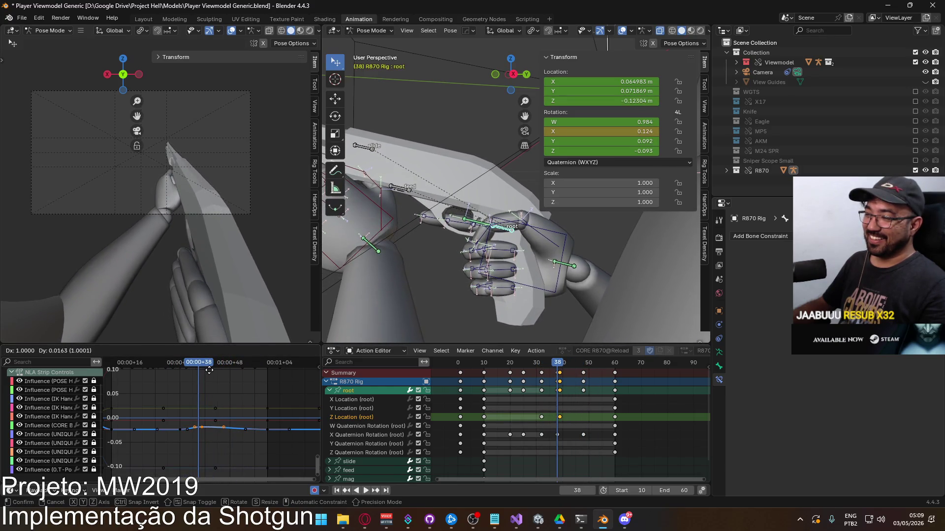
{"action": "left_click", "coordinate": [210, 363]}
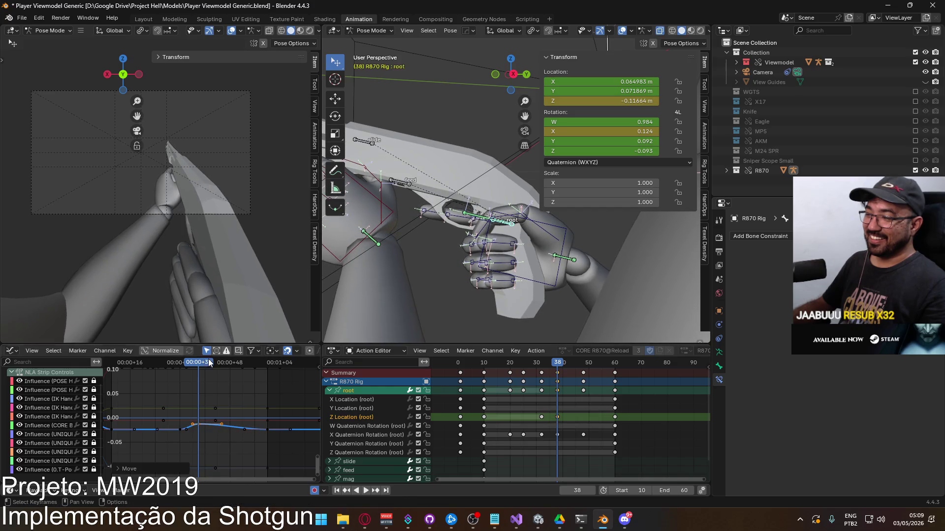
{"action": "key", "text": "space"}
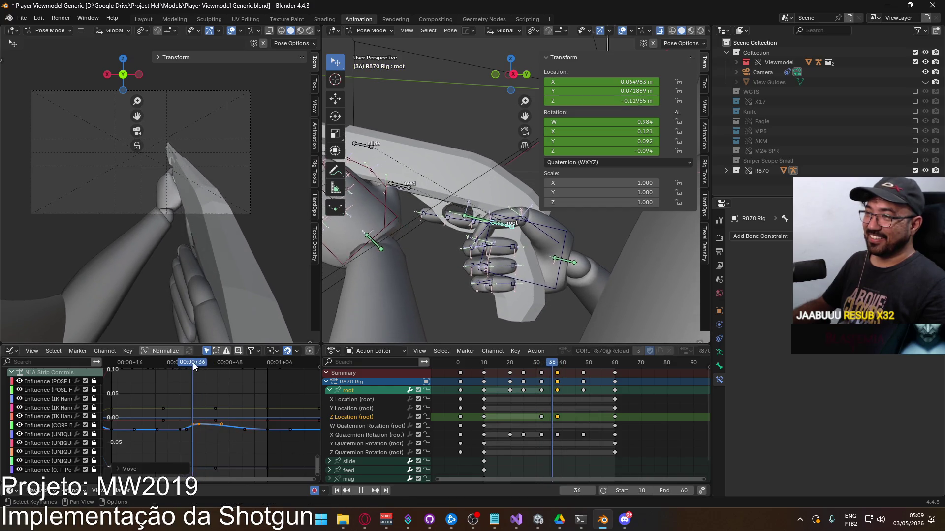
{"action": "mouse_move", "coordinate": [211, 363]}
{"action": "left_mouse_down"}
{"action": "mouse_move", "coordinate": [279, 362]}
{"action": "mouse_move", "coordinate": [263, 364]}
{"action": "left_mouse_up"}
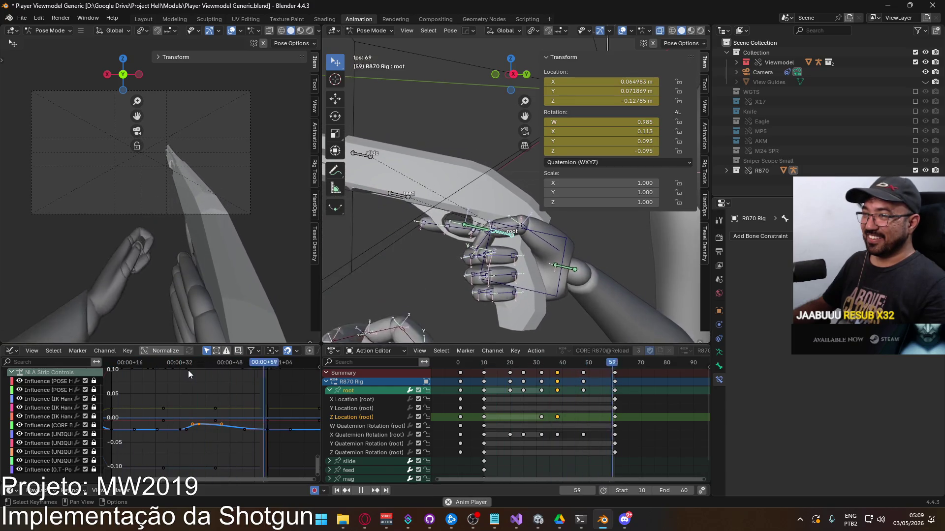
Step: Slide the selected root keys later in time, restricted to the X axis
{"action": "key", "text": "space"}
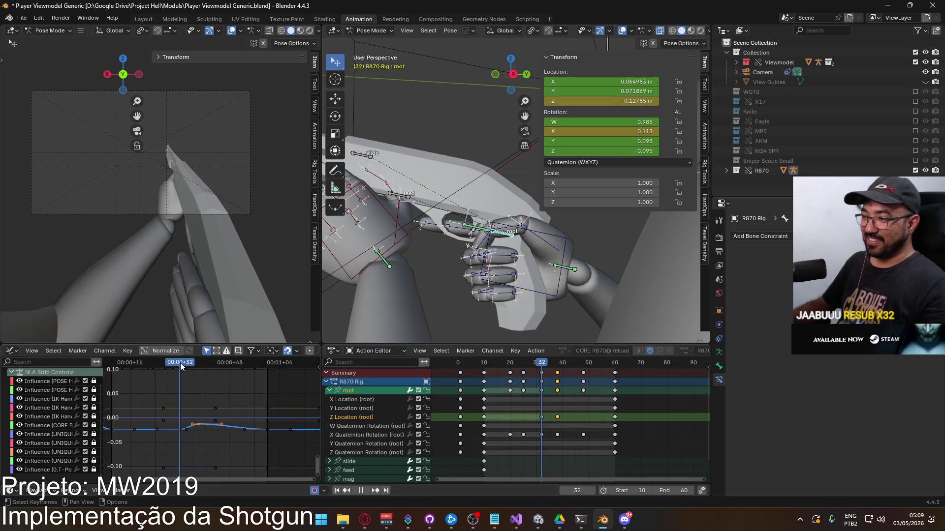
{"action": "left_click_drag", "start_coordinate": [181, 366], "coordinate": [199, 362]}
{"action": "key", "text": "g"}
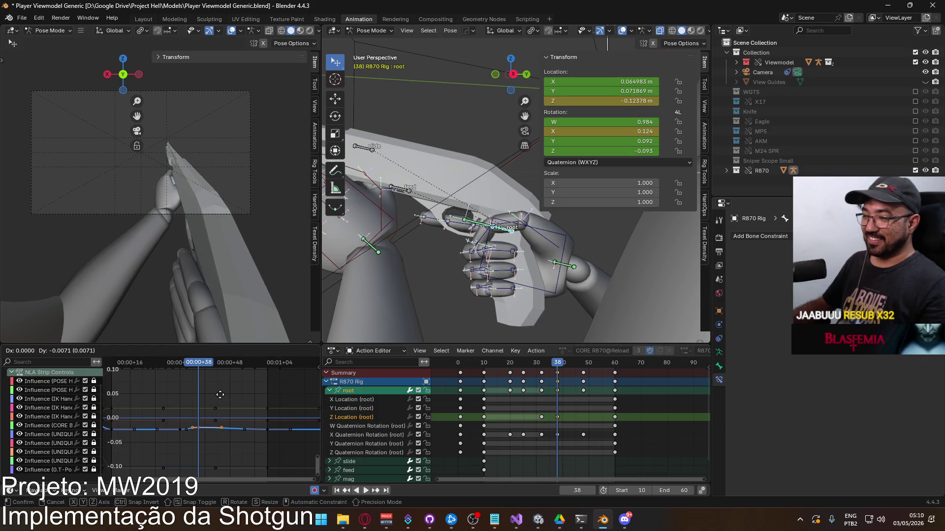
{"action": "left_click", "coordinate": [231, 394]}
{"action": "key", "text": "space"}
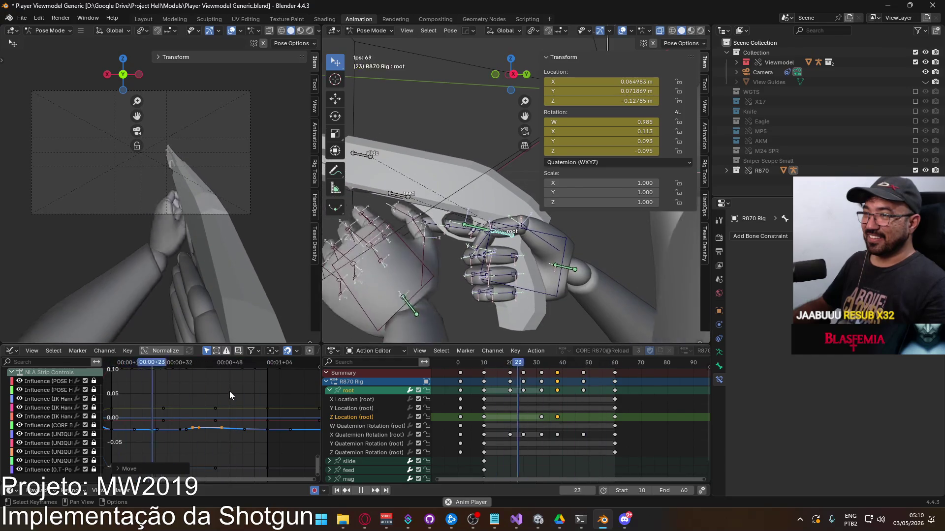
{"action": "key", "text": "g"}
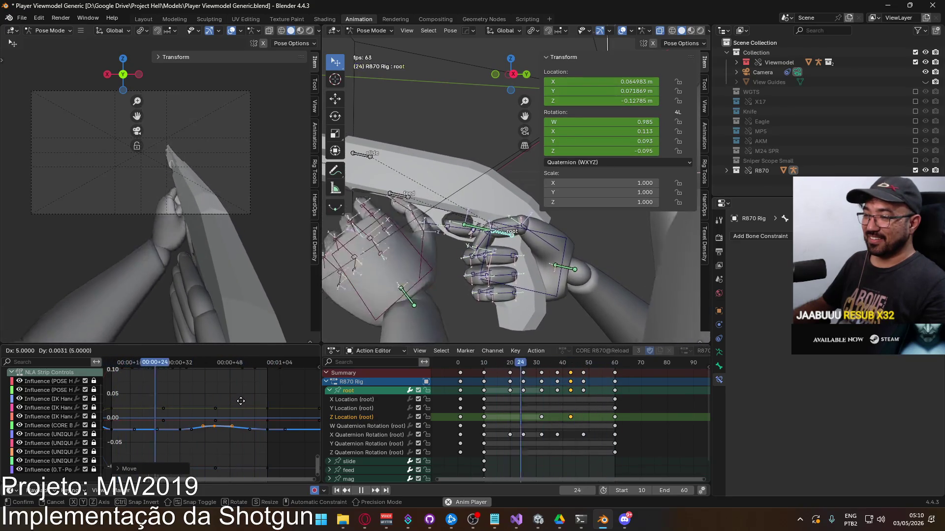
{"action": "key", "text": "x"}
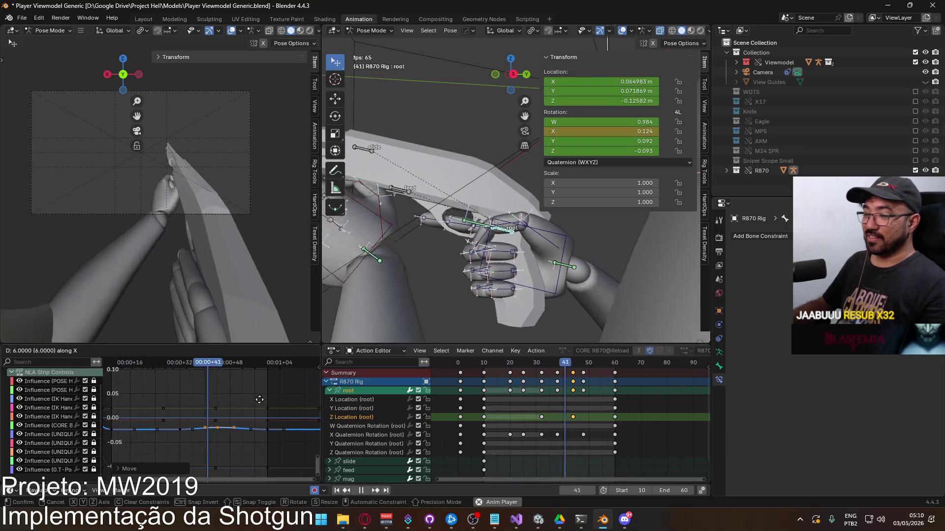
{"action": "left_click", "coordinate": [259, 399]}
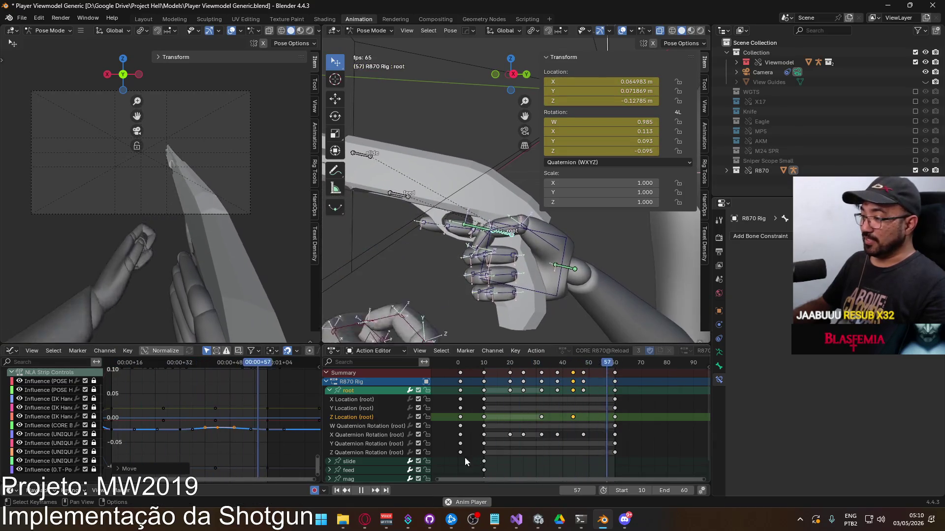
Step: Box-select another group of root keys and shift them two frames earlier
{"action": "left_click_drag", "start_coordinate": [234, 450], "coordinate": [164, 426]}
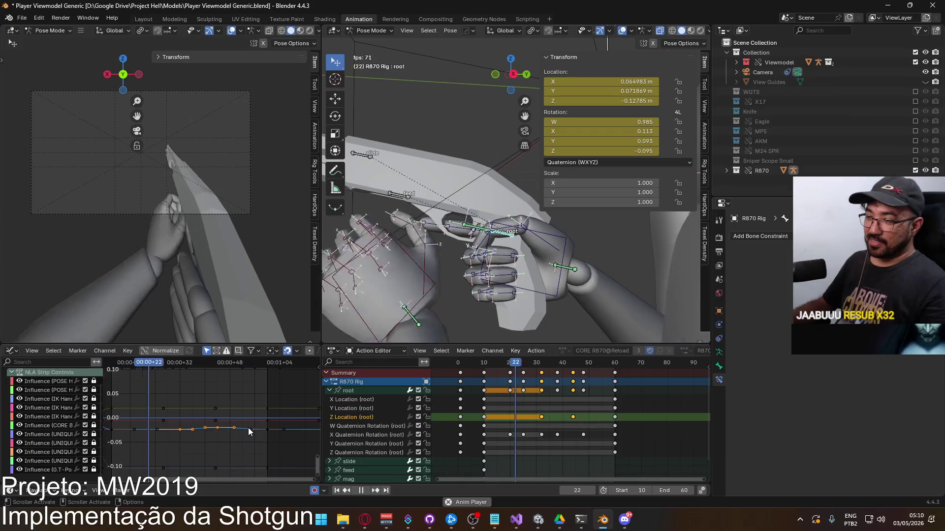
{"action": "key", "text": "g"}
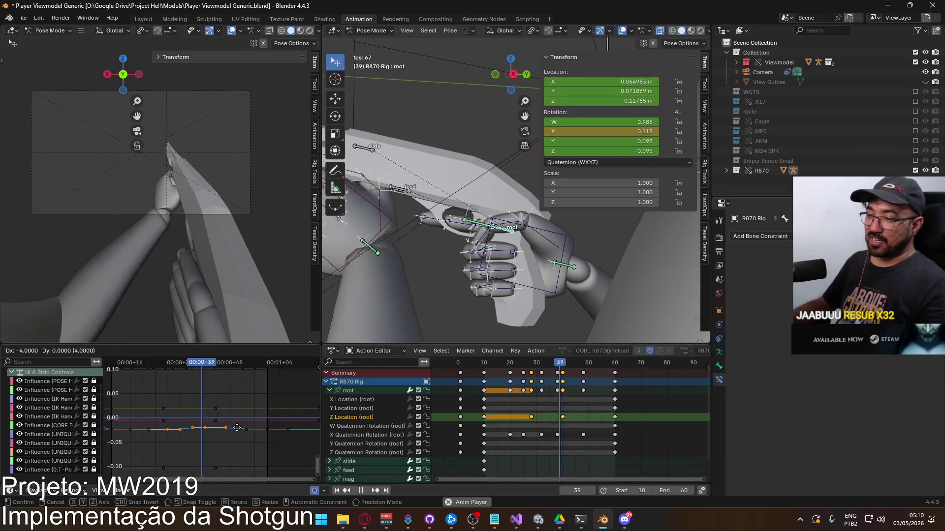
{"action": "left_click", "coordinate": [237, 427]}
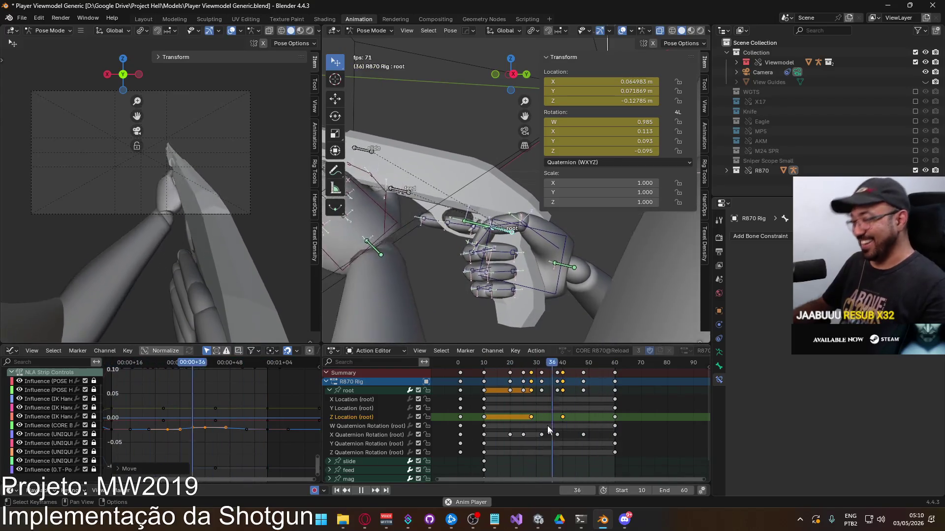
{"action": "left_click", "coordinate": [531, 417]}
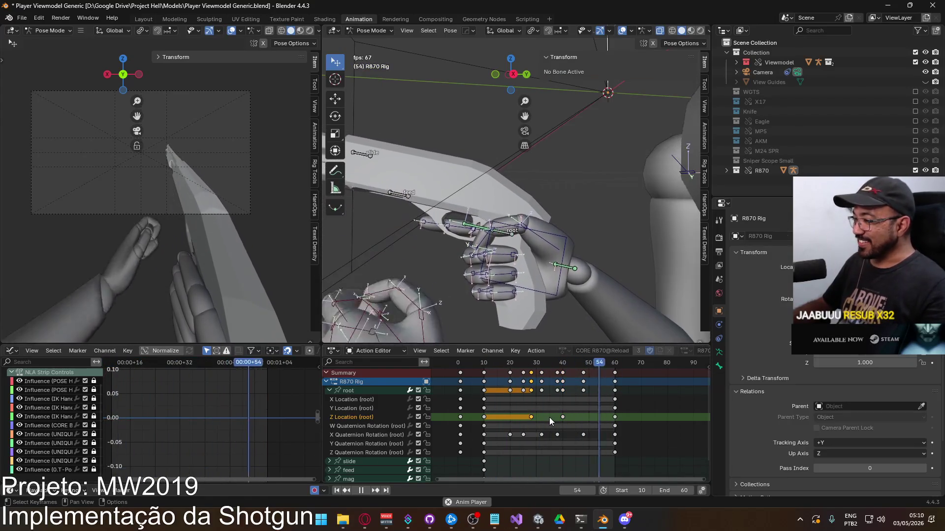
Step: Move the frame-28 Z Location key later and scrub the reload from the start
{"action": "key", "text": "g"}
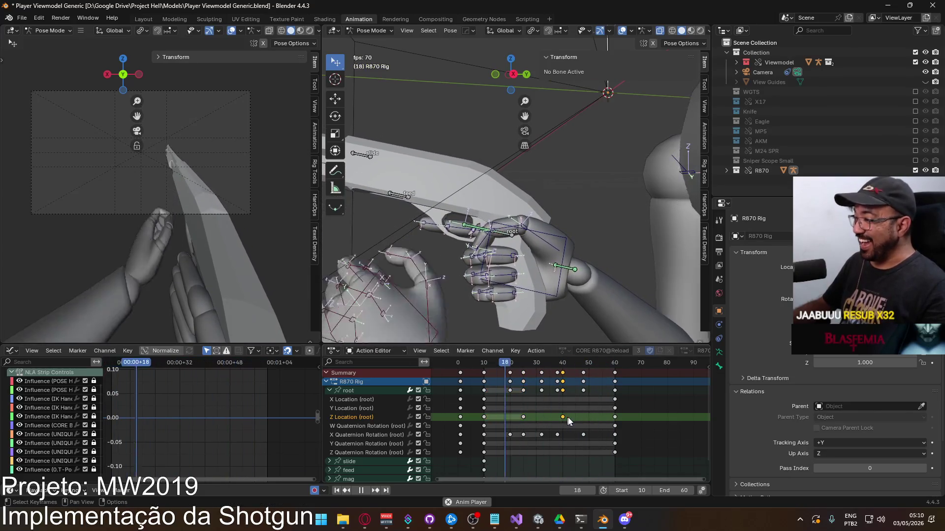
{"action": "left_click", "coordinate": [573, 417]}
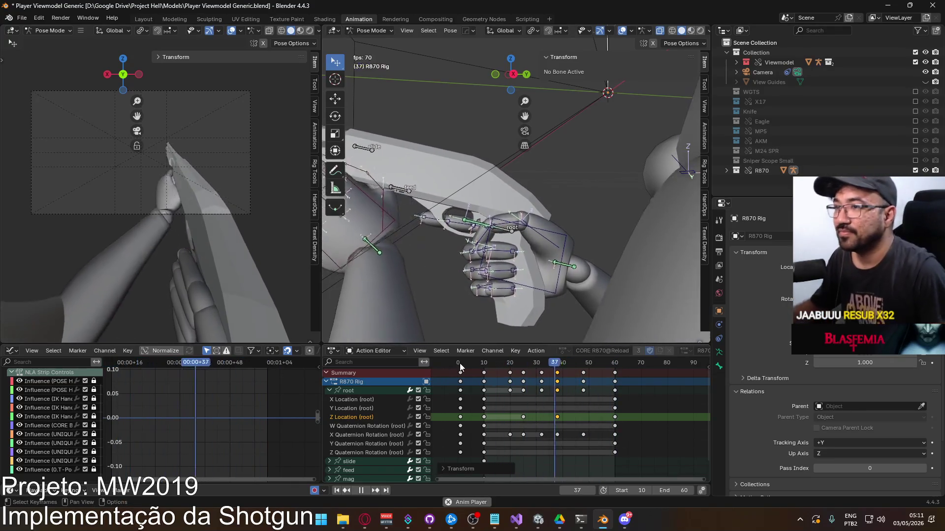
{"action": "left_click", "coordinate": [483, 363]}
{"action": "mouse_move", "coordinate": [483, 362]}
{"action": "left_mouse_down"}
{"action": "mouse_move", "coordinate": [613, 349]}
{"action": "mouse_move", "coordinate": [503, 351]}
{"action": "mouse_move", "coordinate": [542, 351]}
{"action": "left_mouse_up"}
{"action": "left_click", "coordinate": [621, 447], "text": "ctrl"}
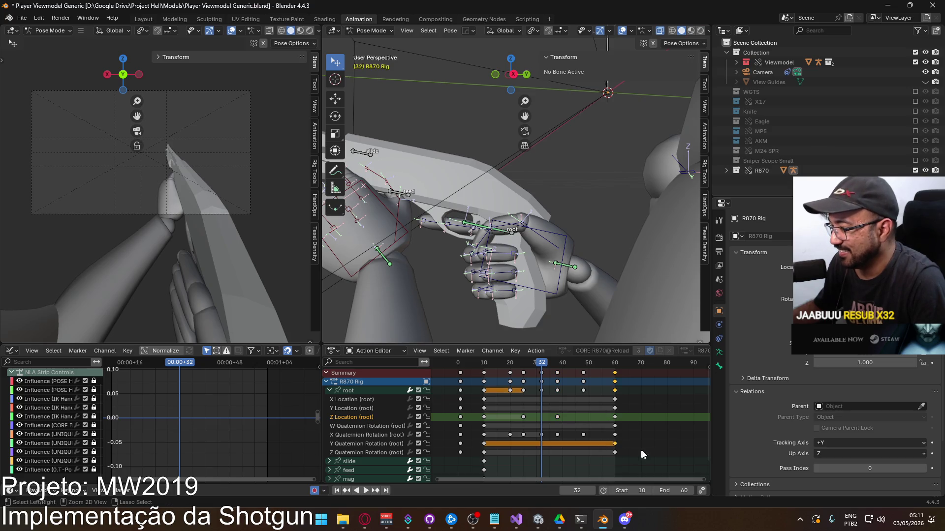
Step: Copy the frame-60 keys, trial-paste them at frame 25, then undo
{"action": "key", "text": "space"}
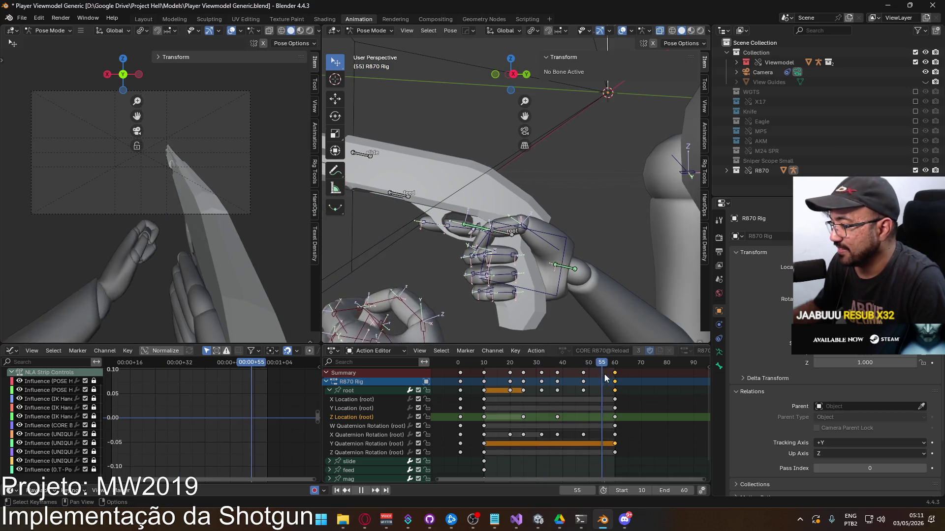
{"action": "left_click", "coordinate": [614, 373]}
{"action": "key", "text": "space"}
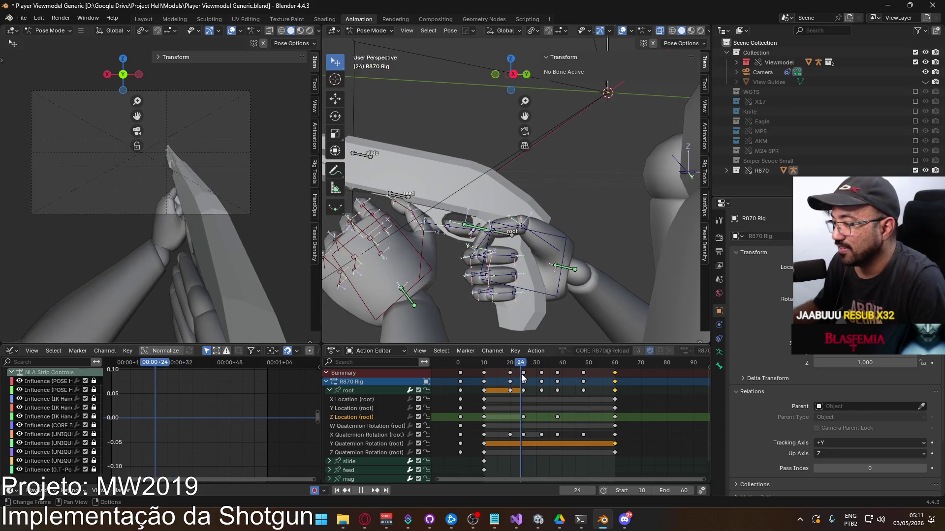
{"action": "key", "text": "space"}
{"action": "key", "text": "ctrl+v"}
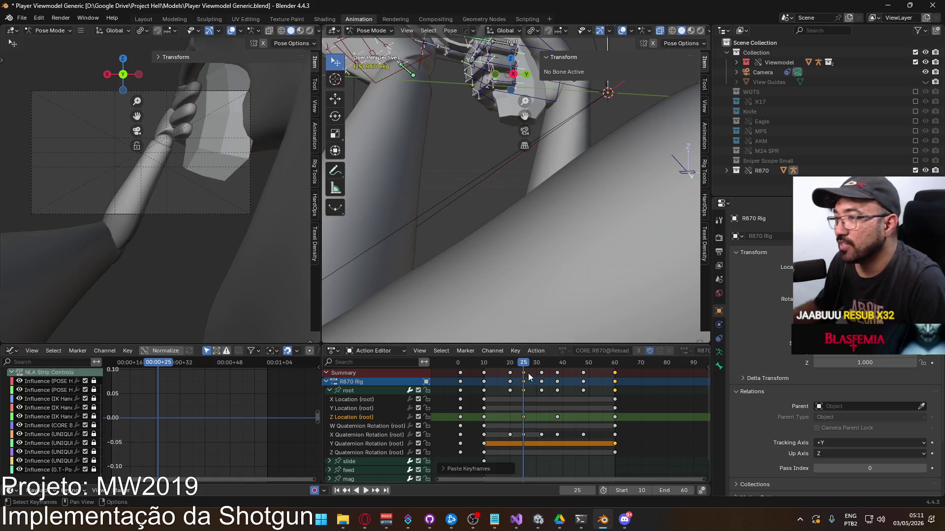
{"action": "key", "text": "ctrl+z"}
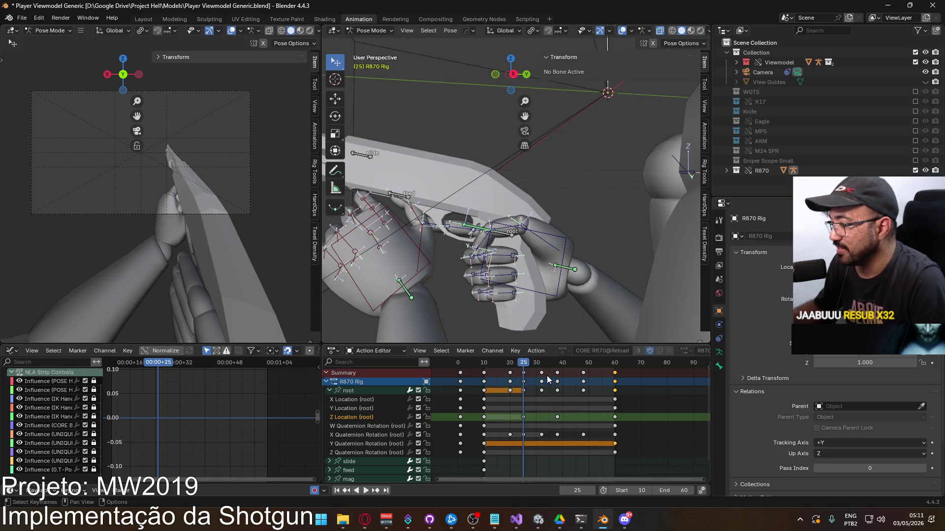
{"action": "key", "text": "space"}
{"action": "key", "text": "space"}
Step: Paste the copied Y Quaternion Rotation key at frame 51
{"action": "left_click", "coordinate": [368, 444]}
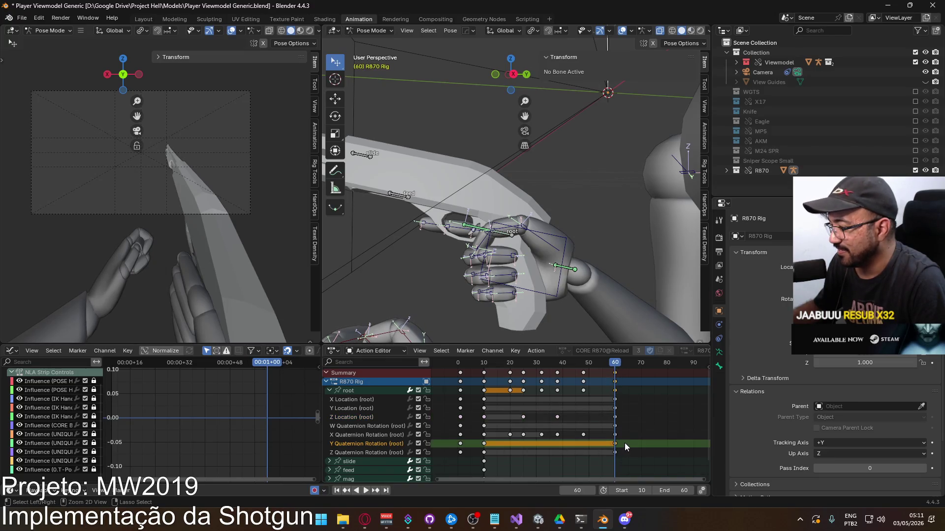
{"action": "key", "text": "space"}
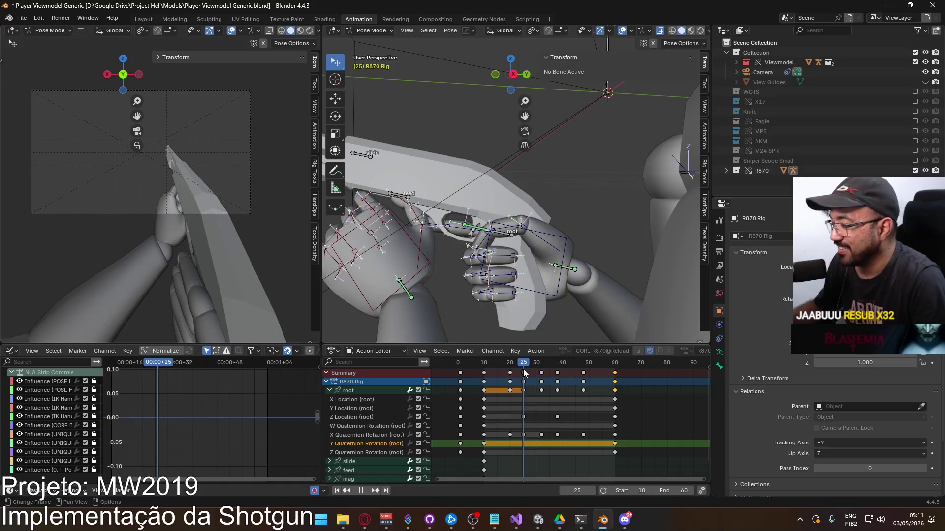
{"action": "key", "text": "space"}
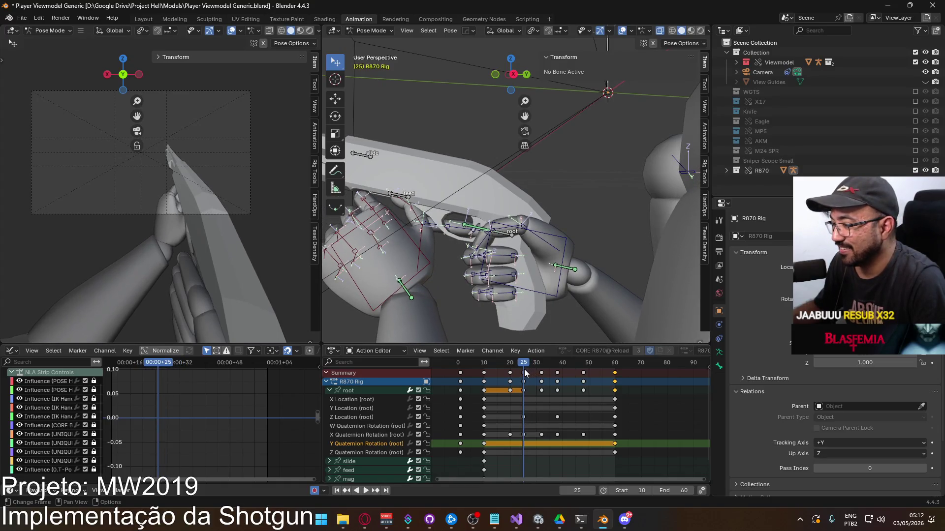
{"action": "key", "text": "space"}
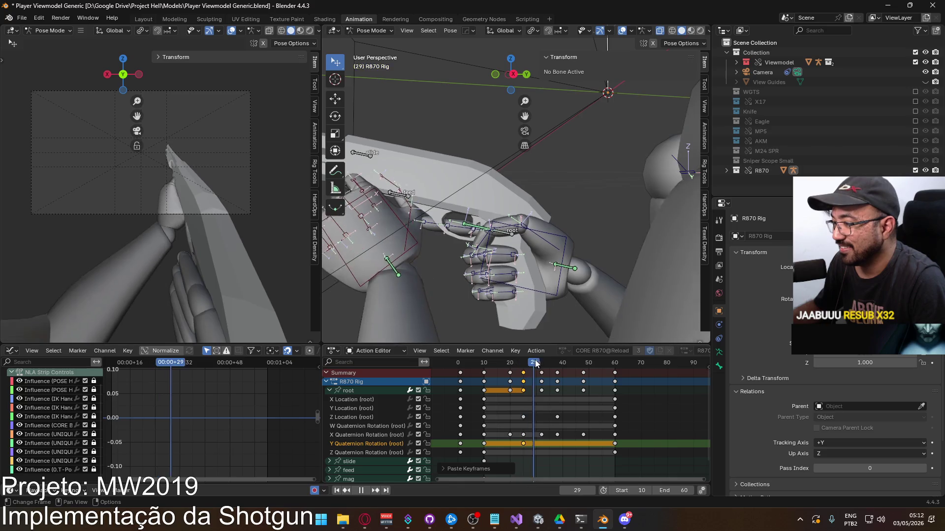
{"action": "left_click_drag", "start_coordinate": [541, 363], "coordinate": [568, 366]}
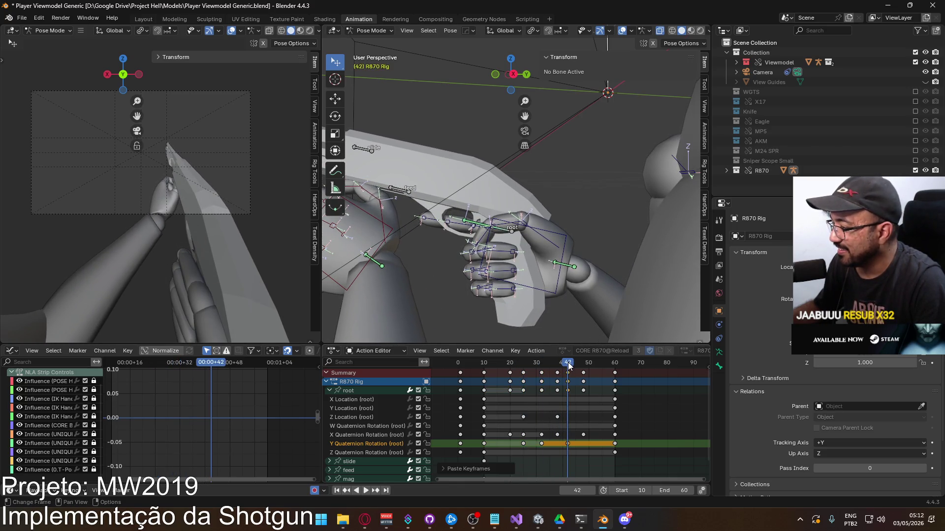
{"action": "key", "text": "space"}
{"action": "key", "text": "ctrl+v"}
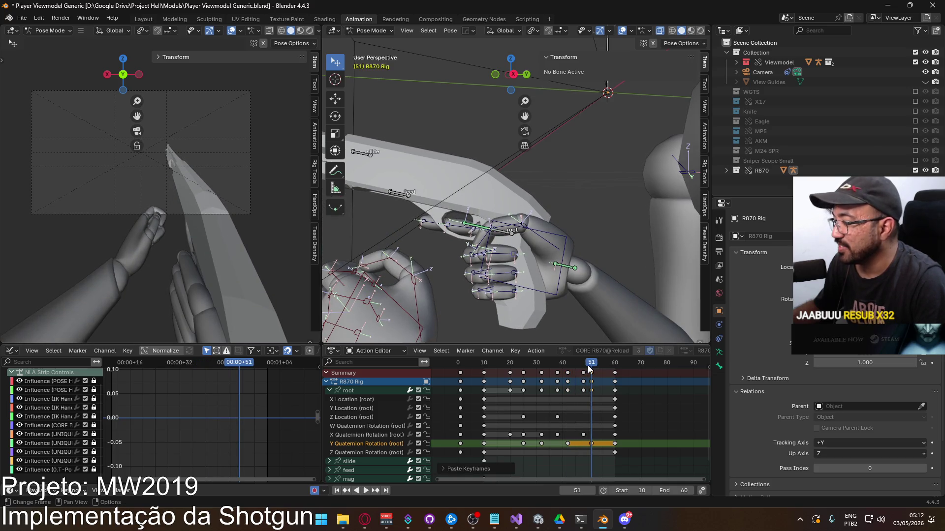
Step: Raise the root's Y Quaternion Rotation key at frame 32
{"action": "left_click", "coordinate": [348, 391]}
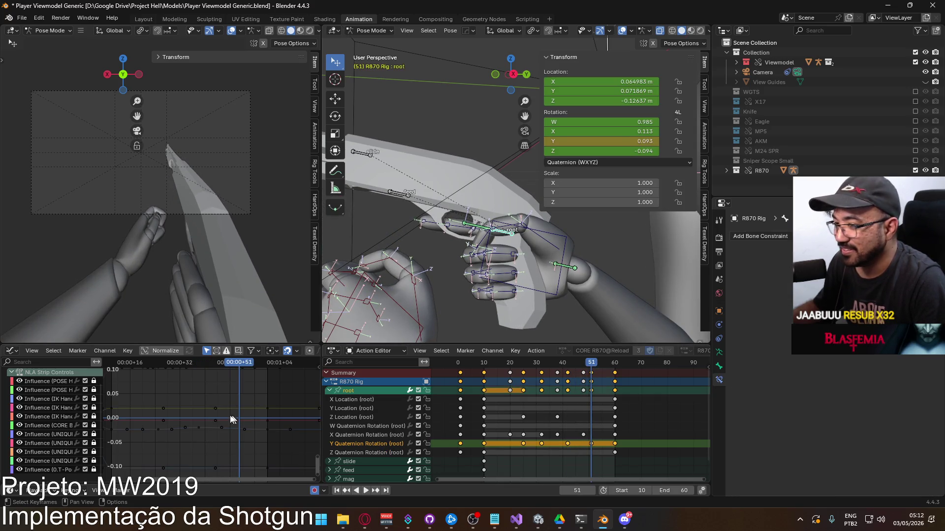
{"action": "scroll", "coordinate": [255, 384], "scroll_direction": "up", "scroll_amount": 2}
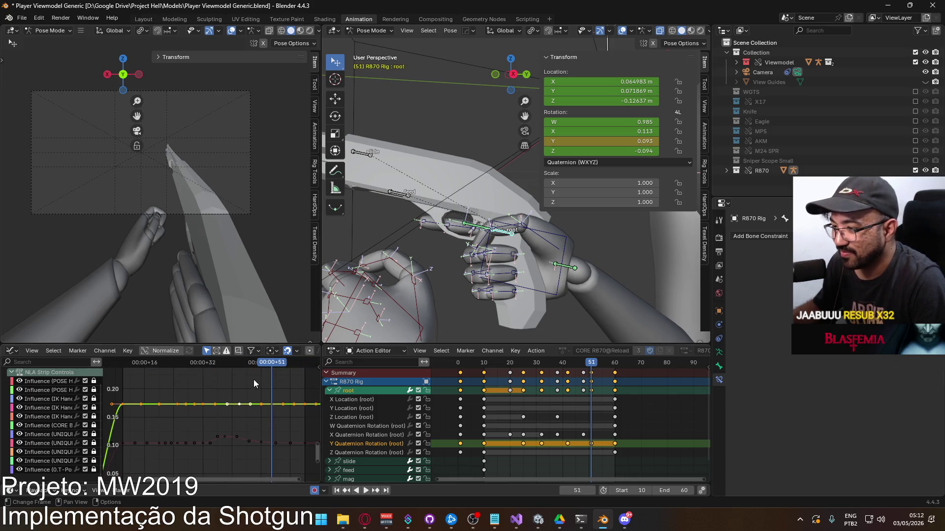
{"action": "mouse_move", "coordinate": [272, 363]}
{"action": "left_mouse_down"}
{"action": "mouse_move", "coordinate": [177, 370]}
{"action": "mouse_move", "coordinate": [203, 370]}
{"action": "left_mouse_up"}
{"action": "left_click", "coordinate": [202, 404]}
{"action": "key", "text": "g"}
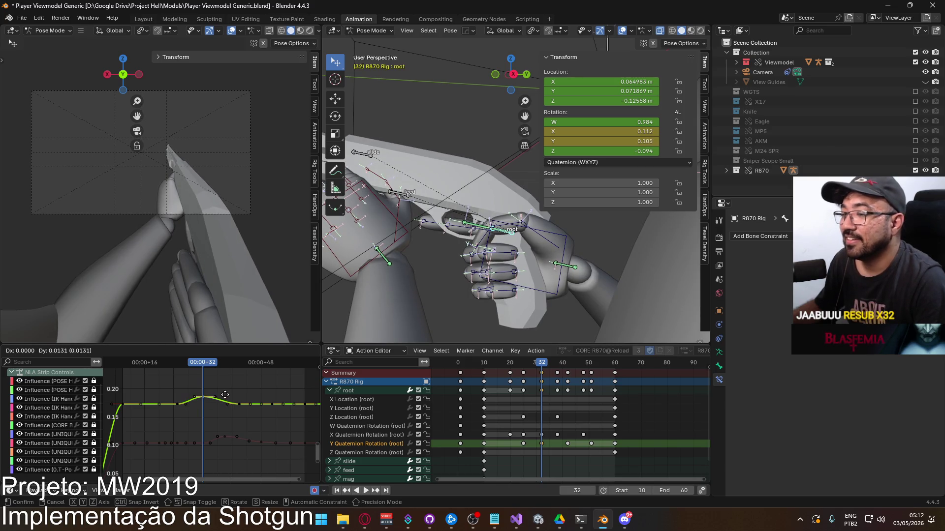
{"action": "left_click", "coordinate": [226, 397]}
Step: Insert a Y rotation key at frame 42 and lower it into a dip
{"action": "left_click_drag", "start_coordinate": [205, 368], "coordinate": [238, 365]}
{"action": "key", "text": "i"}
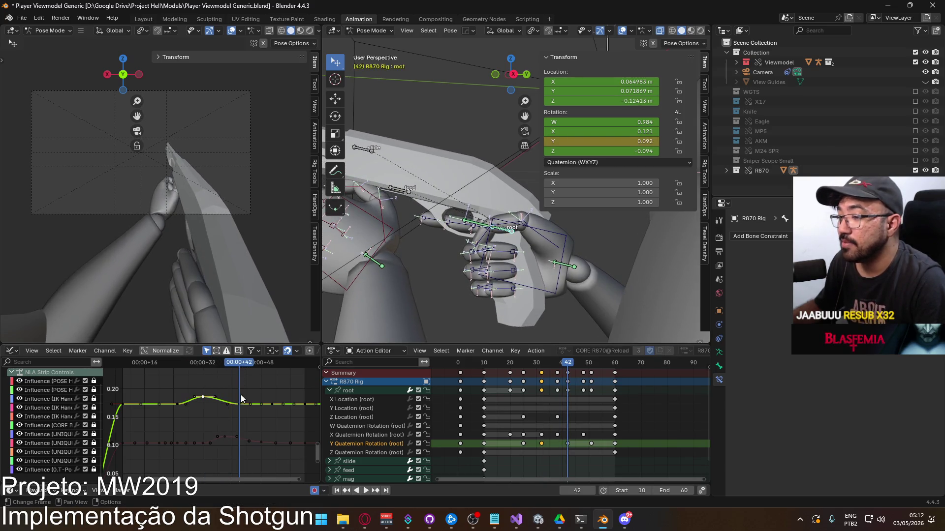
{"action": "key", "text": "g"}
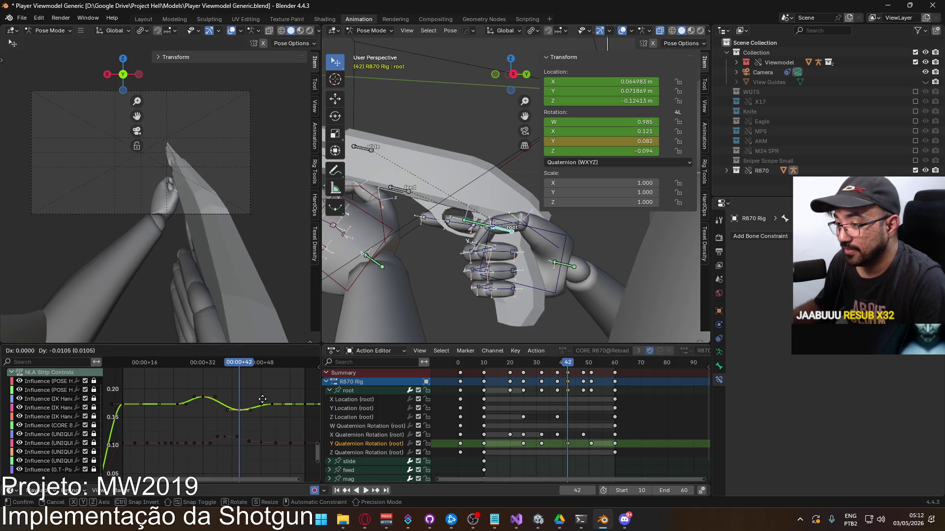
{"action": "left_click", "coordinate": [262, 399]}
Step: Nudge the remaining rotation keys slightly higher and play back frames 27–41 to review
{"action": "middle_click_drag", "start_coordinate": [238, 409], "coordinate": [190, 417]}
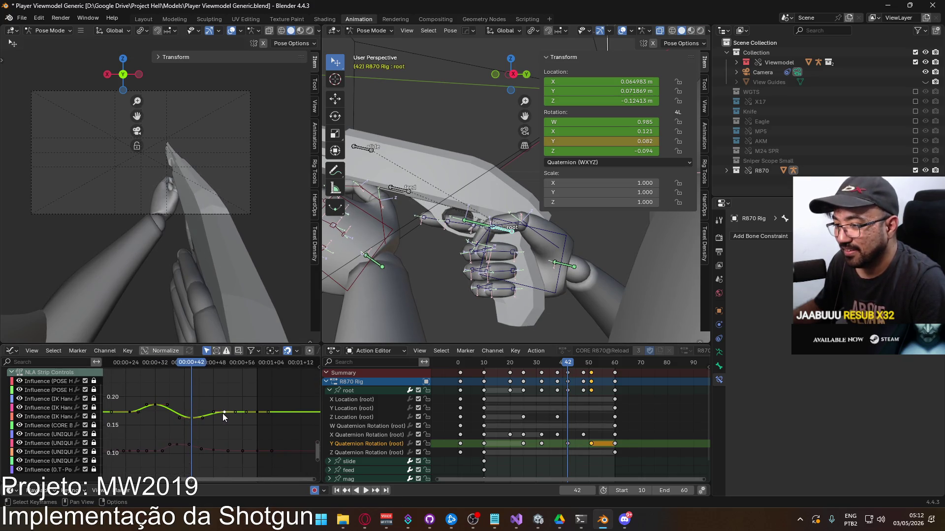
{"action": "key", "text": "g"}
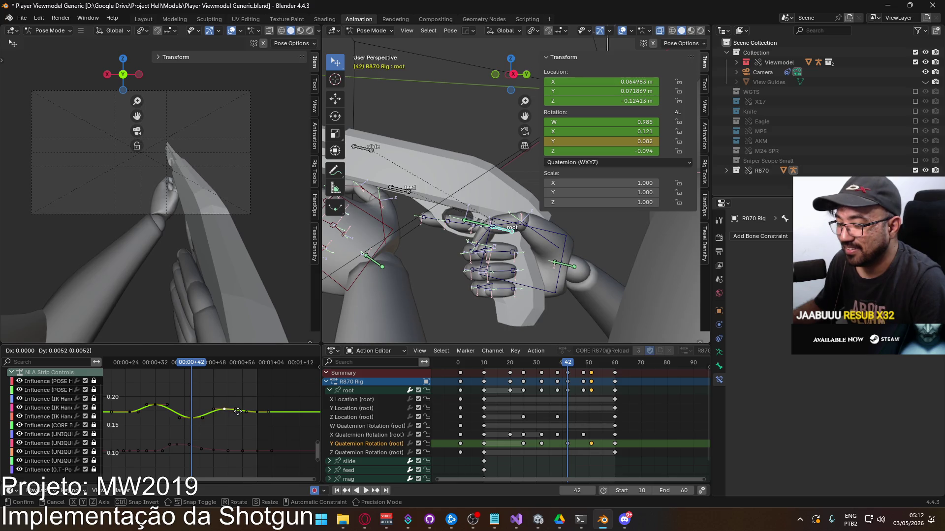
{"action": "left_click", "coordinate": [238, 412]}
{"action": "middle_click_drag", "start_coordinate": [223, 423], "coordinate": [197, 428]}
{"action": "key", "text": "g"}
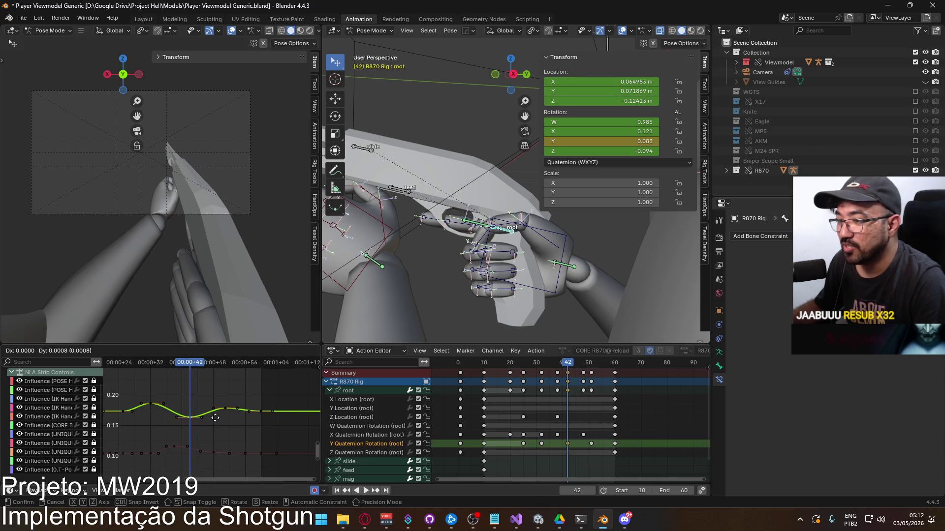
{"action": "left_click", "coordinate": [215, 415]}
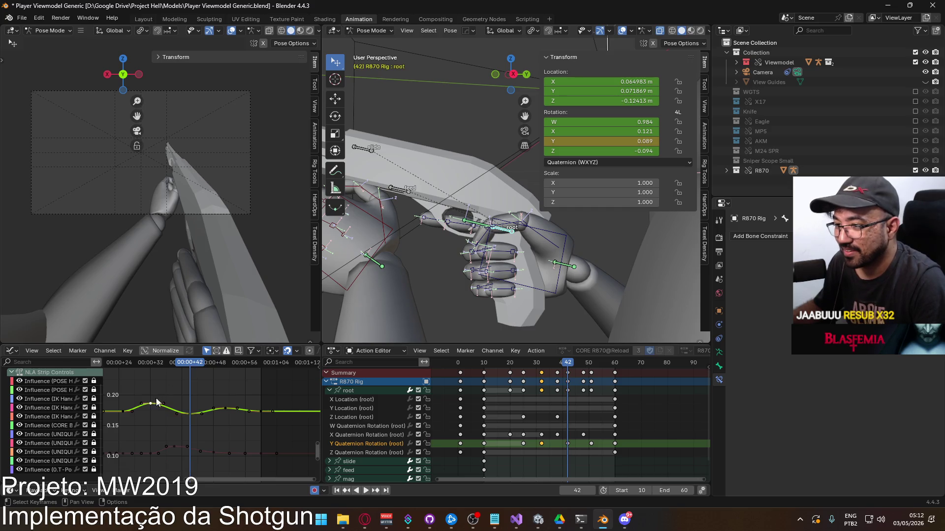
{"action": "key", "text": "g"}
{"action": "left_click", "coordinate": [182, 390]}
{"action": "key", "text": "space"}
{"action": "mouse_move", "coordinate": [173, 367]}
{"action": "left_mouse_down"}
{"action": "mouse_move", "coordinate": [131, 371]}
{"action": "mouse_move", "coordinate": [265, 372]}
{"action": "left_mouse_up"}
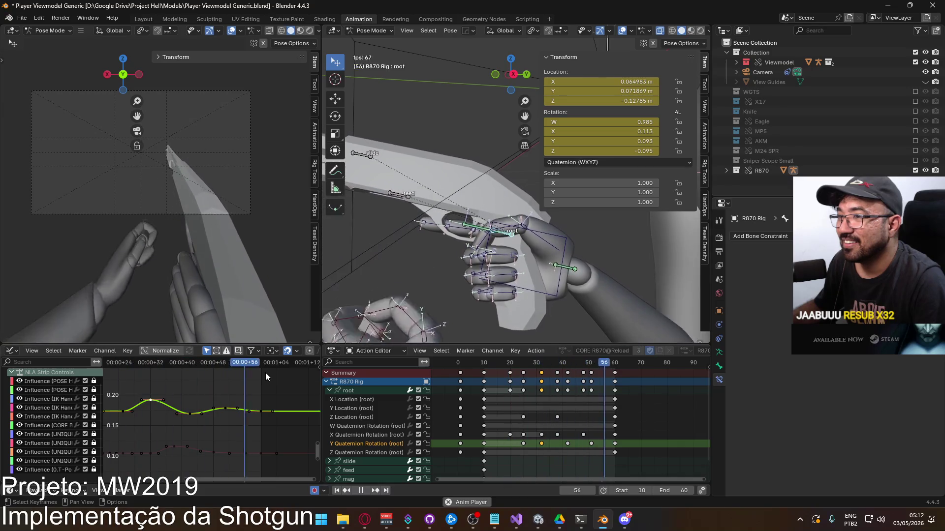
Step: Lower the trough key of the root's Y rotation curve slightly
{"action": "scroll", "coordinate": [192, 401], "scroll_direction": "left", "scroll_amount": 3, "text": "ctrl"}
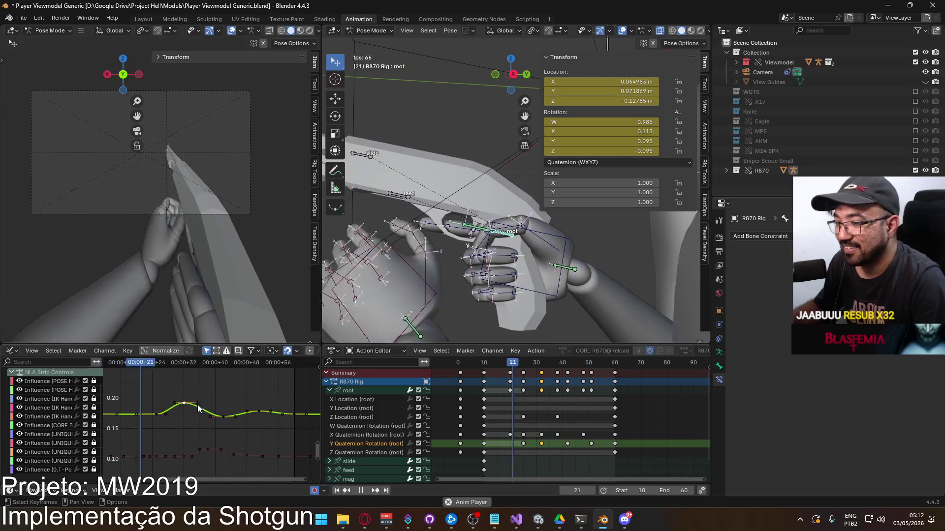
{"action": "key", "text": "g"}
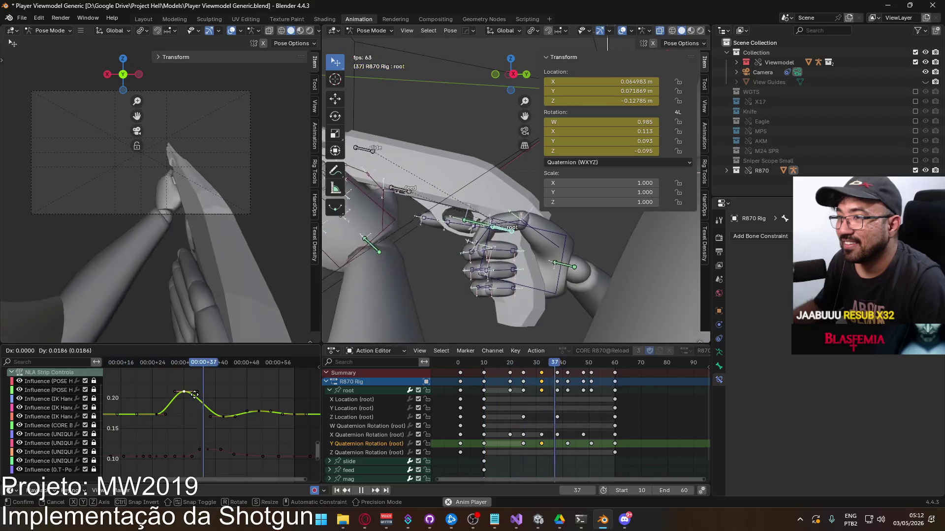
{"action": "key", "text": "Escape"}
{"action": "left_click", "coordinate": [223, 418]}
{"action": "key", "text": "g"}
{"action": "left_click", "coordinate": [261, 413]}
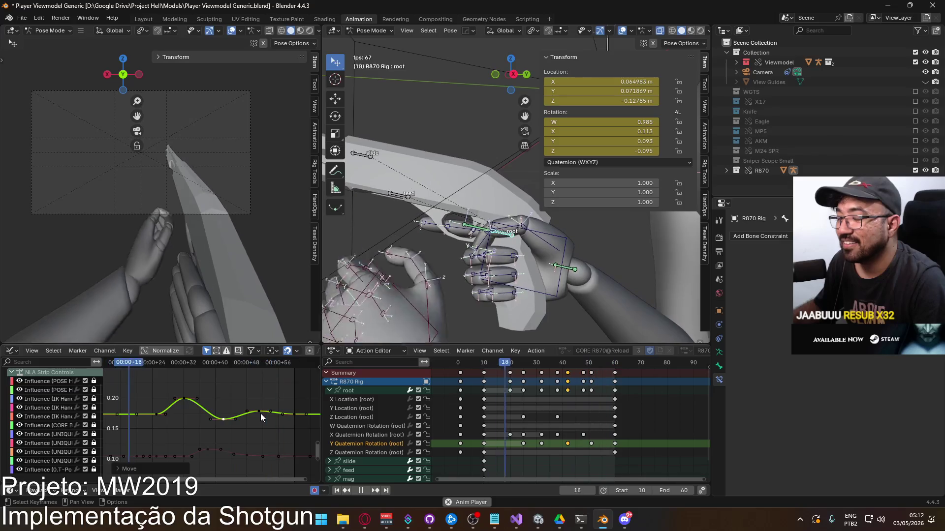
Step: Delete the small second bump key from the rotation curve
{"action": "left_click", "coordinate": [259, 411]}
{"action": "key", "text": "g"}
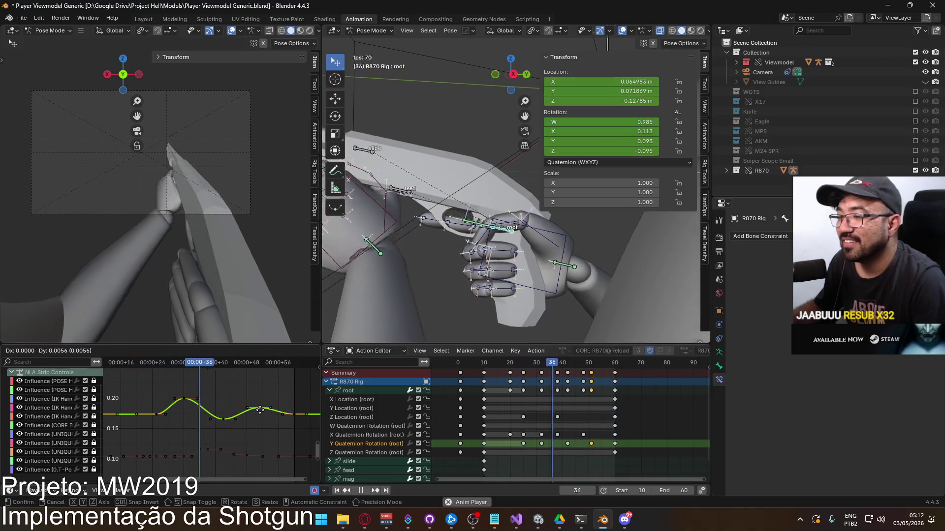
{"action": "left_click", "coordinate": [260, 409]}
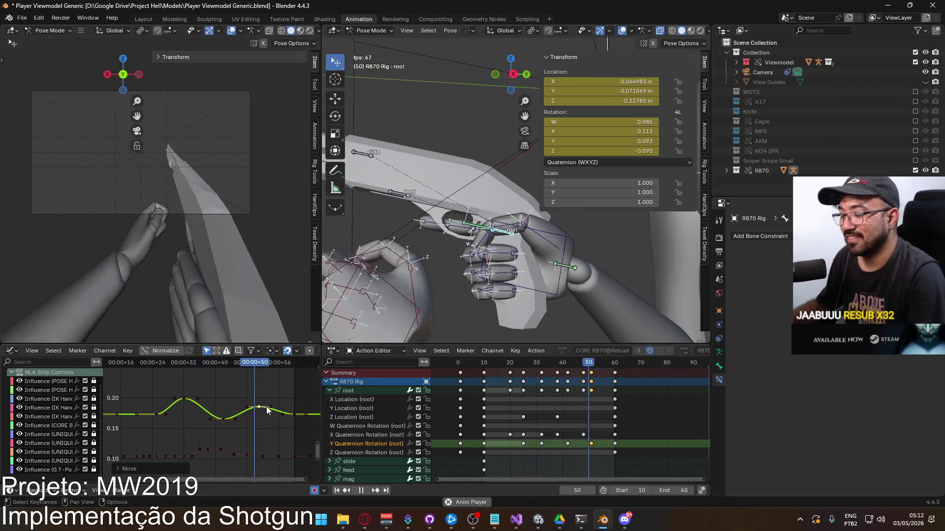
{"action": "key", "text": "x"}
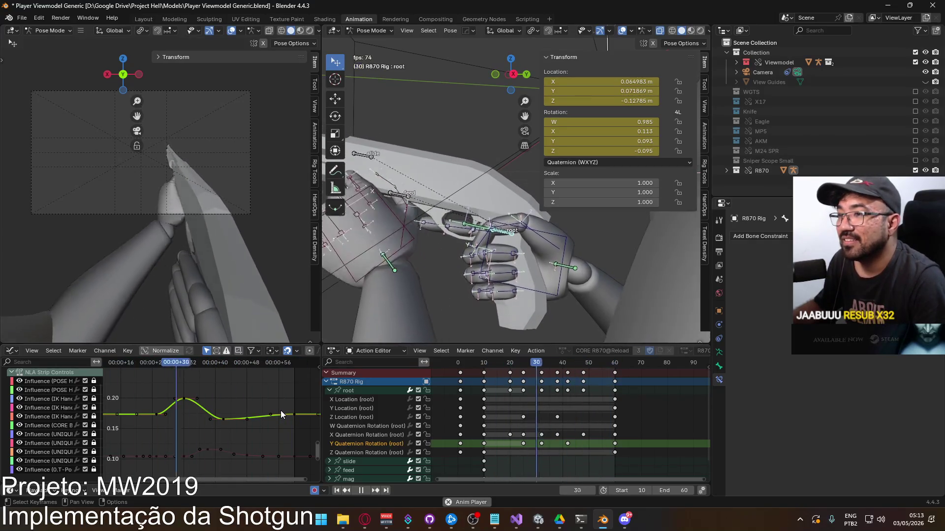
Step: Slide the frame-60 key earlier in time, past frame 56, constrained to timing only
{"action": "left_click", "coordinate": [294, 415]}
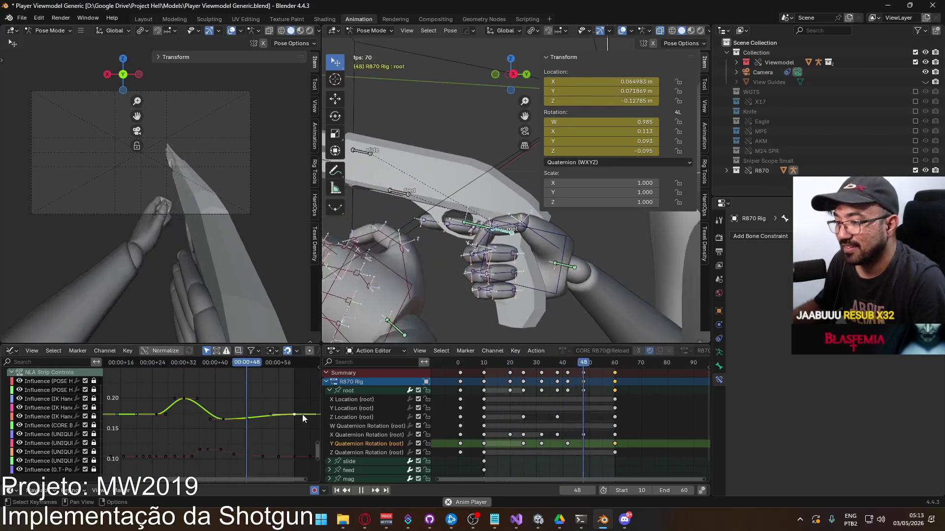
{"action": "key", "text": "g"}
{"action": "left_click", "coordinate": [286, 414]}
{"action": "key", "text": "g"}
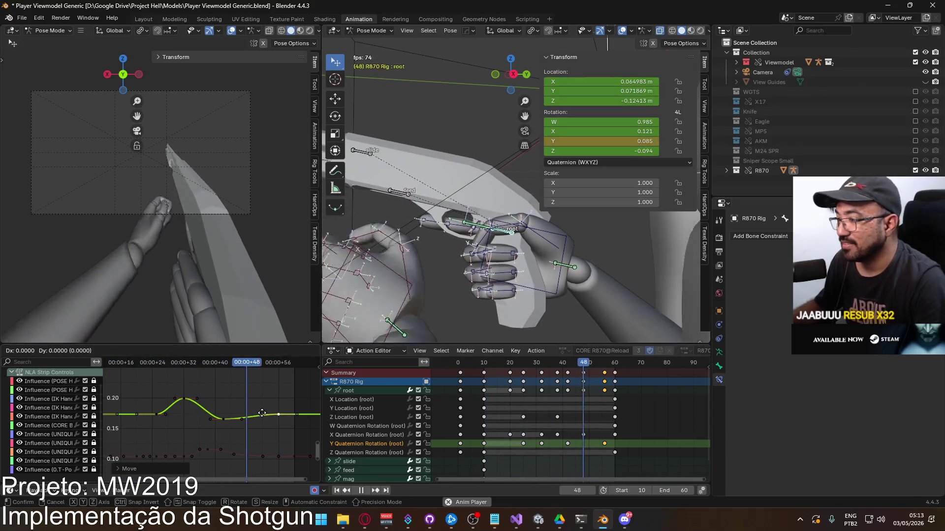
{"action": "key", "text": "y"}
{"action": "key", "text": "x"}
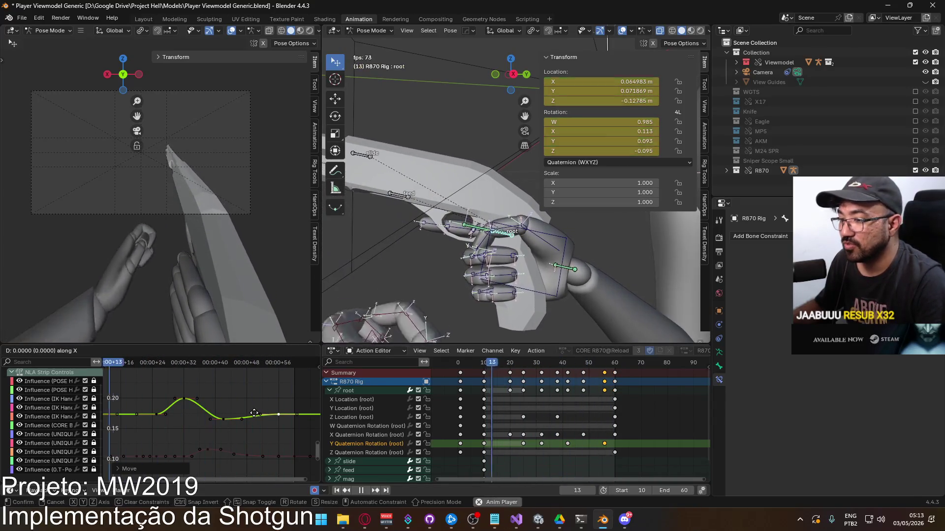
{"action": "left_click", "coordinate": [247, 412]}
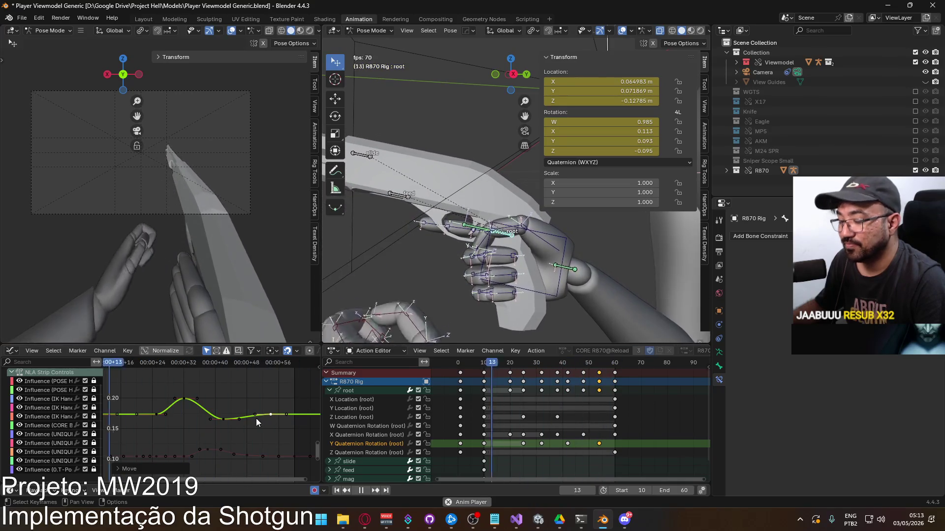
Step: Lower a mid-curve key slightly, then stop playback and deselect the keys
{"action": "left_click_drag", "start_coordinate": [224, 419], "coordinate": [226, 422]}
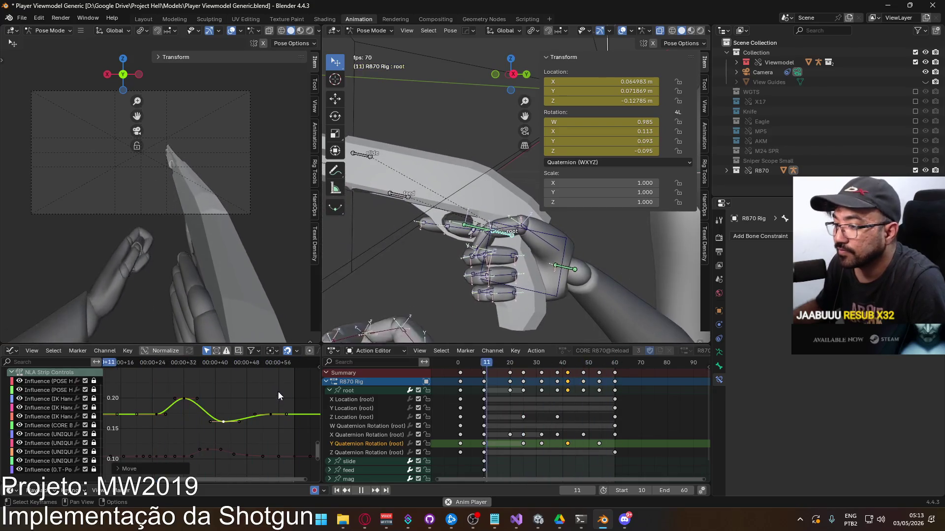
{"action": "key", "text": "space"}
{"action": "left_click", "coordinate": [283, 413]}
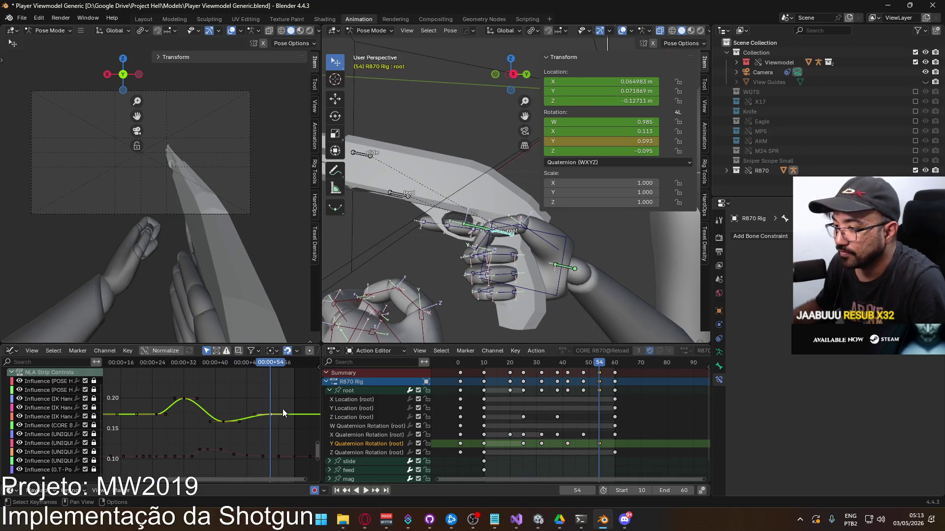
Step: Paste the copied keys at frame 64 and make 64 the end frame
{"action": "left_click_drag", "start_coordinate": [600, 364], "coordinate": [624, 362]}
{"action": "key", "text": "ctrl+v"}
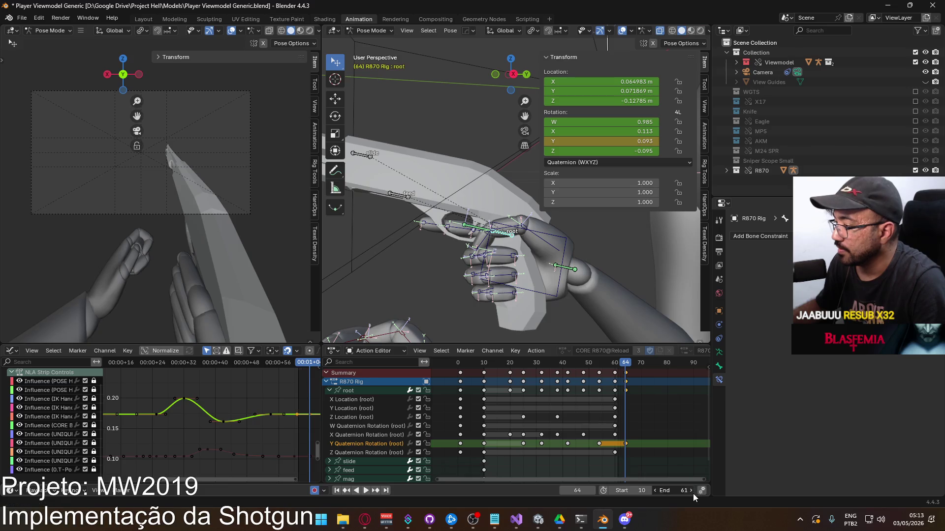
{"action": "key", "text": "ctrl+End"}
Step: Raise the frame-54 rotation key slightly and review the playback
{"action": "left_click_drag", "start_coordinate": [625, 363], "coordinate": [601, 365]}
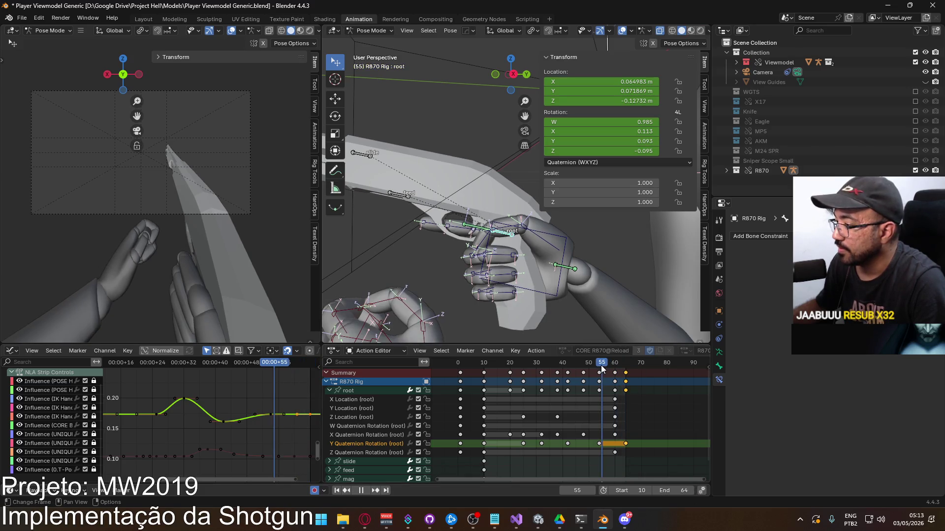
{"action": "key", "text": "g"}
{"action": "left_click", "coordinate": [290, 402]}
{"action": "key", "text": "space"}
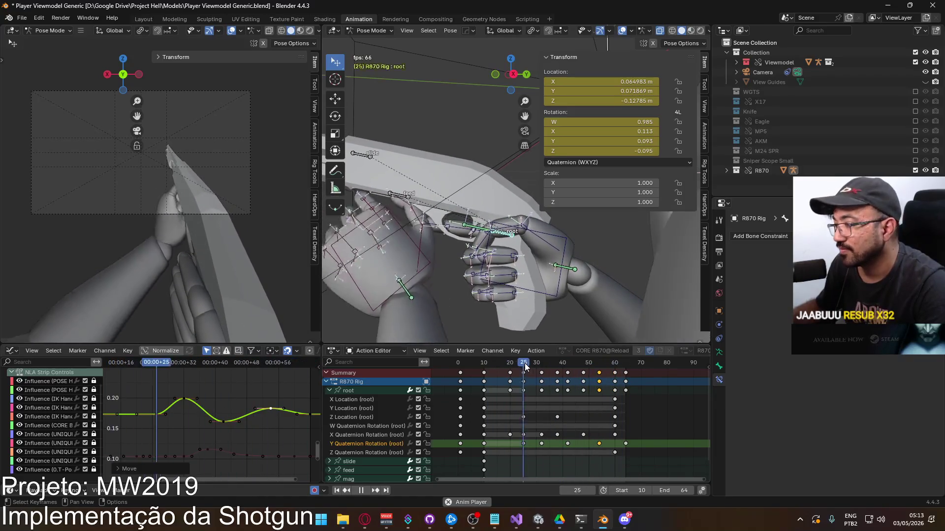
{"action": "mouse_move", "coordinate": [524, 363]}
{"action": "left_mouse_down"}
{"action": "mouse_move", "coordinate": [544, 362]}
{"action": "mouse_move", "coordinate": [524, 364]}
{"action": "left_mouse_up"}
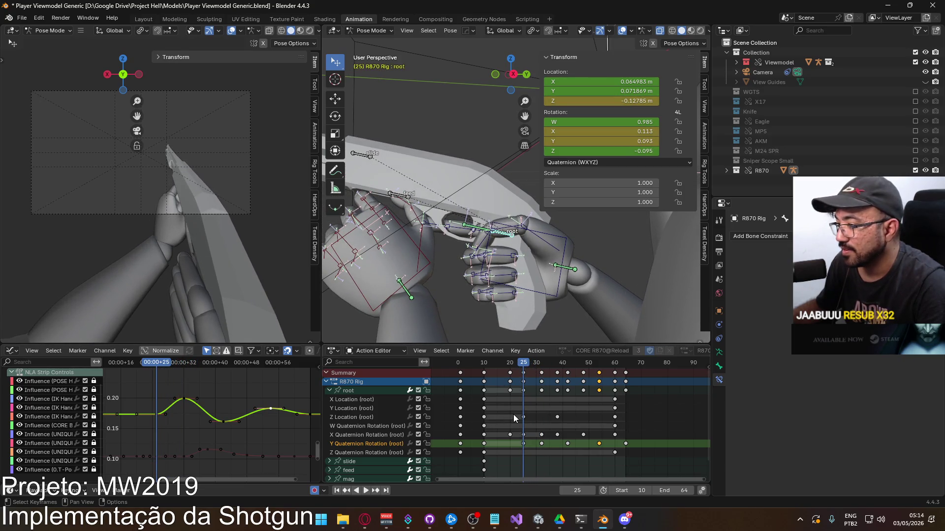
{"action": "left_click", "coordinate": [496, 417]}
{"action": "left_click", "coordinate": [351, 410]}
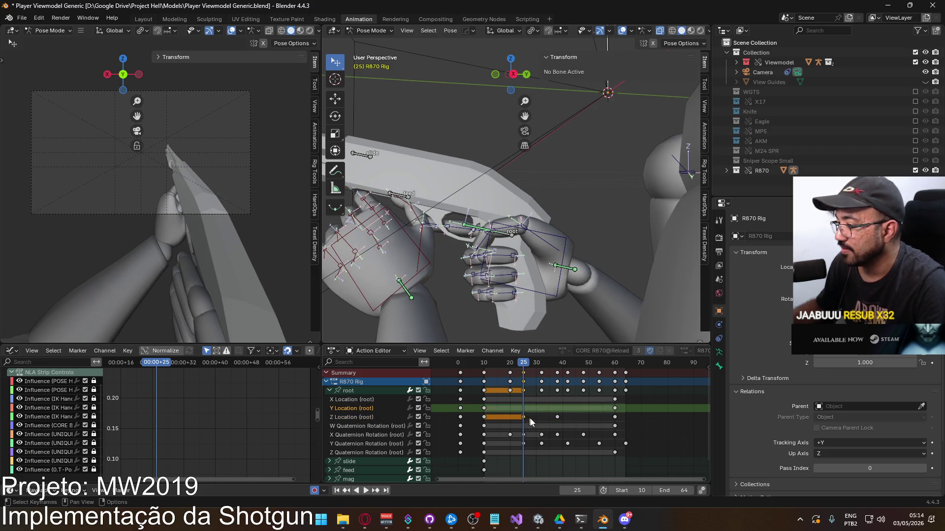
Step: Paste root Y Location keys at the scrubbed frames, giving 0.071869 at frame 38, then frame all curves
{"action": "left_click", "coordinate": [532, 418]}
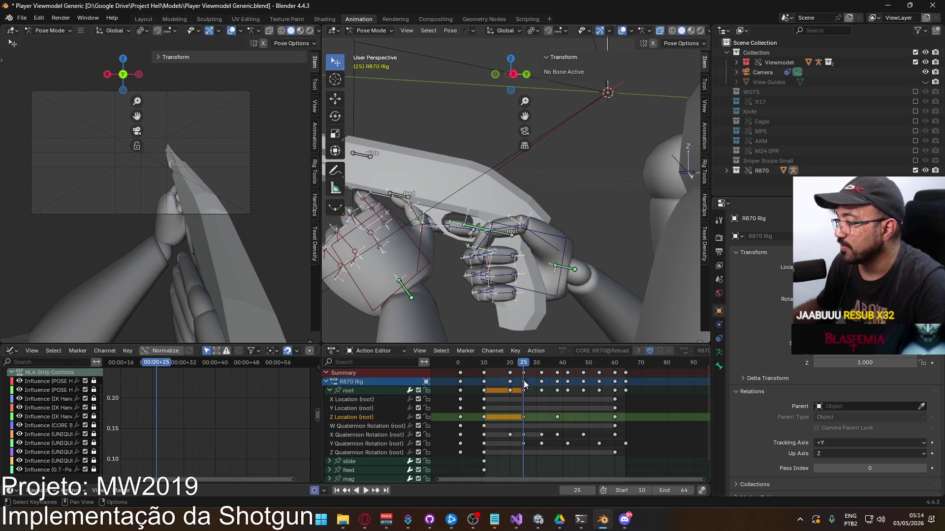
{"action": "left_click", "coordinate": [371, 409]}
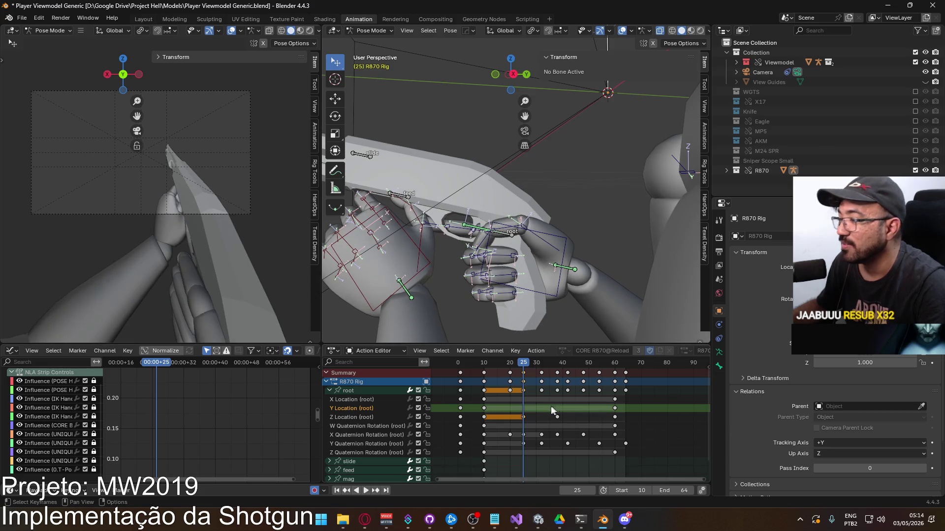
{"action": "mouse_move", "coordinate": [522, 368]}
{"action": "left_mouse_down"}
{"action": "mouse_move", "coordinate": [486, 374]}
{"action": "mouse_move", "coordinate": [557, 368]}
{"action": "left_mouse_up"}
{"action": "key", "text": "ctrl+v"}
{"action": "key", "text": "ctrl+v"}
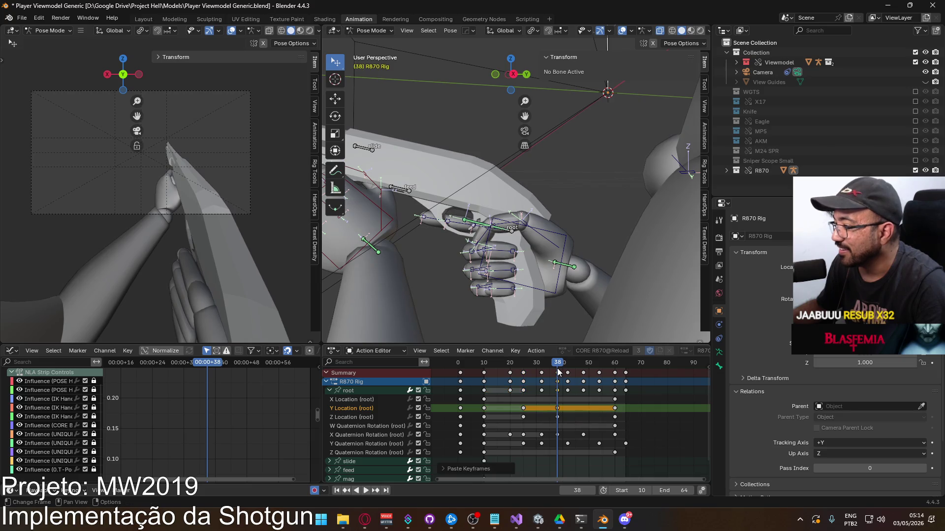
{"action": "mouse_move", "coordinate": [559, 366]}
{"action": "left_mouse_down"}
{"action": "mouse_move", "coordinate": [583, 365]}
{"action": "mouse_move", "coordinate": [557, 365]}
{"action": "left_mouse_up"}
{"action": "key", "text": "ctrl+v"}
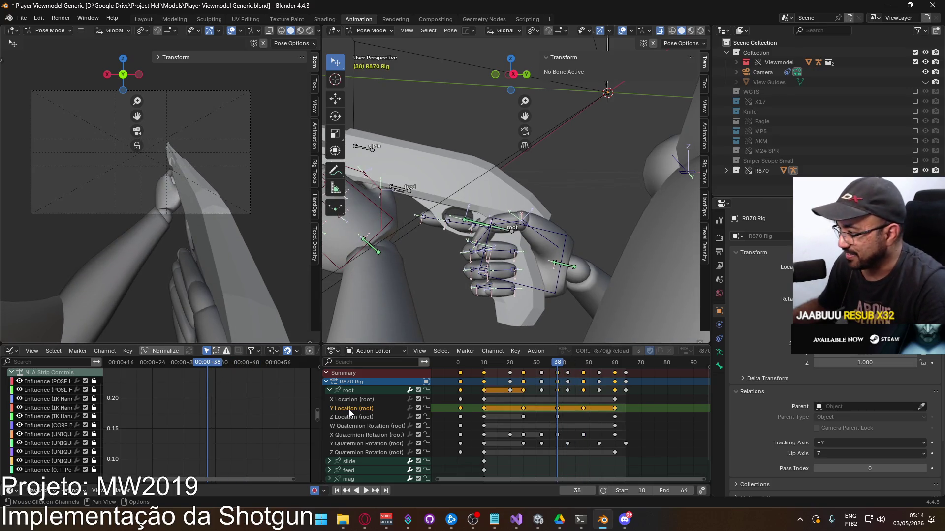
{"action": "left_click", "coordinate": [358, 394]}
{"action": "key", "text": "Home"}
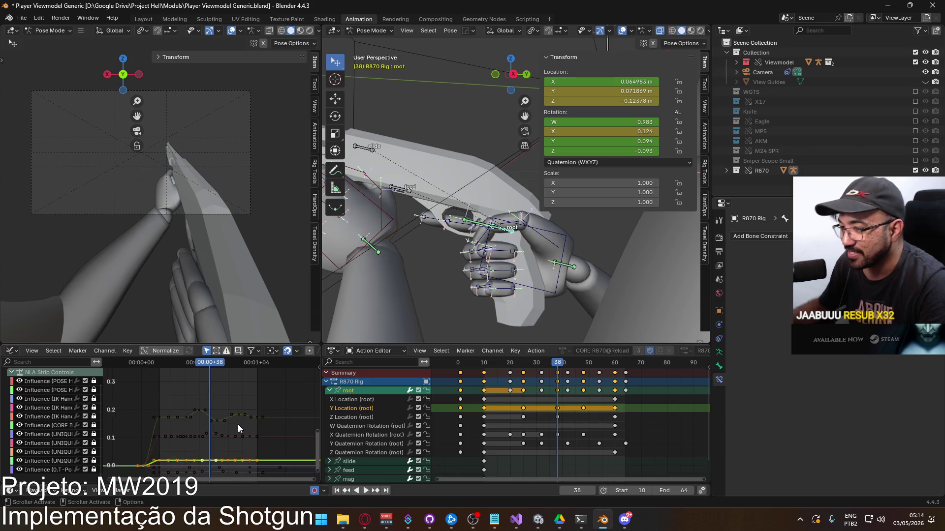
Step: Adjust one Y Location key's value and review the pose around frame 34
{"action": "left_click", "coordinate": [224, 403]}
{"action": "scroll", "coordinate": [237, 419], "scroll_direction": "up", "scroll_amount": 2}
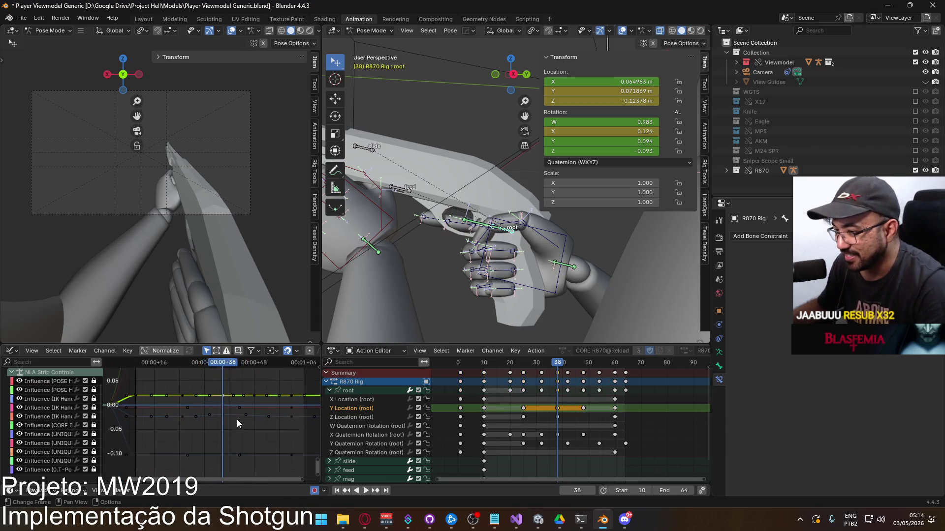
{"action": "key", "text": "g"}
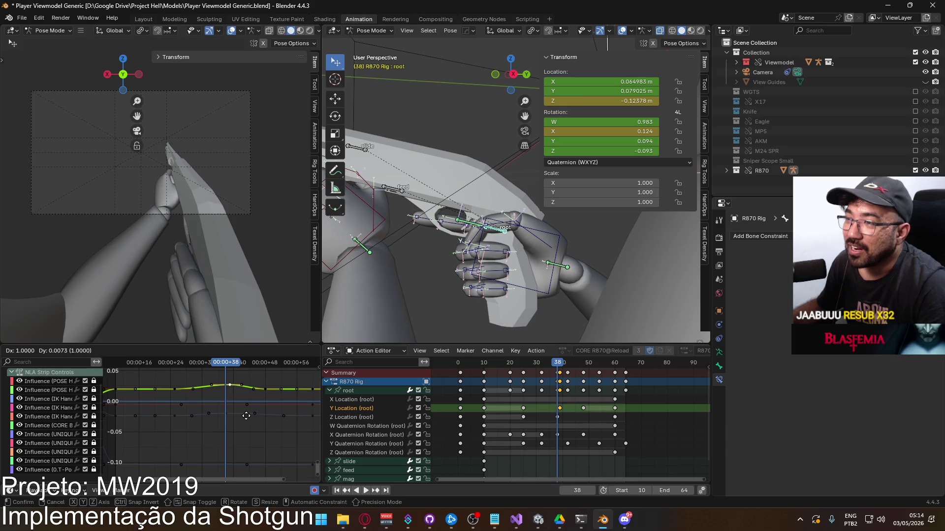
{"action": "left_click", "coordinate": [263, 395]}
{"action": "key", "text": "g"}
{"action": "key", "text": "Escape"}
{"action": "mouse_move", "coordinate": [225, 368]}
{"action": "left_mouse_down"}
{"action": "mouse_move", "coordinate": [175, 367]}
{"action": "mouse_move", "coordinate": [307, 367]}
{"action": "mouse_move", "coordinate": [225, 367]}
{"action": "left_mouse_up"}
Step: Try shifting the frame-38 and frame-48 Y Location keys earlier, then undo
{"action": "scroll", "coordinate": [224, 390], "scroll_direction": "up", "scroll_amount": 1}
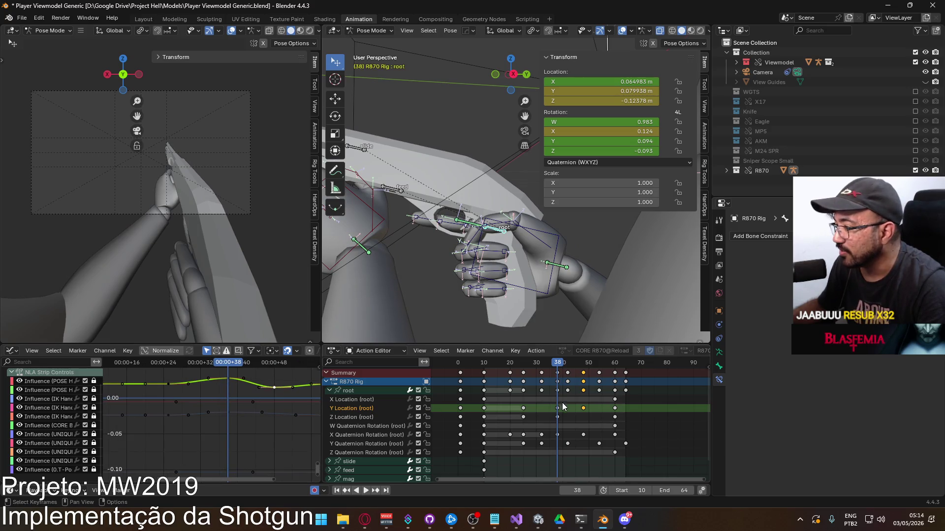
{"action": "mouse_move", "coordinate": [555, 374]}
{"action": "left_mouse_down"}
{"action": "mouse_move", "coordinate": [520, 362]}
{"action": "mouse_move", "coordinate": [537, 364]}
{"action": "left_mouse_up"}
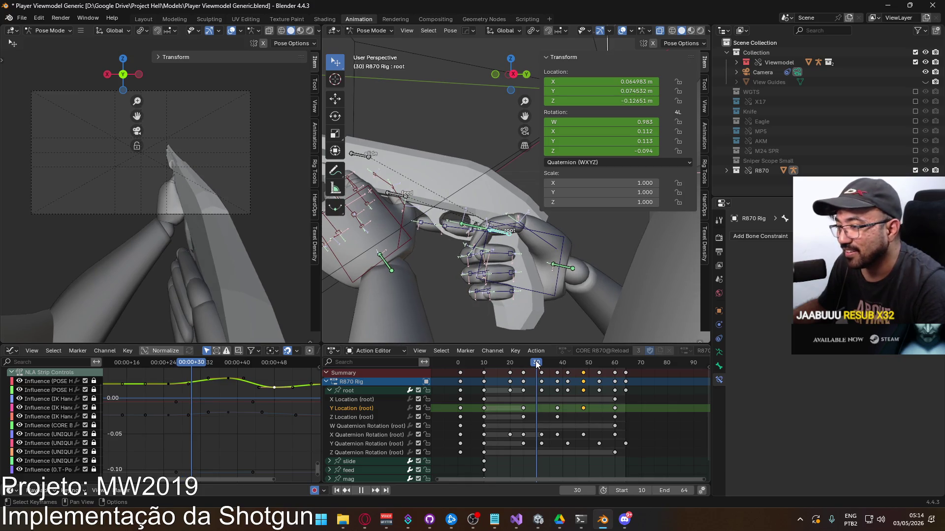
{"action": "scroll", "coordinate": [565, 392], "scroll_direction": "up", "scroll_amount": 1}
{"action": "left_click_drag", "start_coordinate": [556, 408], "coordinate": [548, 408]}
{"action": "key", "text": "space"}
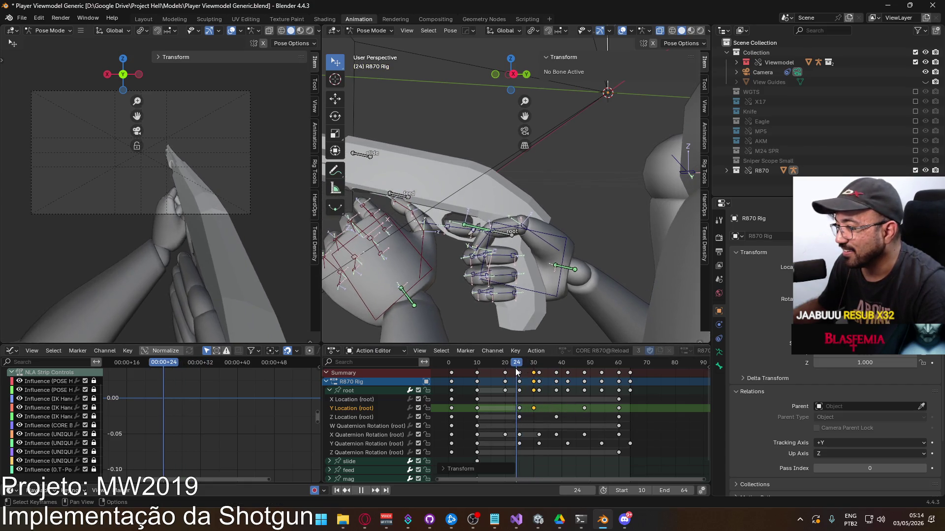
{"action": "key", "text": "Escape"}
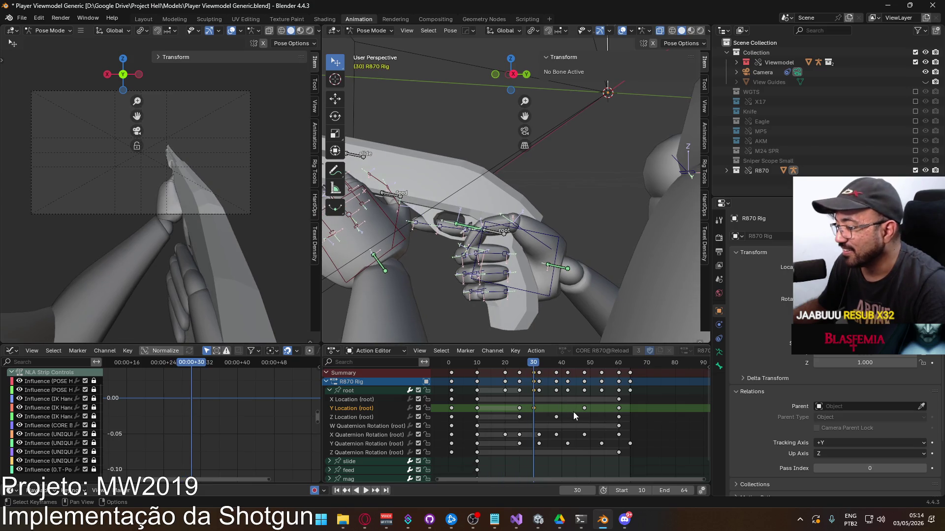
{"action": "left_click_drag", "start_coordinate": [584, 409], "coordinate": [584, 409]}
{"action": "key", "text": "Escape"}
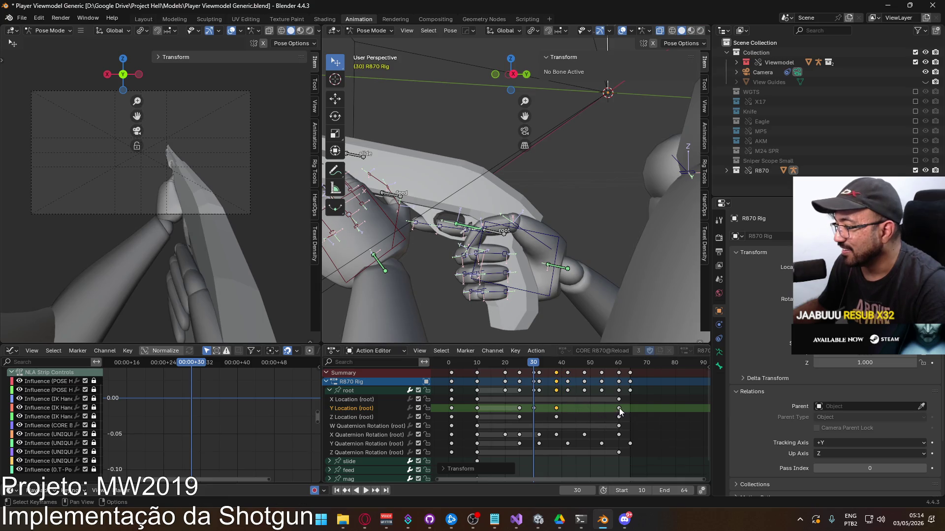
{"action": "key", "text": "ctrl+z"}
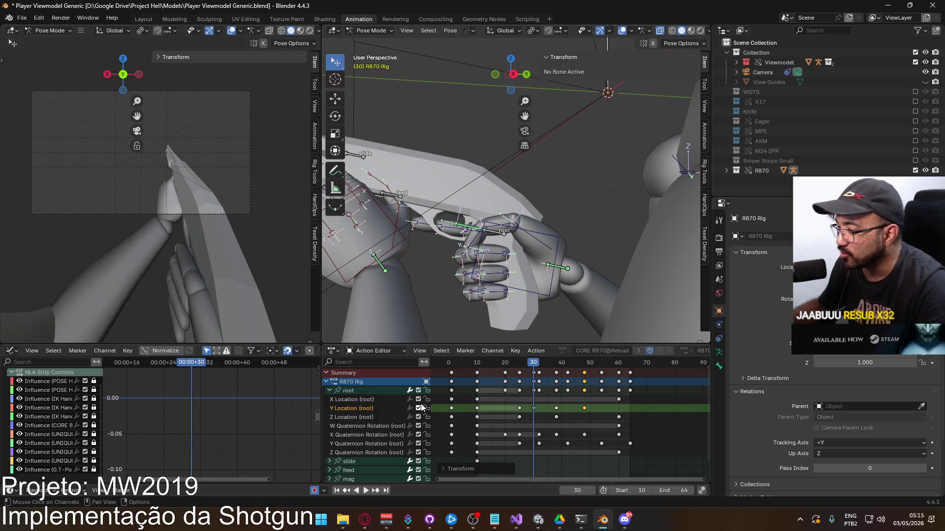
Step: Show the root's Y Location curve, select its keys and fit it in the graph
{"action": "left_click", "coordinate": [351, 391]}
{"action": "scroll", "coordinate": [201, 405], "scroll_direction": "up", "scroll_amount": 2}
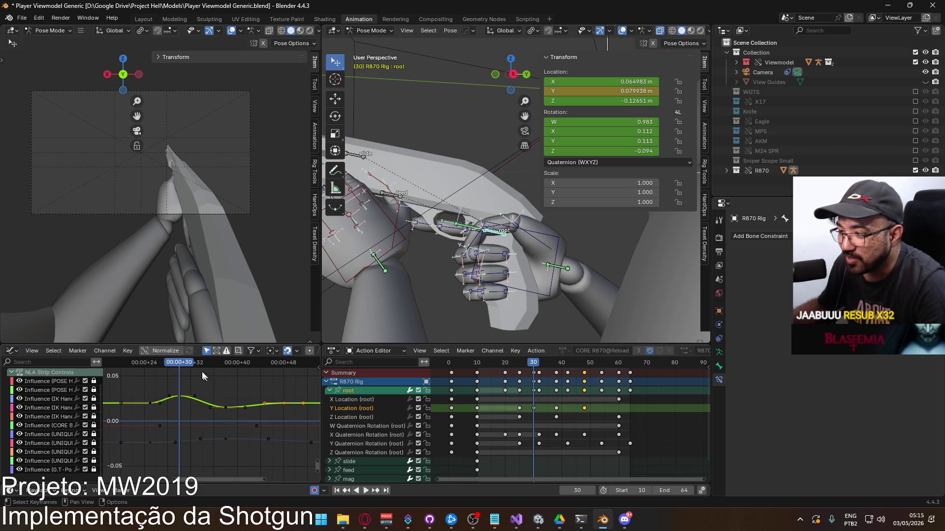
{"action": "mouse_move", "coordinate": [179, 362]}
{"action": "left_mouse_down"}
{"action": "mouse_move", "coordinate": [150, 370]}
{"action": "mouse_move", "coordinate": [260, 369]}
{"action": "mouse_move", "coordinate": [149, 376]}
{"action": "left_mouse_up"}
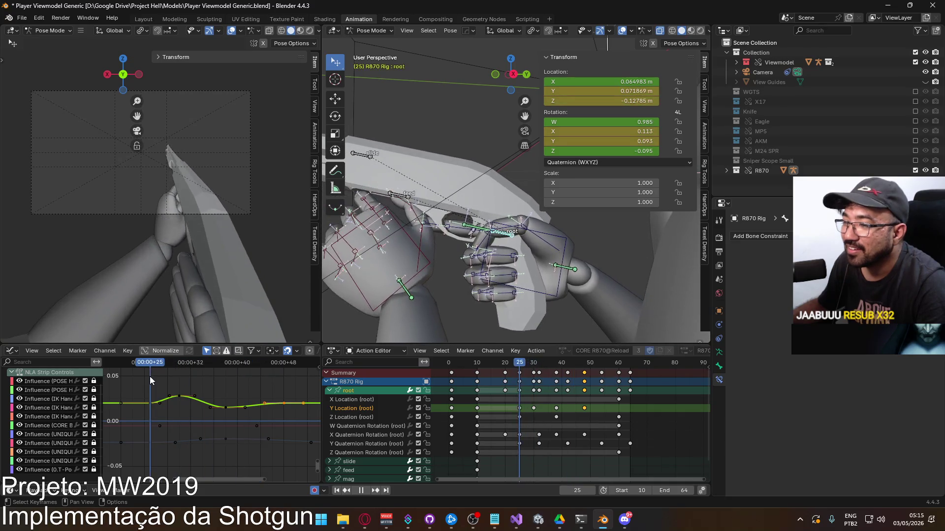
{"action": "double_click", "coordinate": [353, 410]}
{"action": "left_click", "coordinate": [350, 391]}
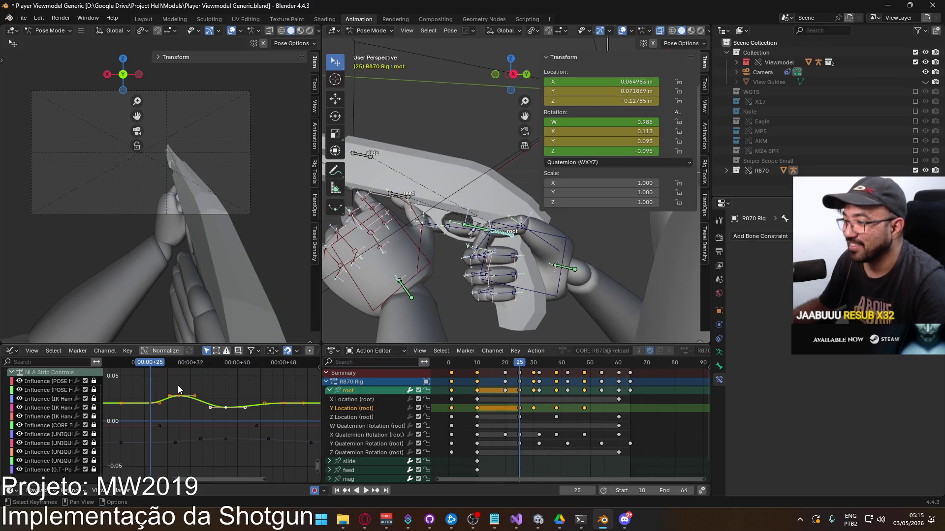
{"action": "key", "text": "Home"}
Step: Flatten the Y Location bump by lowering the peak and raising the trough toward 0.02
{"action": "middle_click_drag", "start_coordinate": [258, 417], "coordinate": [195, 429]}
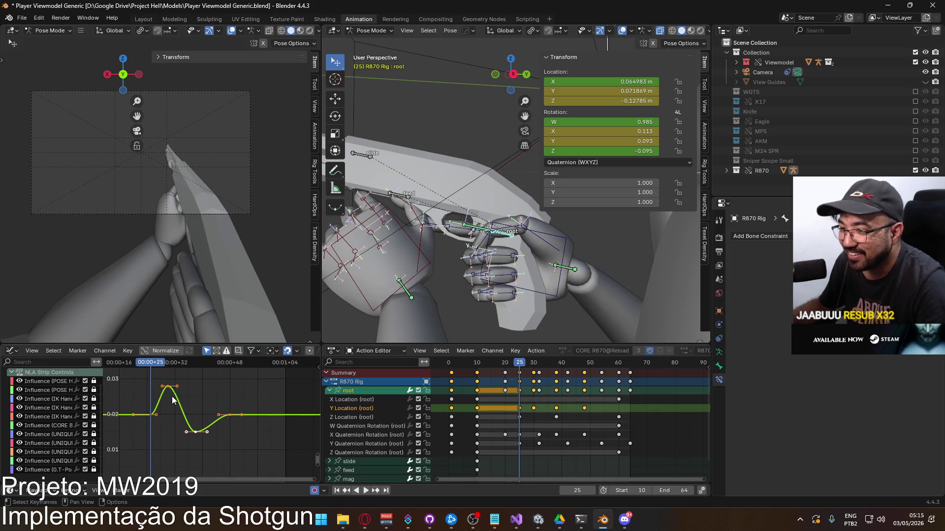
{"action": "left_click", "coordinate": [168, 386]}
{"action": "key", "text": "g"}
{"action": "left_click", "coordinate": [191, 397]}
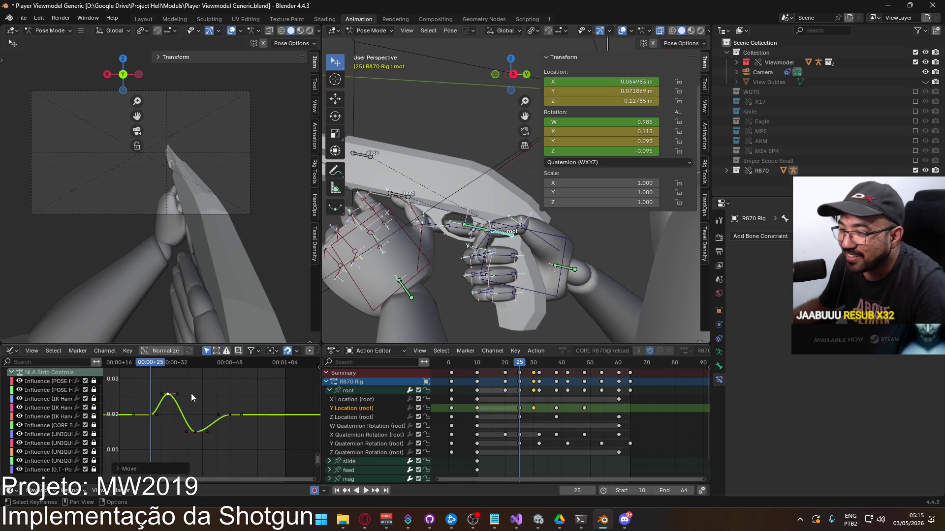
{"action": "left_click", "coordinate": [198, 432]}
{"action": "key", "text": "g"}
{"action": "left_click", "coordinate": [237, 419]}
{"action": "key", "text": "space"}
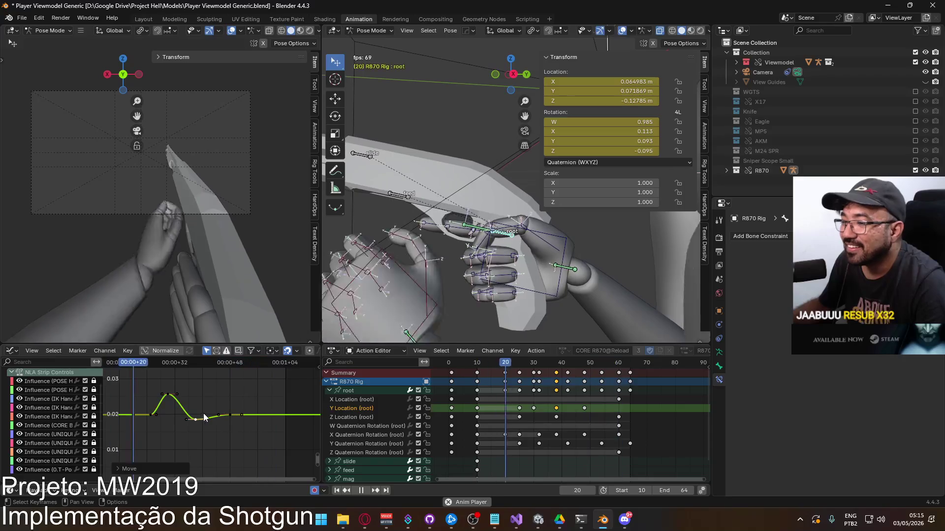
Step: Shift two groups of later Y Location keys about 2 frames later
{"action": "mouse_move", "coordinate": [270, 435]}
{"action": "left_mouse_down"}
{"action": "mouse_move", "coordinate": [170, 391]}
{"action": "mouse_move", "coordinate": [235, 397]}
{"action": "mouse_move", "coordinate": [195, 433]}
{"action": "left_mouse_up"}
{"action": "key", "text": "g"}
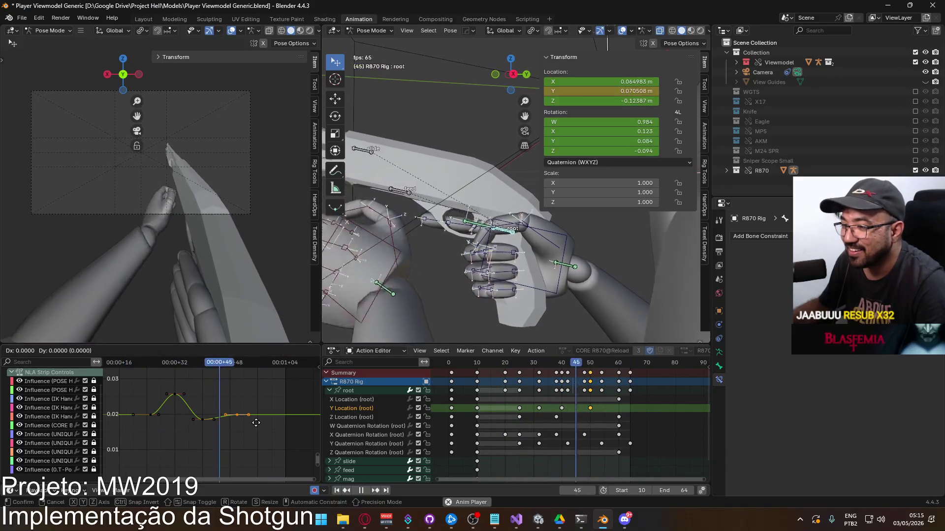
{"action": "left_click", "coordinate": [261, 424]}
{"action": "left_click_drag", "start_coordinate": [277, 436], "coordinate": [195, 415]}
{"action": "key", "text": "g"}
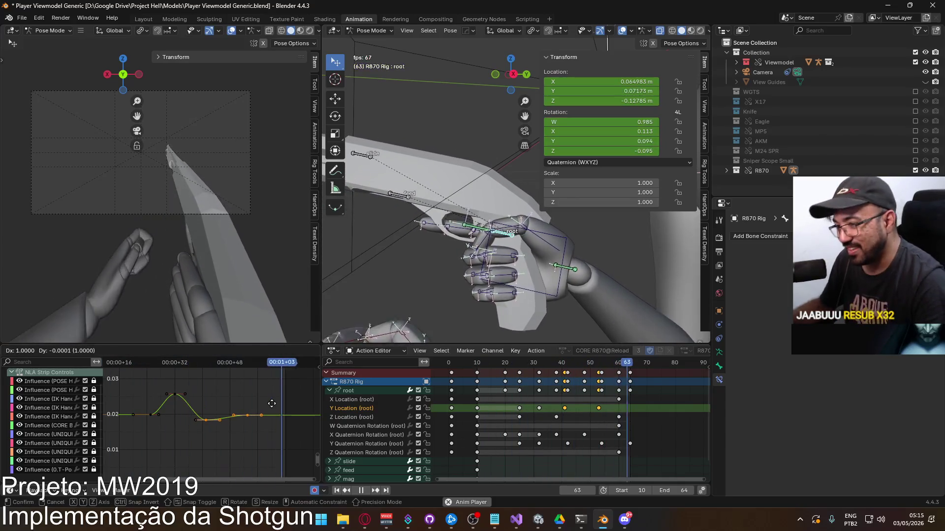
{"action": "left_click", "coordinate": [279, 407]}
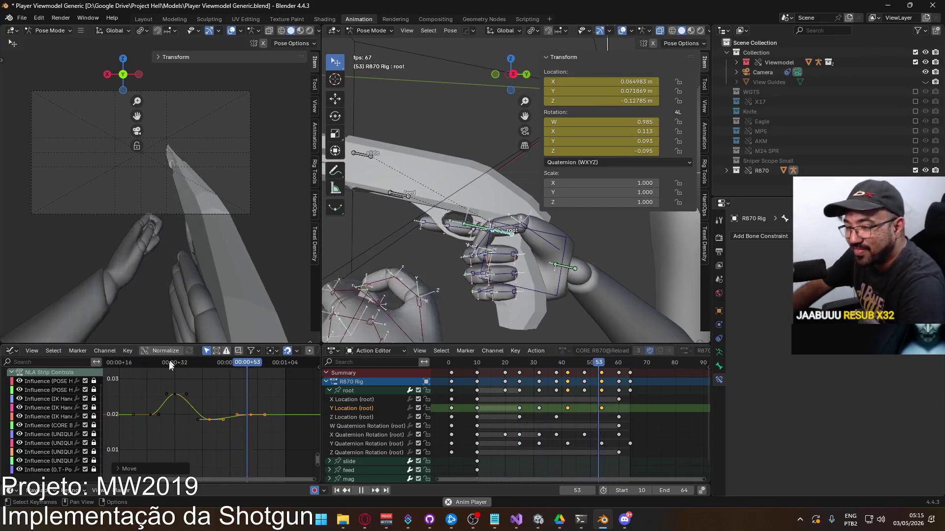
{"action": "left_click", "coordinate": [209, 405]}
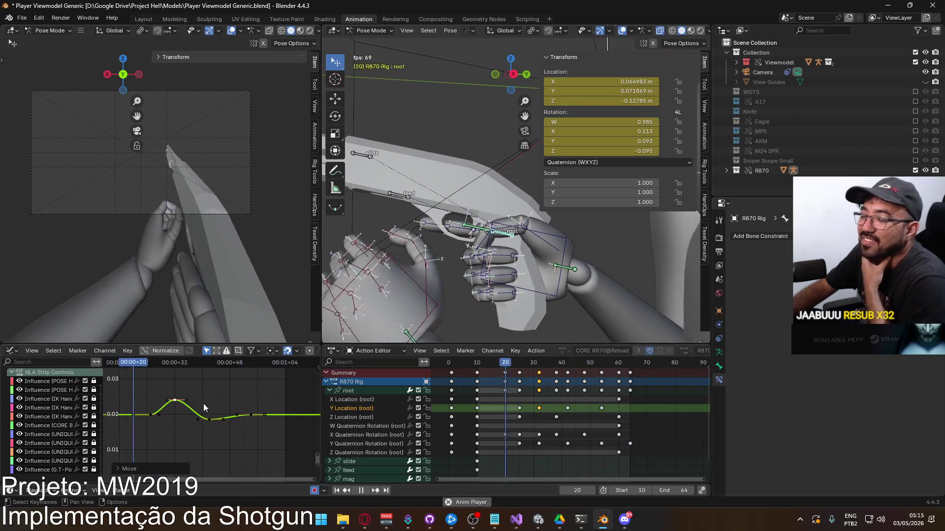
Step: Slide the whole Y Location curve slightly later, constrained to time only
{"action": "left_click", "coordinate": [219, 417]}
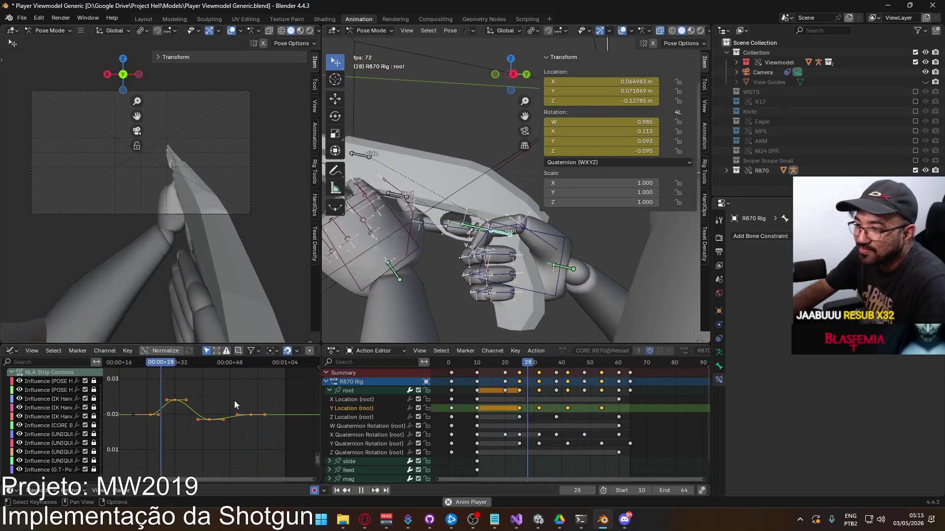
{"action": "key", "text": "g"}
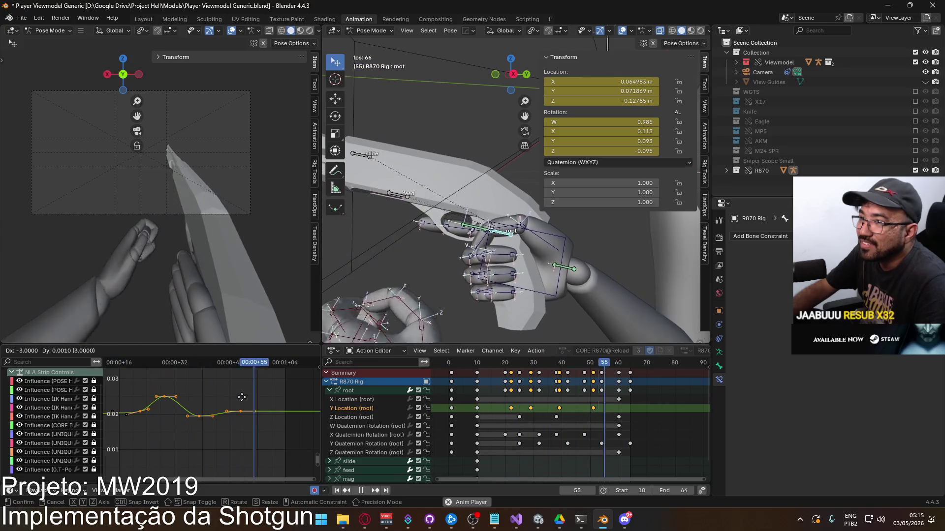
{"action": "key", "text": "Escape"}
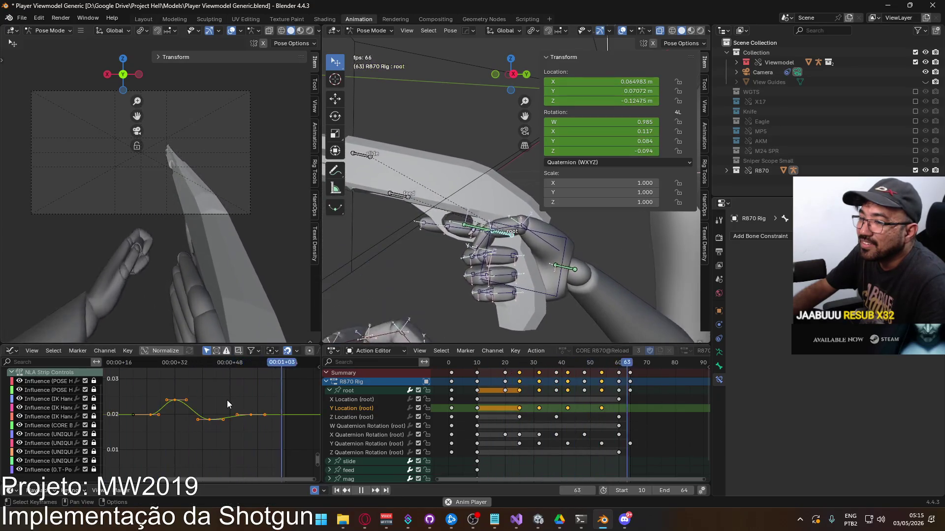
{"action": "key", "text": "g"}
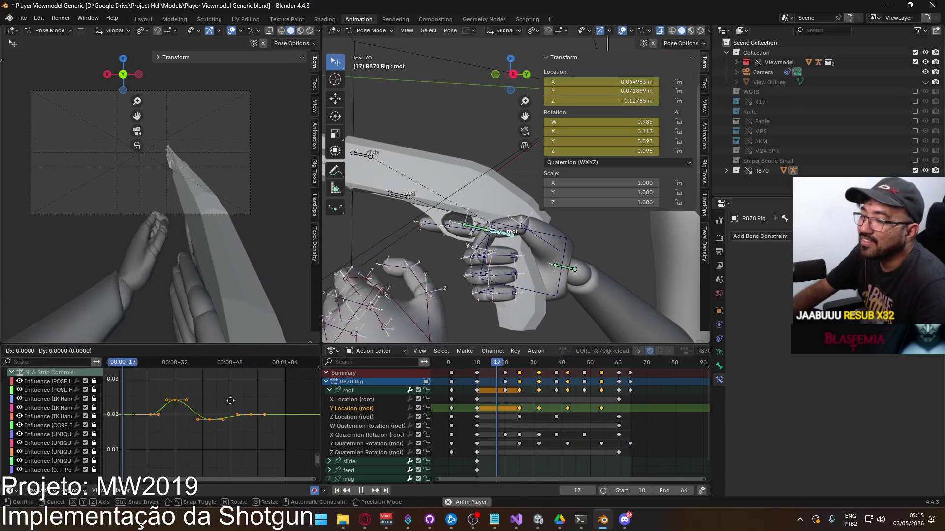
{"action": "key", "text": "x"}
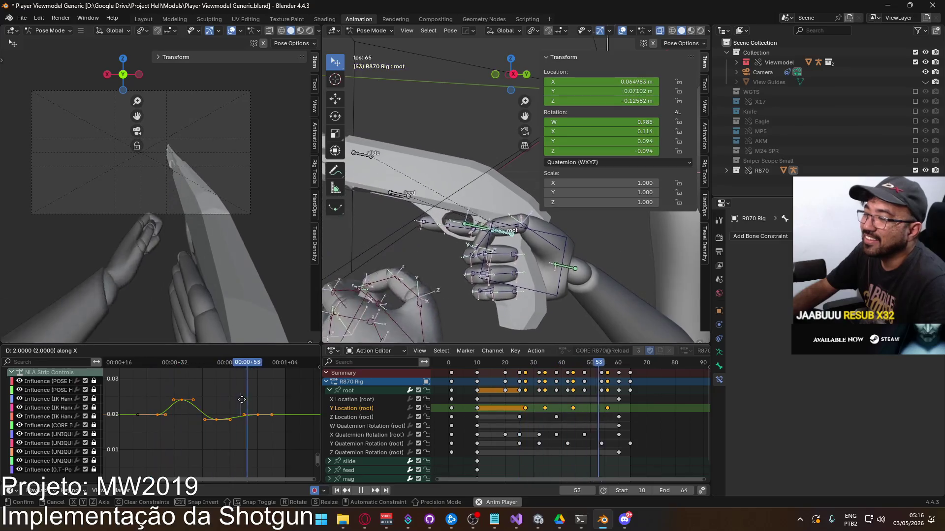
{"action": "left_click", "coordinate": [243, 400]}
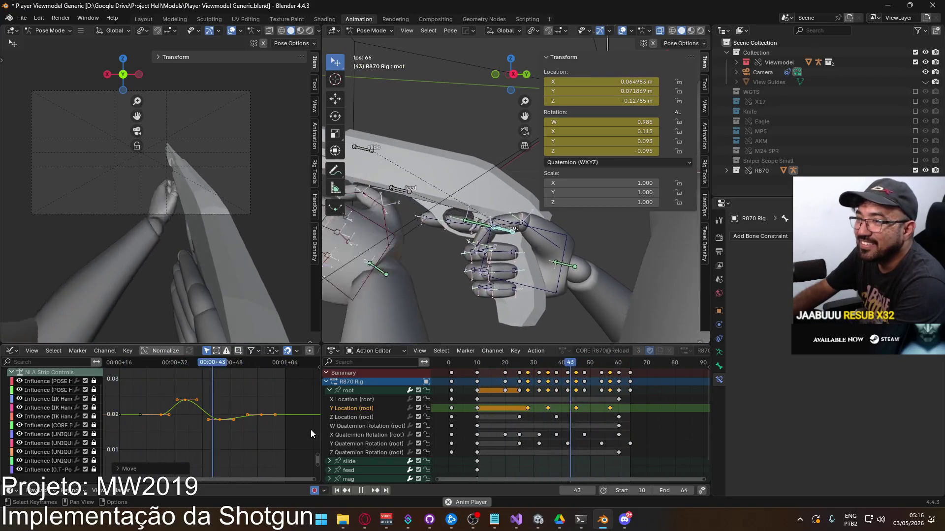
{"action": "scroll", "coordinate": [541, 420], "scroll_direction": "down", "scroll_amount": 3}
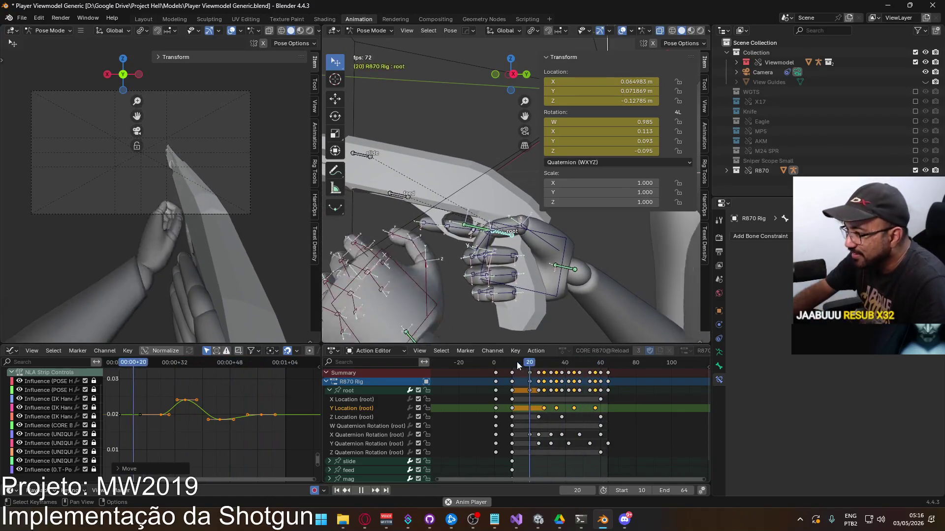
Step: Copy the root's W, X, Y and Z quaternion keys from frame 10 and paste them at frame 64
{"action": "left_click", "coordinate": [512, 362]}
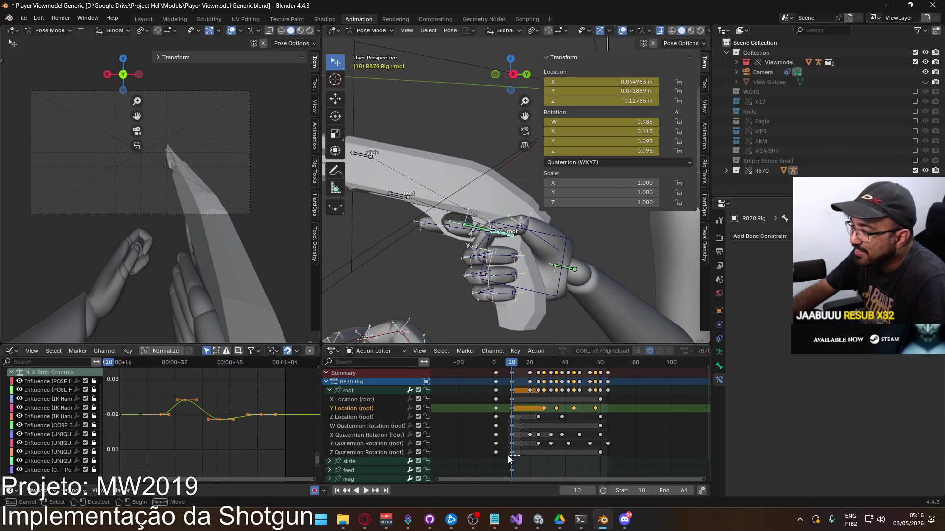
{"action": "left_click_drag", "start_coordinate": [508, 456], "coordinate": [509, 453]}
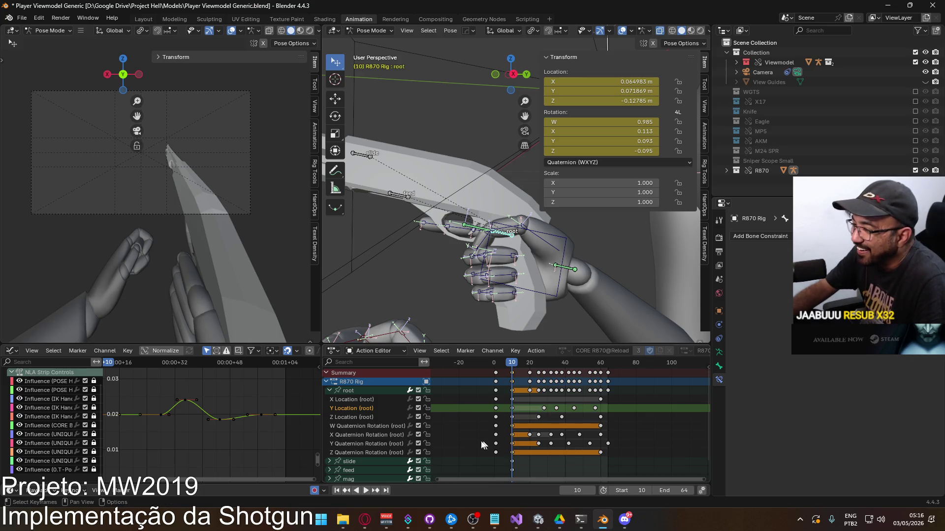
{"action": "left_click", "coordinate": [390, 427], "text": "ctrl"}
{"action": "left_click", "coordinate": [364, 409], "text": "ctrl"}
{"action": "left_click", "coordinate": [373, 435], "text": "ctrl"}
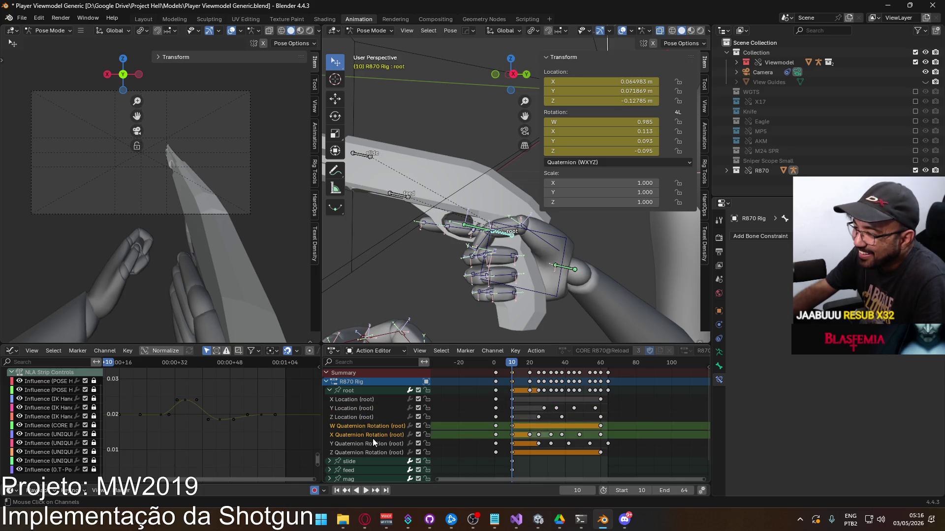
{"action": "left_click", "coordinate": [371, 441], "text": "ctrl"}
{"action": "left_click", "coordinate": [371, 450], "text": "ctrl"}
{"action": "key", "text": "space"}
{"action": "left_click_drag", "start_coordinate": [517, 363], "coordinate": [606, 365]}
{"action": "key", "text": "ctrl+v"}
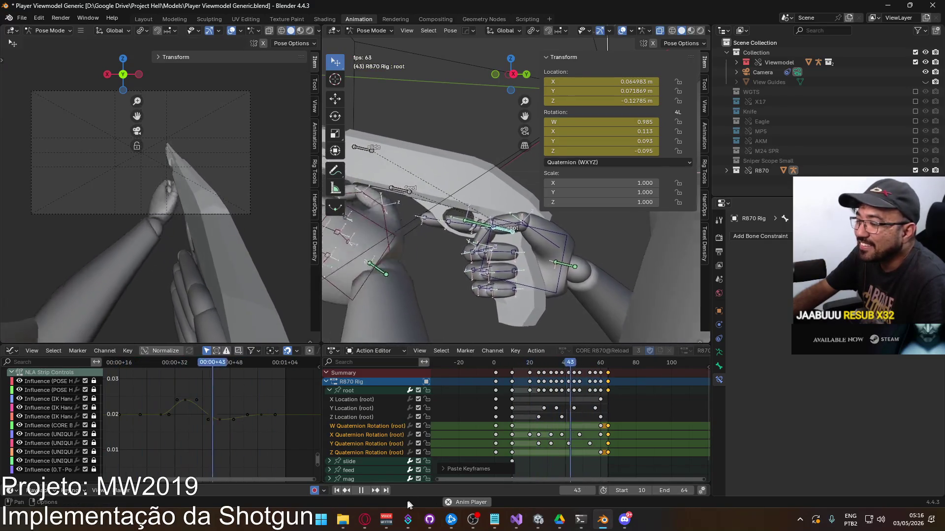
Step: Compare against the reference reload video in the browser, then return to Blender
{"action": "left_click", "coordinate": [365, 521]}
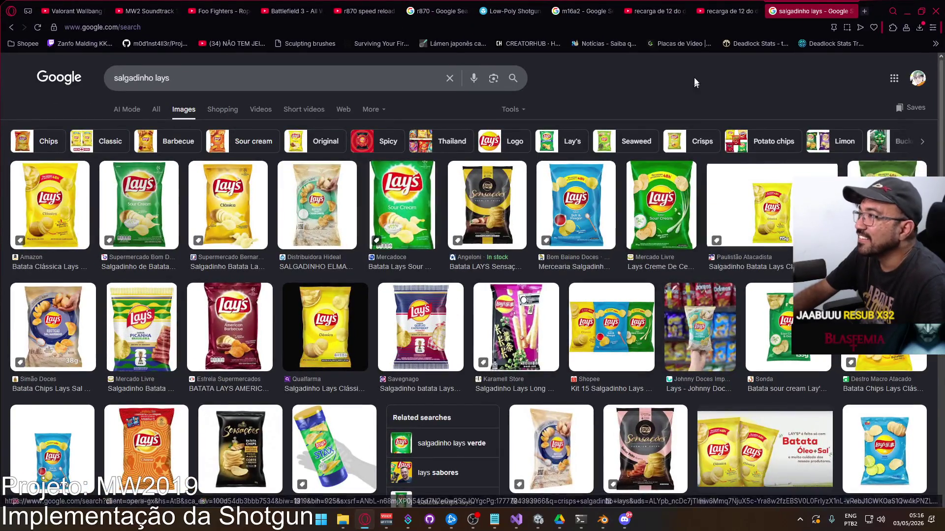
{"action": "left_click", "coordinate": [711, 6]}
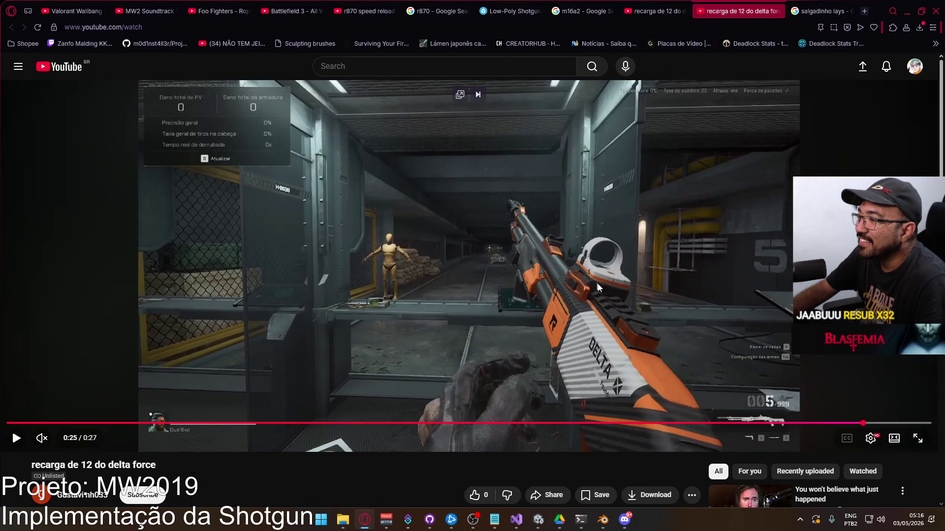
{"action": "key", "text": "alt+Tab"}
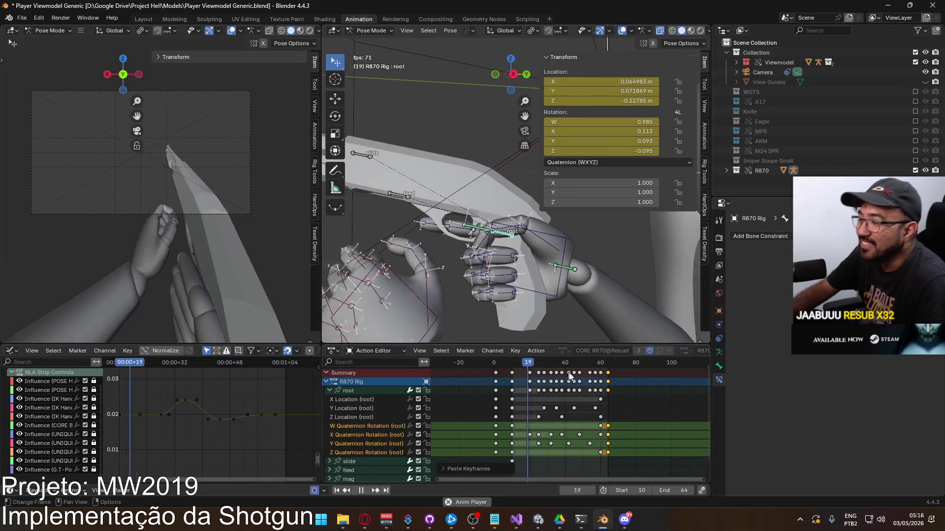
Step: Return to frame 10 and select the root's X Location keys
{"action": "key", "text": "space"}
{"action": "key", "text": "space"}
{"action": "mouse_move", "coordinate": [510, 365]}
{"action": "left_mouse_down"}
{"action": "mouse_move", "coordinate": [489, 367]}
{"action": "mouse_move", "coordinate": [512, 365]}
{"action": "left_mouse_up"}
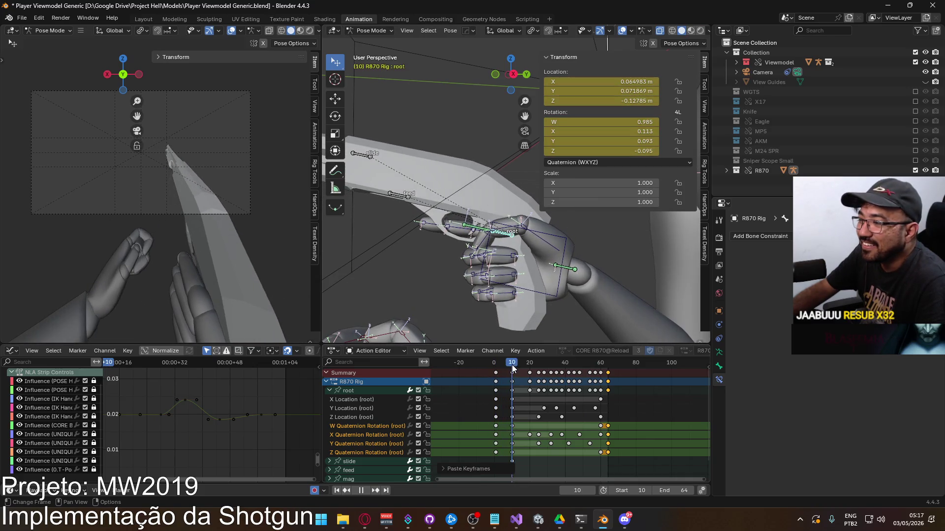
{"action": "key", "text": "space"}
{"action": "left_click", "coordinate": [361, 400]}
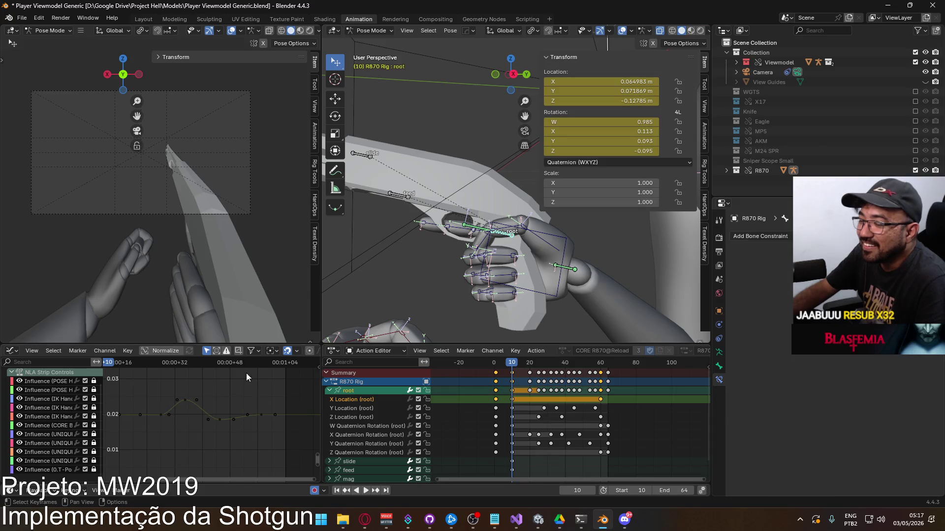
{"action": "key", "text": "Home"}
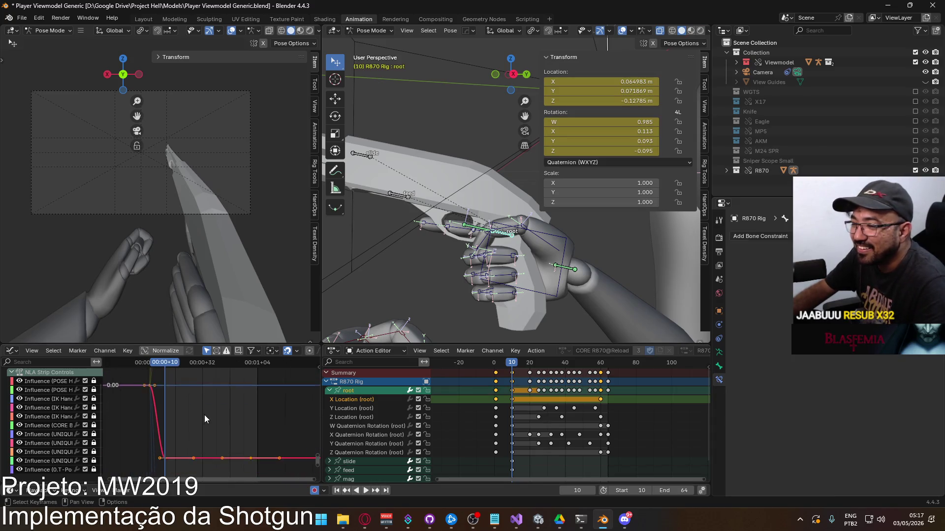
{"action": "middle_click_drag", "start_coordinate": [209, 410], "coordinate": [194, 421]}
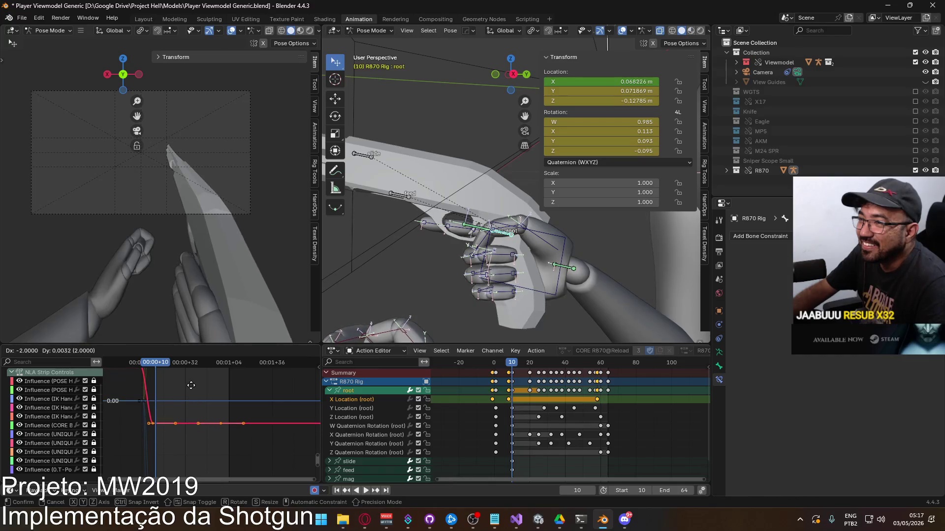
{"action": "left_click_drag", "start_coordinate": [267, 435], "coordinate": [201, 471]}
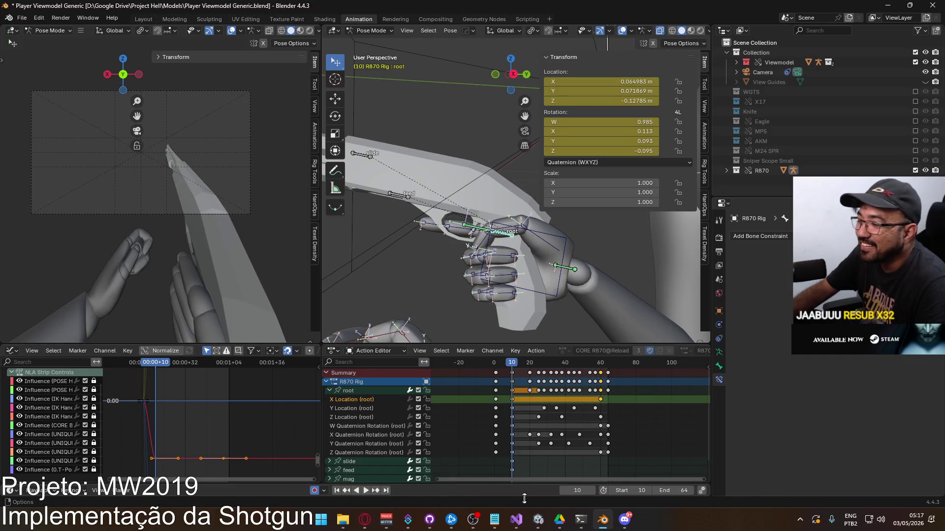
Step: Try moving the selected X Location keys in value only, then cancel
{"action": "left_click", "coordinate": [626, 525]}
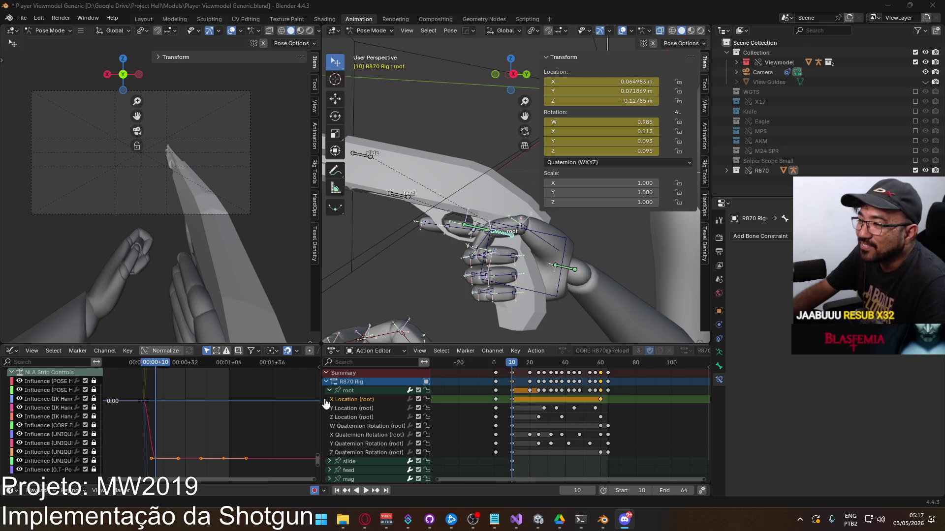
{"action": "left_click", "coordinate": [522, 474]}
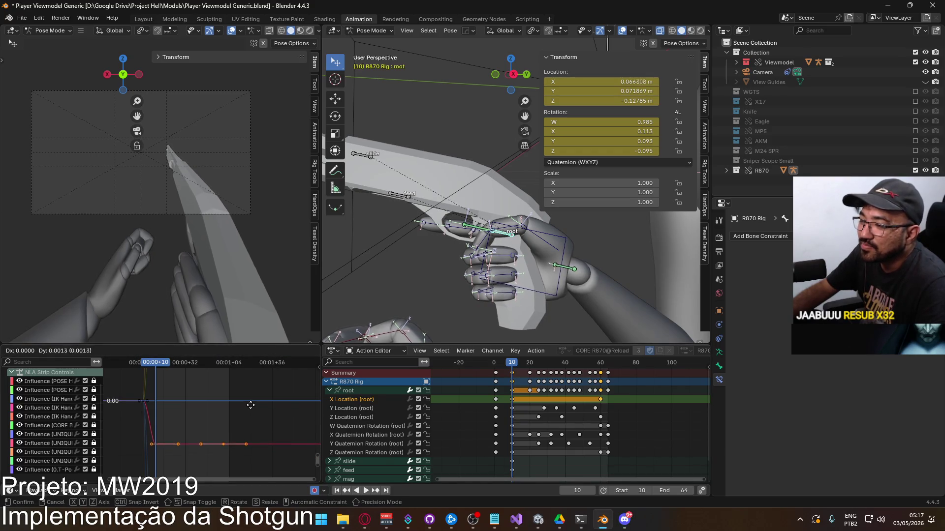
{"action": "key", "text": "g"}
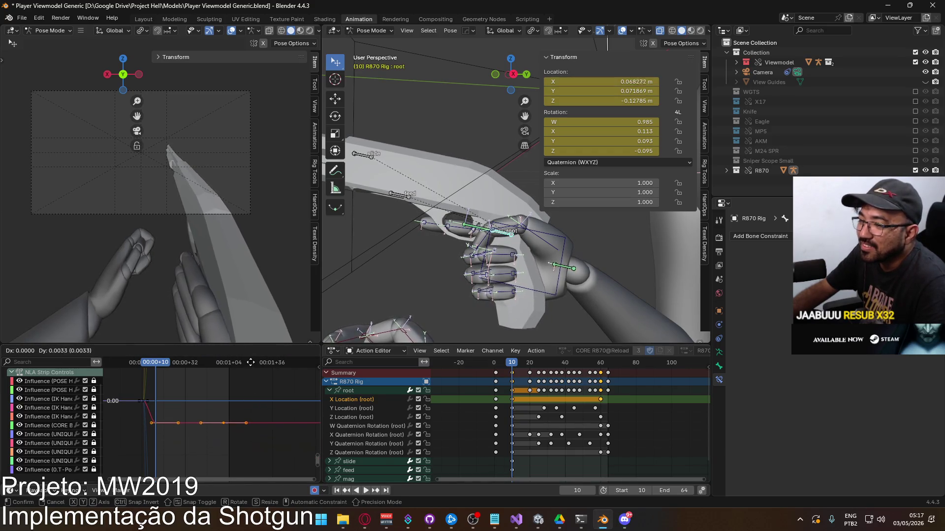
{"action": "key", "text": "y"}
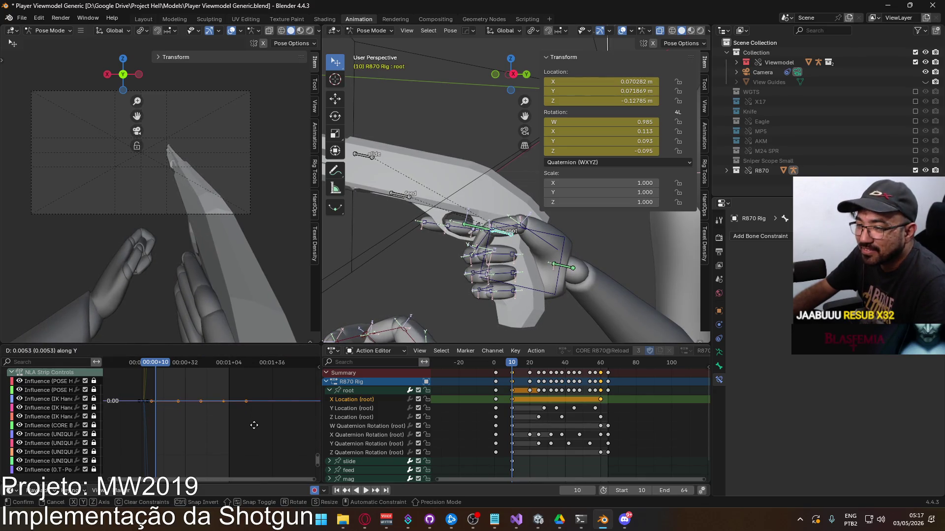
{"action": "key", "text": "Escape"}
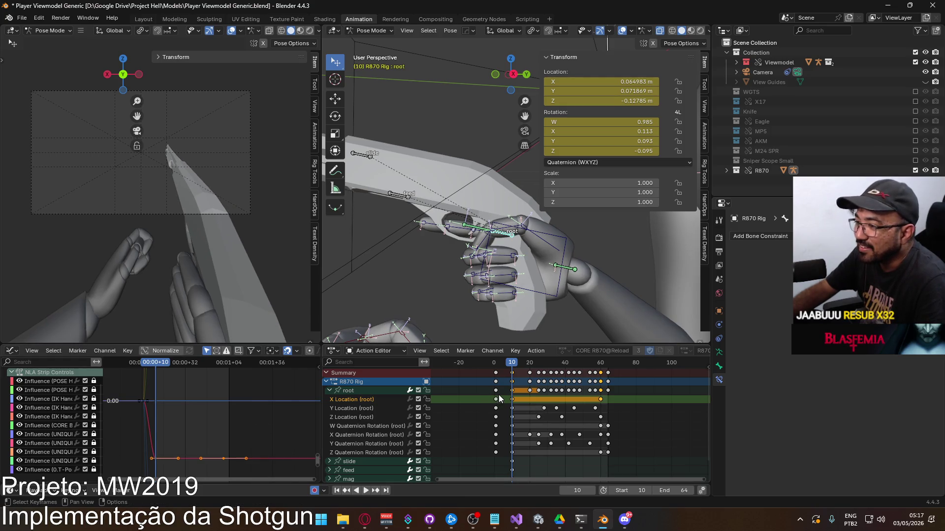
Step: Paste the copied root keys at frame 60, slide them toward frame 64 and play back
{"action": "left_click", "coordinate": [499, 397]}
{"action": "mouse_move", "coordinate": [516, 358]}
{"action": "left_mouse_down"}
{"action": "mouse_move", "coordinate": [498, 361]}
{"action": "mouse_move", "coordinate": [601, 364]}
{"action": "left_mouse_up"}
{"action": "key", "text": "ctrl+v"}
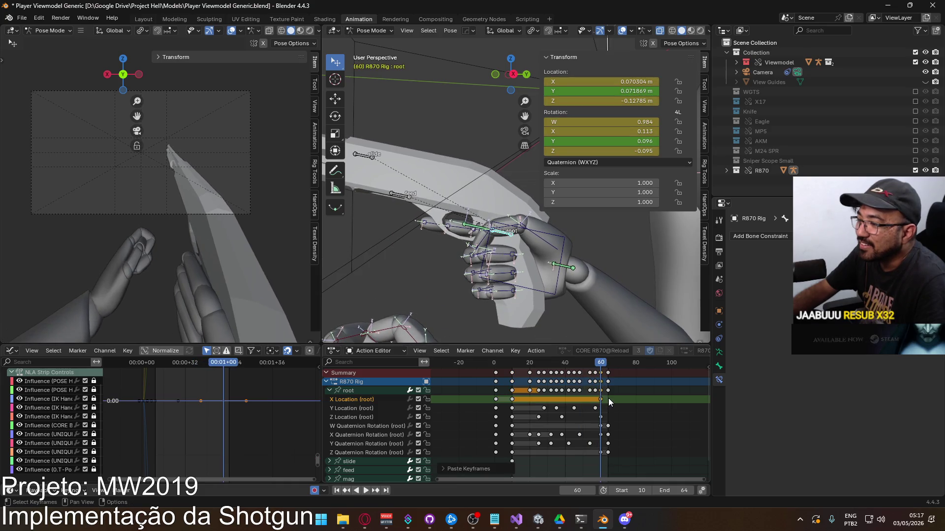
{"action": "left_click", "coordinate": [608, 398]}
{"action": "left_click_drag", "start_coordinate": [600, 400], "coordinate": [610, 398]}
{"action": "left_click", "coordinate": [612, 400]}
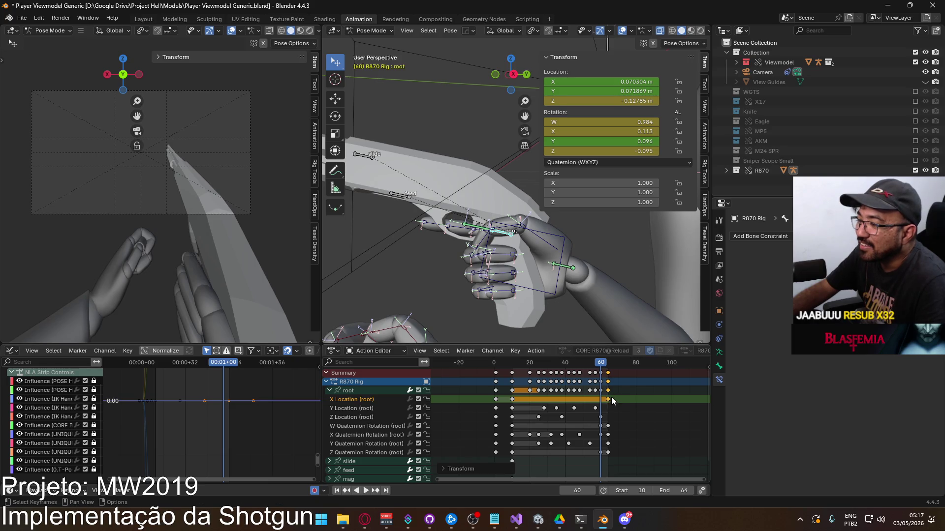
{"action": "key", "text": "space"}
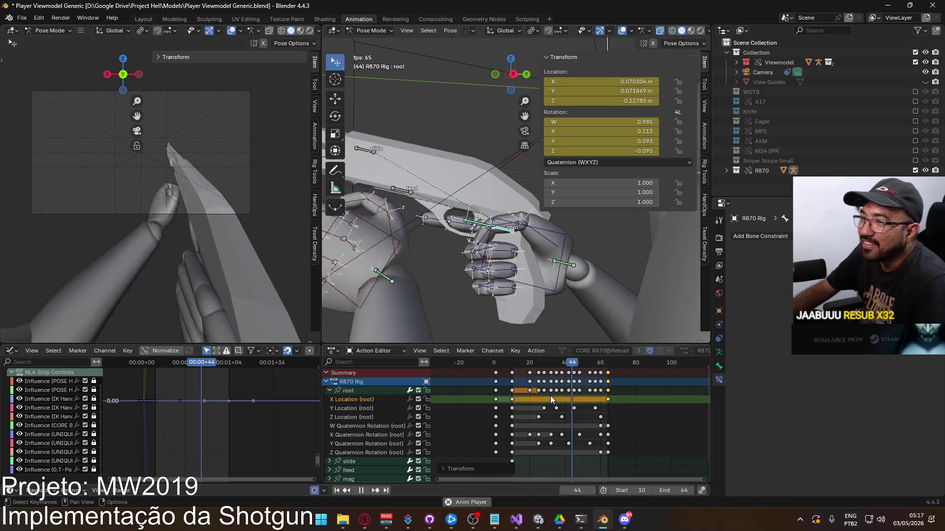
Step: At frame 10, move the root bone along X so X Location drops from 0.070304 to 0.044834 m
{"action": "left_click", "coordinate": [498, 364]}
{"action": "left_click_drag", "start_coordinate": [498, 365], "coordinate": [512, 365]}
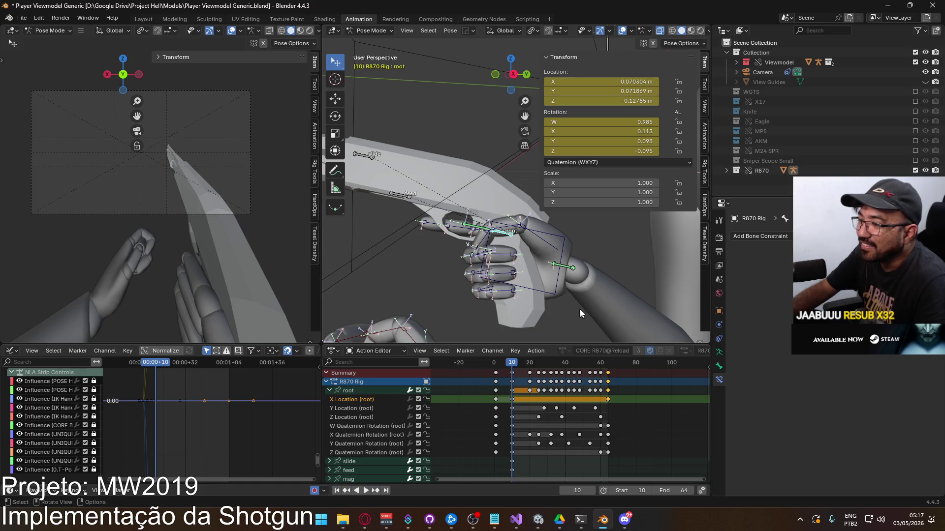
{"action": "key", "text": "g"}
{"action": "key", "text": "x"}
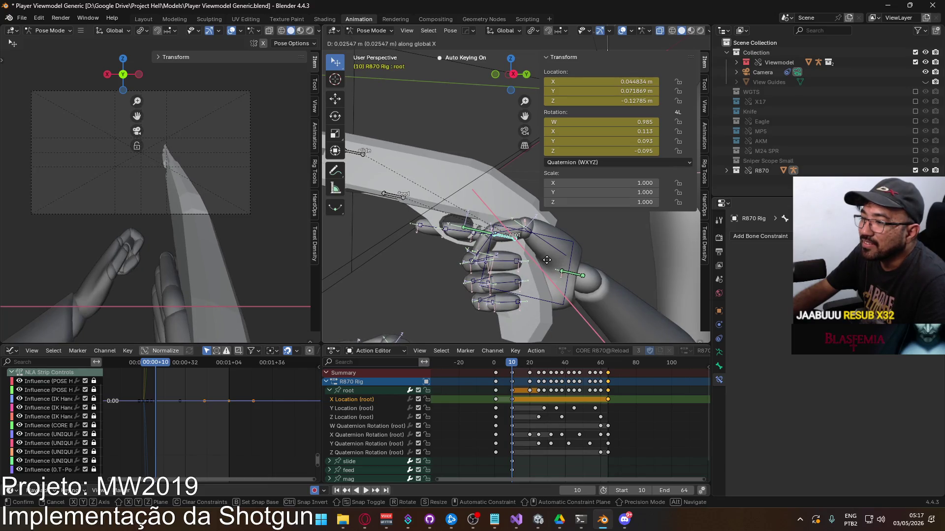
{"action": "left_click", "coordinate": [546, 260]}
{"action": "left_click_drag", "start_coordinate": [522, 398], "coordinate": [508, 403]}
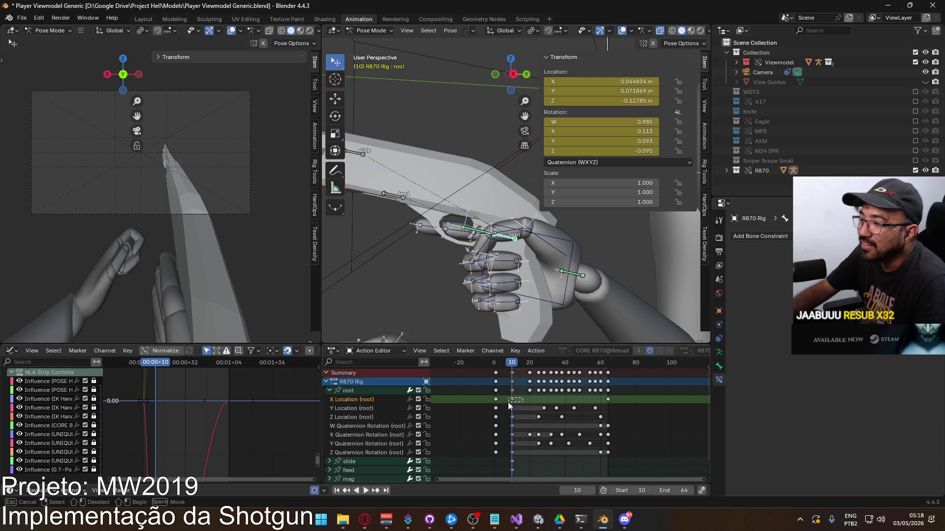
Step: Paste the frame-10 root key at frame 64 and fit the root's curves in the Graph Editor
{"action": "mouse_move", "coordinate": [512, 364]}
{"action": "left_mouse_down"}
{"action": "mouse_move", "coordinate": [607, 366]}
{"action": "mouse_move", "coordinate": [512, 362]}
{"action": "mouse_move", "coordinate": [582, 353]}
{"action": "mouse_move", "coordinate": [493, 364]}
{"action": "mouse_move", "coordinate": [512, 364]}
{"action": "left_mouse_up"}
{"action": "key", "text": "ctrl+v"}
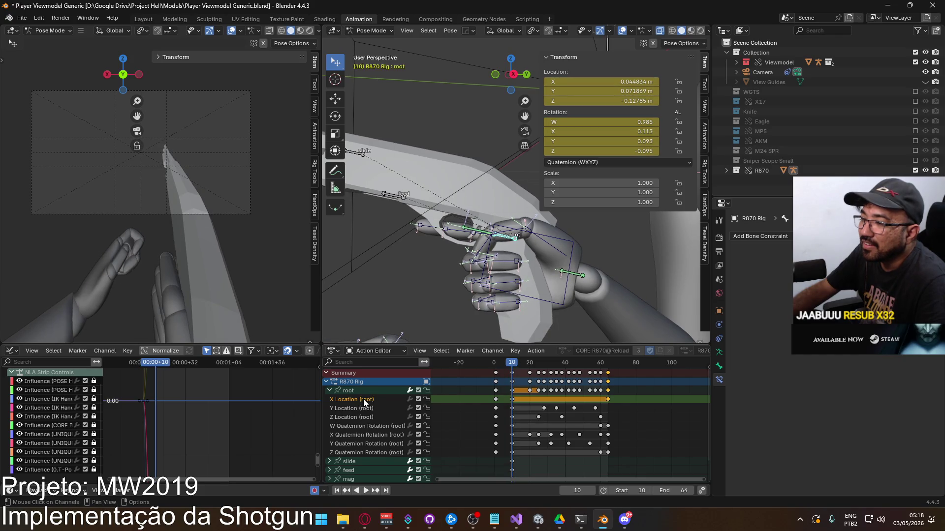
{"action": "left_click", "coordinate": [355, 391]}
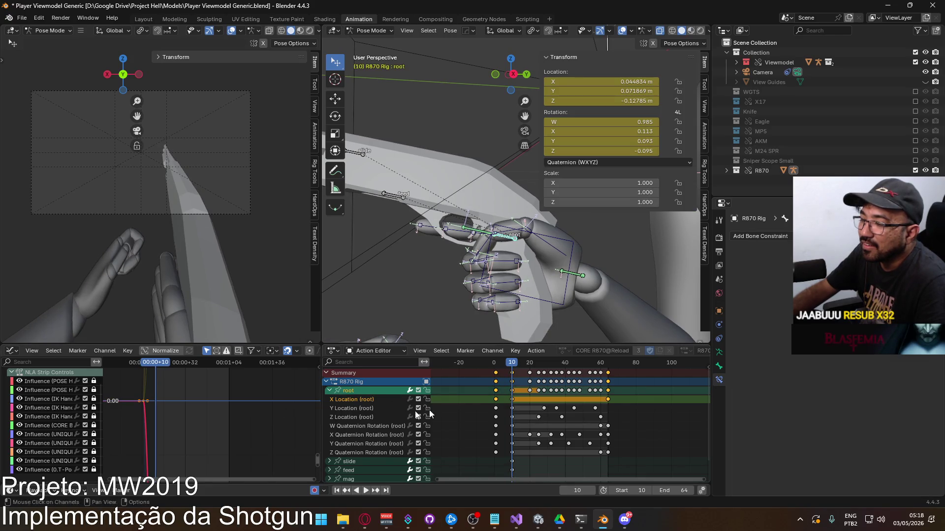
{"action": "key", "text": "Home"}
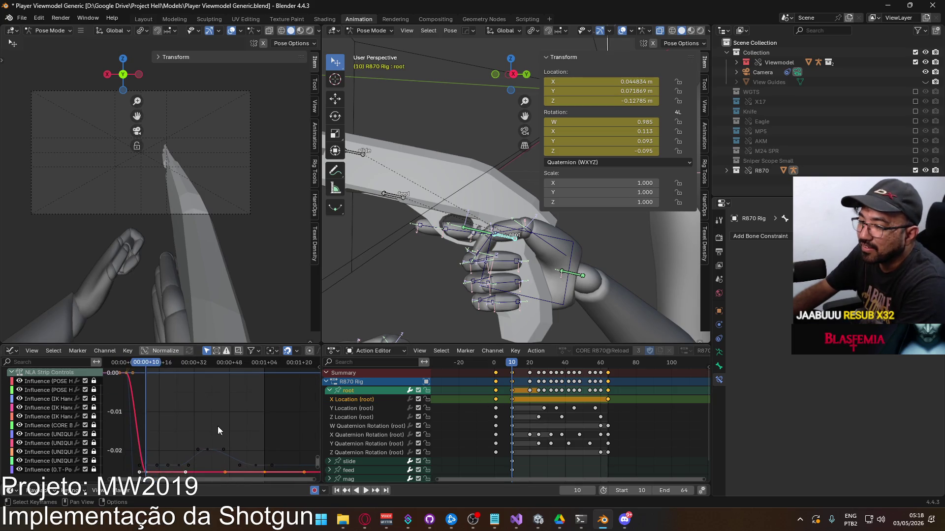
Step: Raise the root's X Location curve keys so the root sits near 0.0522 m
{"action": "left_click_drag", "start_coordinate": [270, 474], "coordinate": [139, 471]}
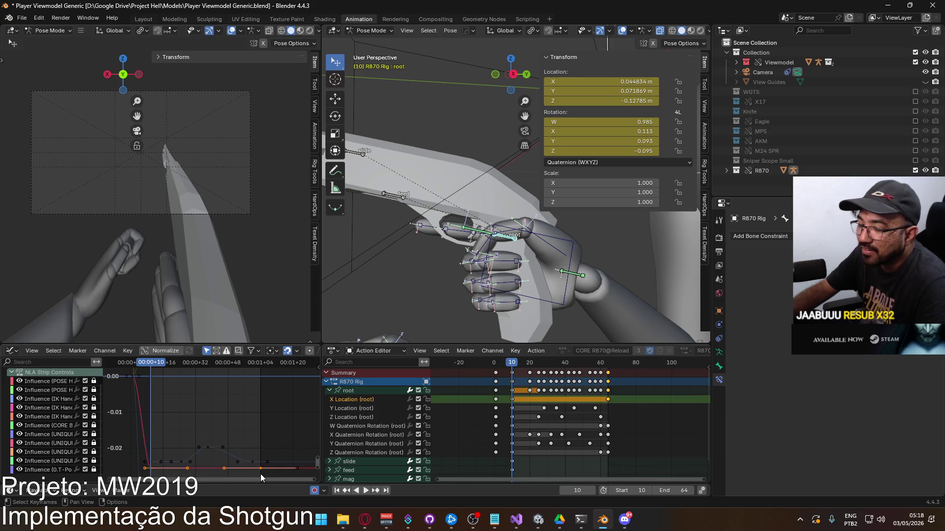
{"action": "key", "text": "g"}
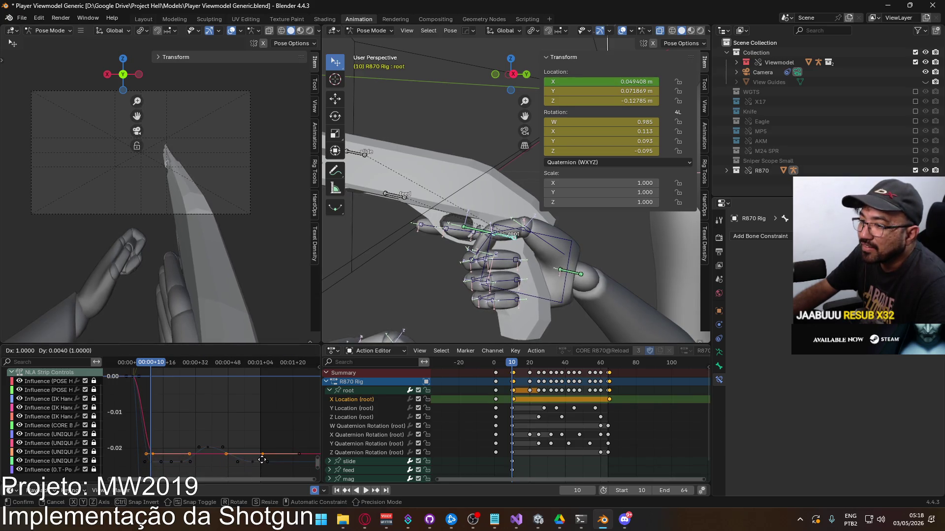
{"action": "left_click", "coordinate": [263, 458]}
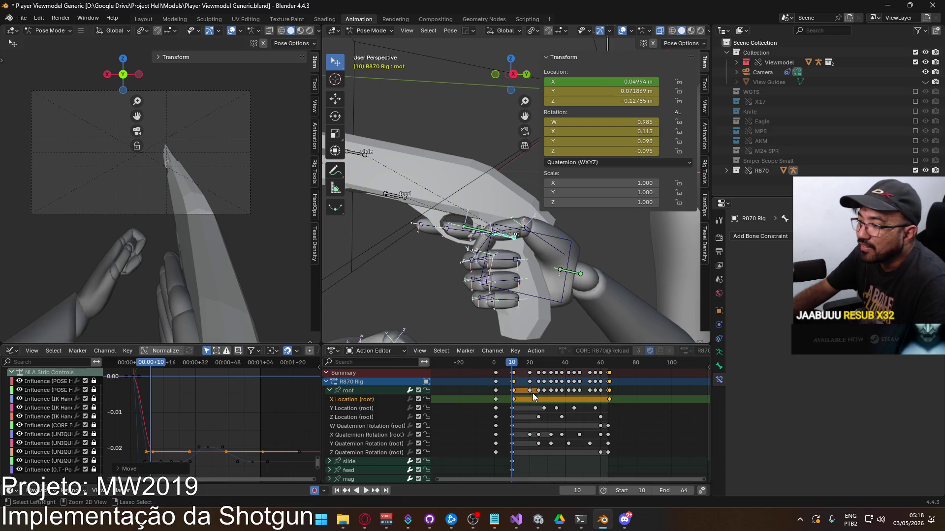
{"action": "key", "text": "ctrl+z"}
{"action": "key", "text": "g"}
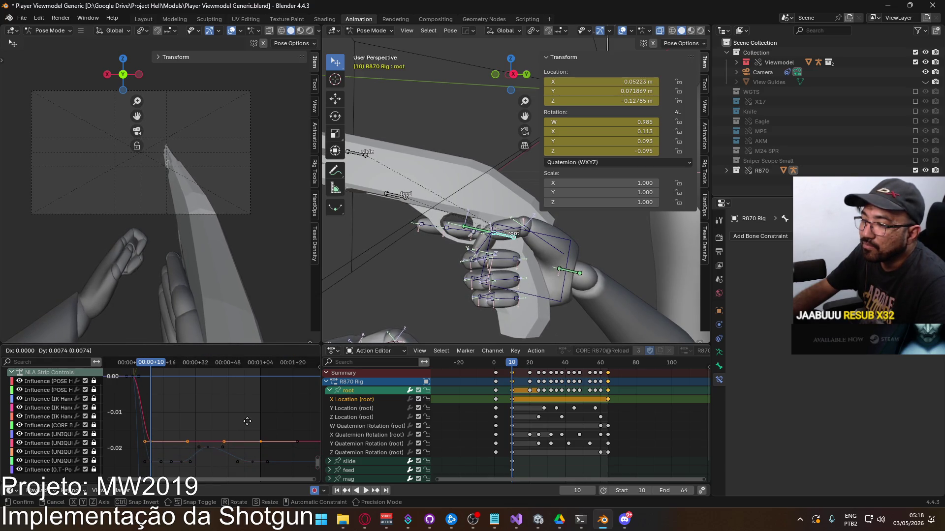
{"action": "left_click", "coordinate": [247, 421]}
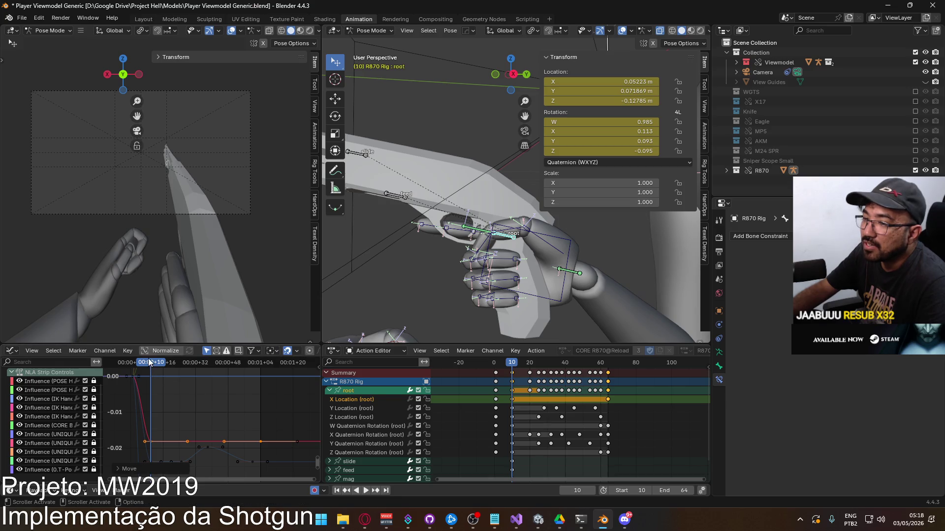
Step: Play back the reload to check the root's motion, then return to frame 1
{"action": "key", "text": "space"}
{"action": "left_click_drag", "start_coordinate": [176, 365], "coordinate": [261, 361]}
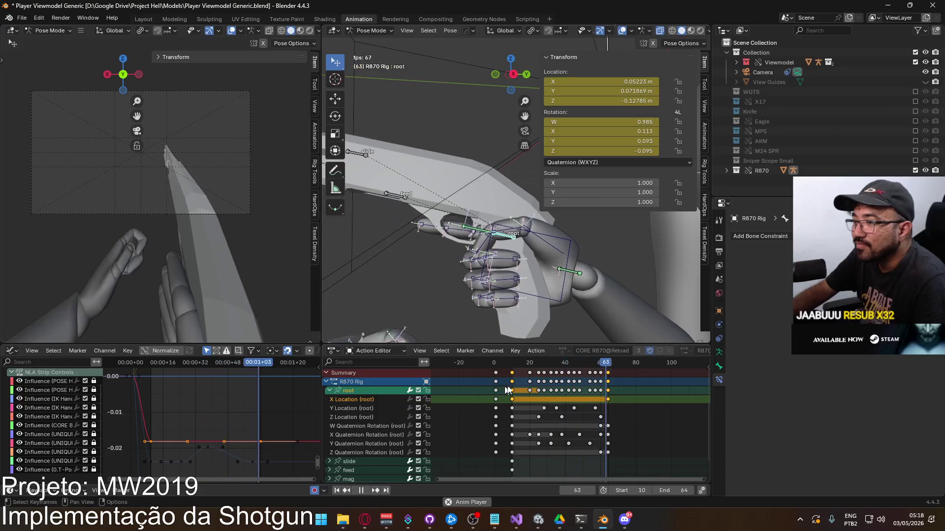
{"action": "key", "text": "Escape"}
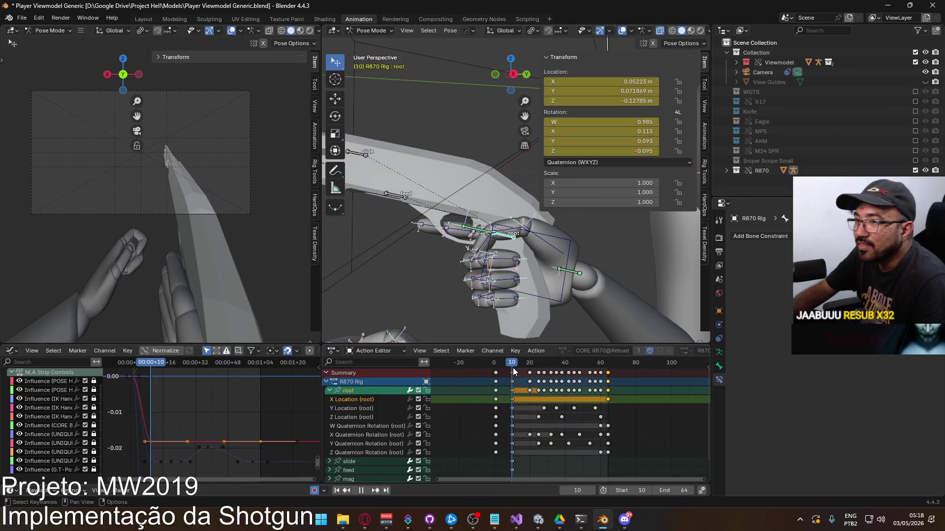
{"action": "left_click_drag", "start_coordinate": [514, 367], "coordinate": [496, 369]}
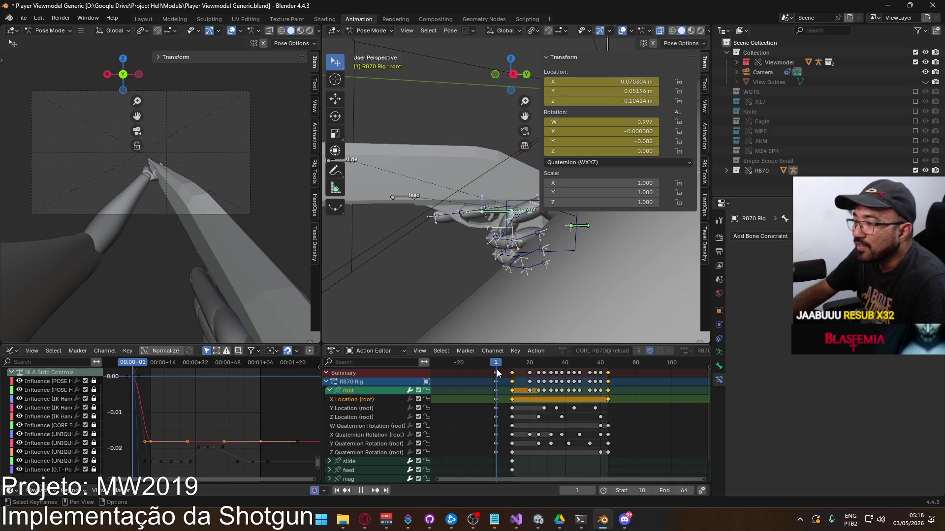
Step: Save the blend file and box-select all the R870 root keyframes
{"action": "scroll", "coordinate": [645, 409], "scroll_direction": "down", "scroll_amount": 2}
{"action": "key", "text": "ctrl+s"}
{"action": "left_click_drag", "start_coordinate": [660, 423], "coordinate": [524, 367]}
Step: Shift the root keys about 64 frames later and paste the starting pose at frame 64
{"action": "scroll", "coordinate": [605, 405], "scroll_direction": "down", "scroll_amount": 3}
{"action": "key", "text": "g"}
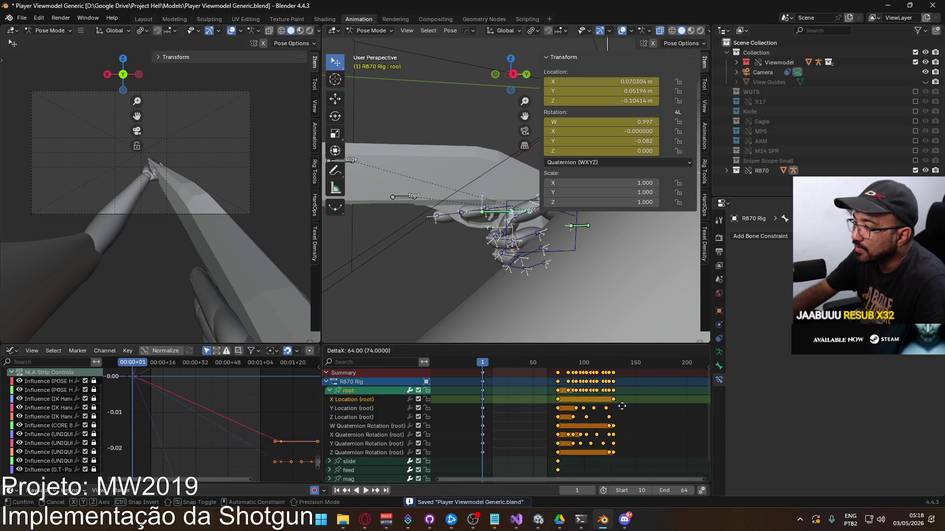
{"action": "left_click", "coordinate": [649, 406]}
{"action": "key", "text": "ctrl+KP_Subtract"}
{"action": "left_click", "coordinate": [484, 364]}
{"action": "mouse_move", "coordinate": [485, 367]}
{"action": "left_mouse_down"}
{"action": "mouse_move", "coordinate": [547, 367]}
{"action": "mouse_move", "coordinate": [480, 371]}
{"action": "left_mouse_up"}
{"action": "key", "text": "ctrl+v"}
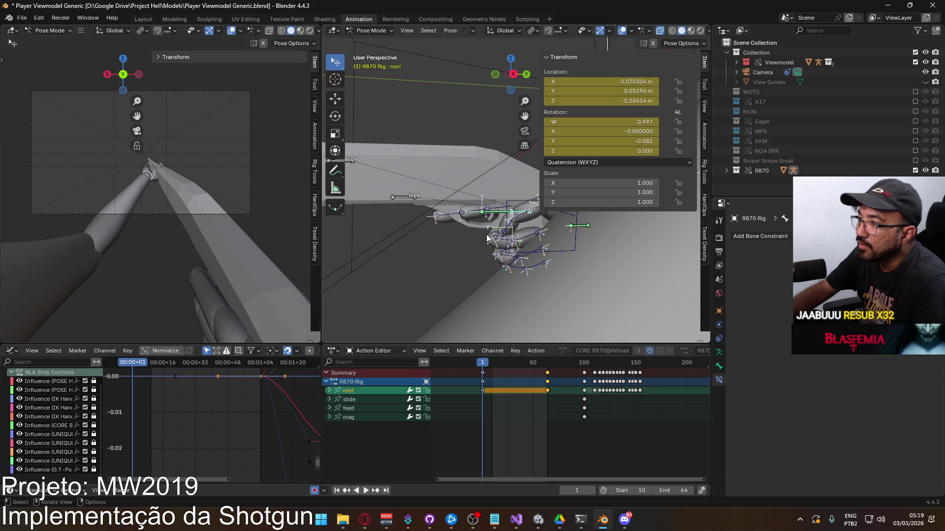
Step: Compare the left hand IK and R870 root keys in the Action Editor
{"action": "scroll", "coordinate": [446, 232], "scroll_direction": "down", "scroll_amount": 4}
{"action": "middle_click_drag", "start_coordinate": [445, 232], "coordinate": [486, 256], "text": "shift"}
{"action": "scroll", "coordinate": [485, 256], "scroll_direction": "up", "scroll_amount": 2}
{"action": "left_click", "coordinate": [445, 237]}
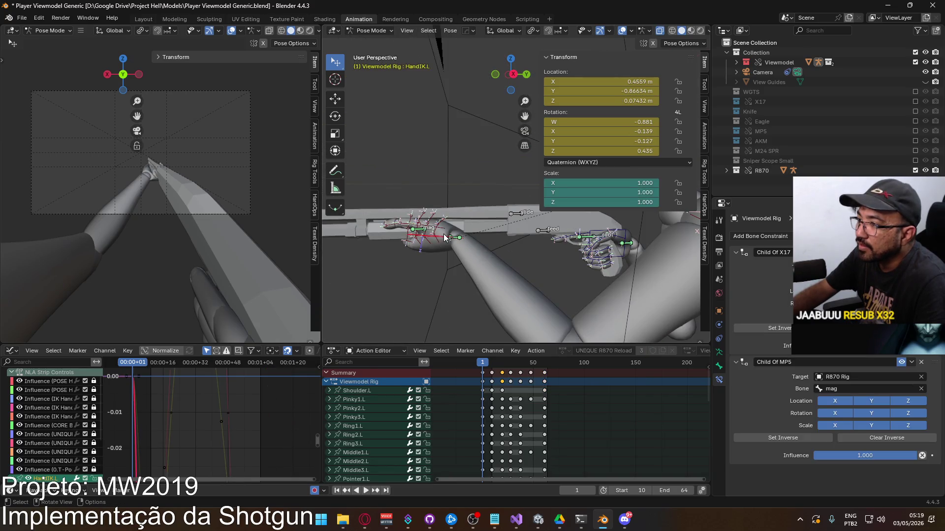
{"action": "middle_click_drag", "start_coordinate": [525, 431], "coordinate": [507, 432]}
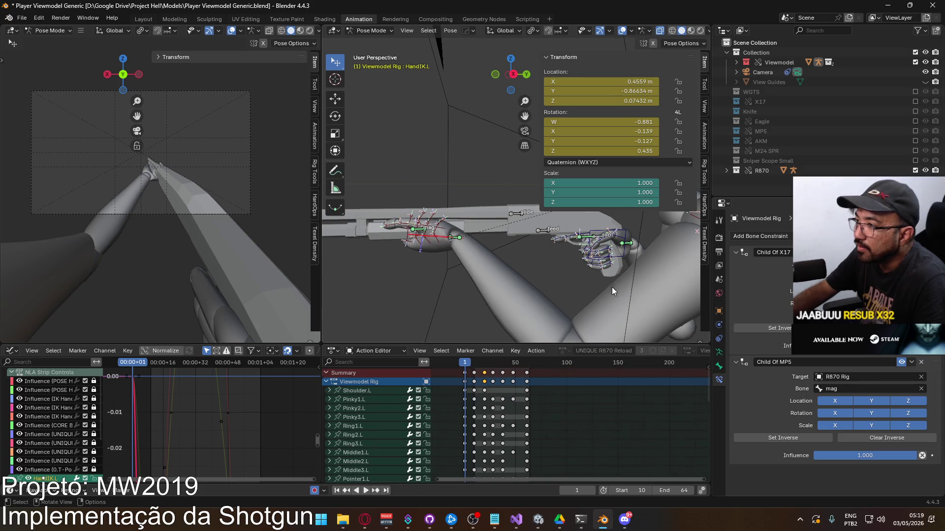
{"action": "left_click", "coordinate": [601, 239]}
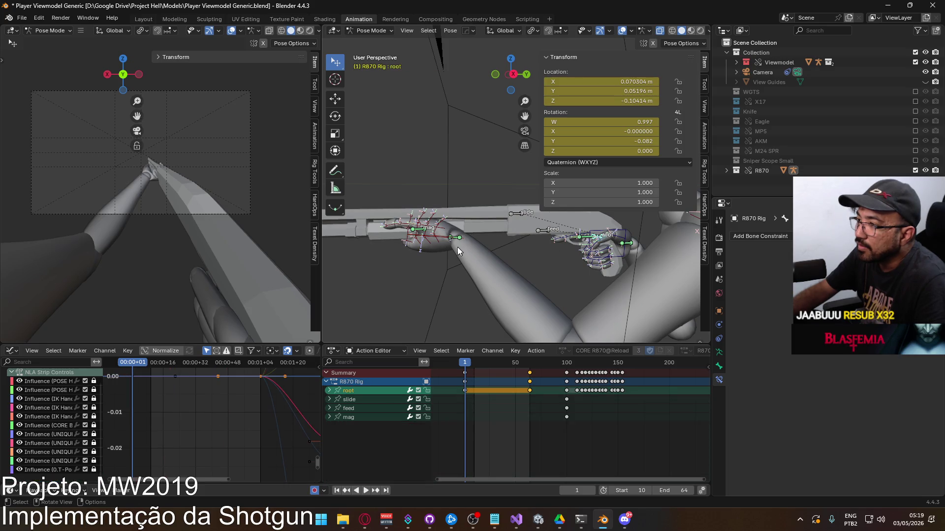
{"action": "left_click", "coordinate": [447, 245], "text": "shift"}
{"action": "middle_click_drag", "start_coordinate": [519, 408], "coordinate": [563, 380]}
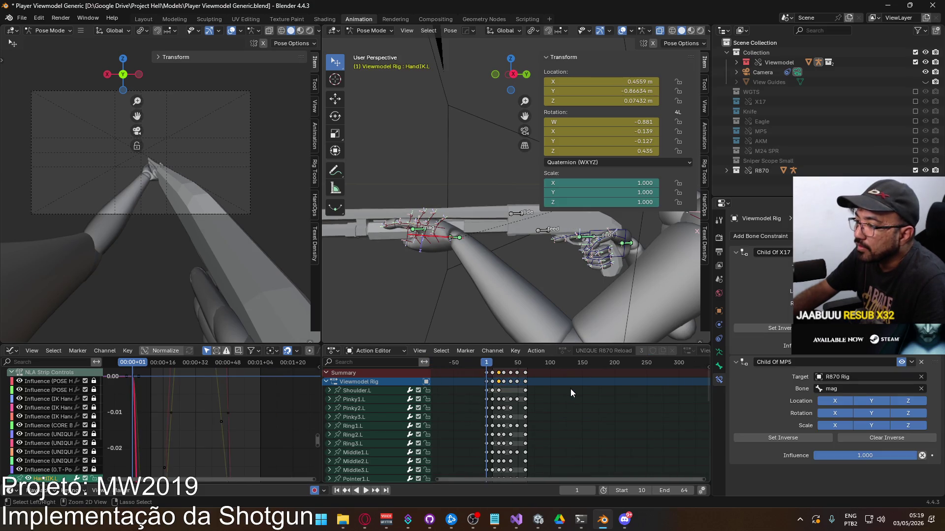
Step: Undo the shift to restore the root's 10–64 key timing and collapse the root channel
{"action": "key", "text": "ctrl+z"}
{"action": "key", "text": "ctrl+z"}
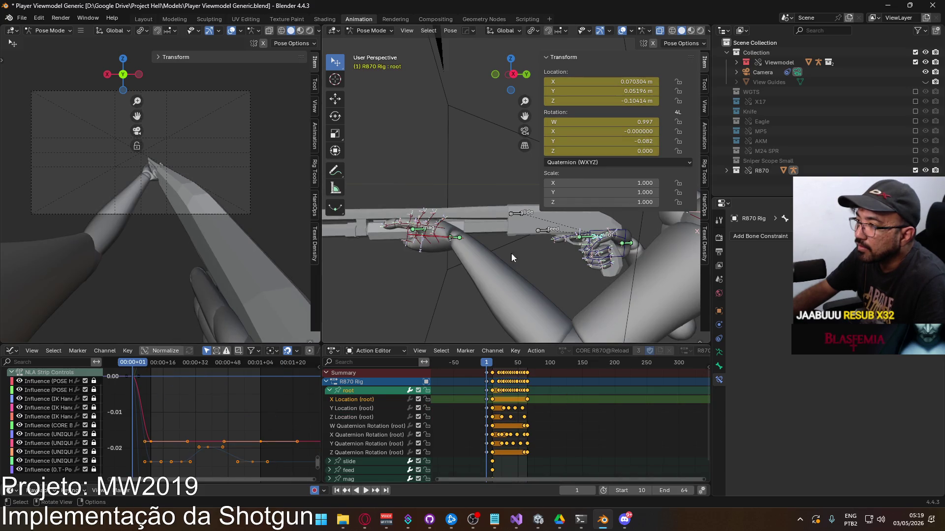
{"action": "left_click", "coordinate": [444, 238]}
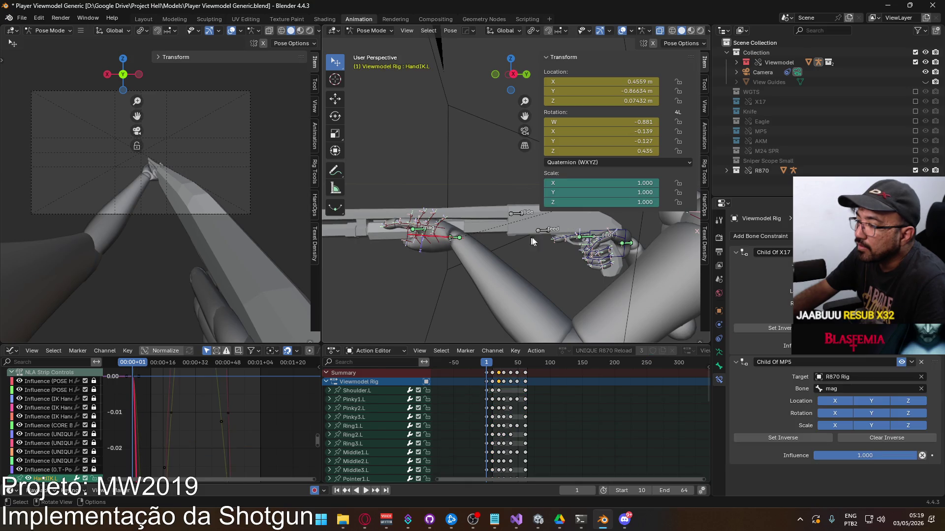
{"action": "left_click", "coordinate": [602, 239]}
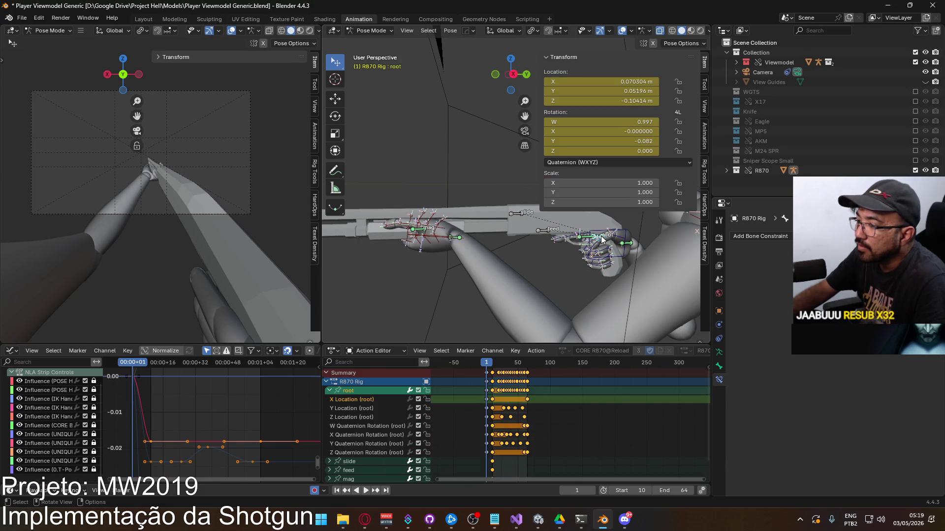
{"action": "left_click", "coordinate": [330, 391]}
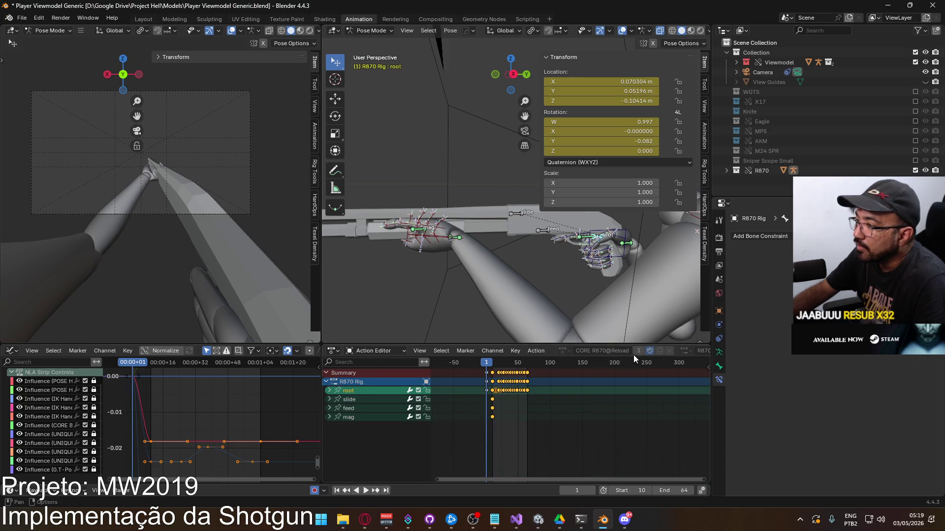
{"action": "mouse_move", "coordinate": [660, 475]}
{"action": "middle_mouse_down"}
{"action": "mouse_move", "coordinate": [612, 477]}
{"action": "mouse_move", "coordinate": [682, 477]}
{"action": "middle_mouse_up"}
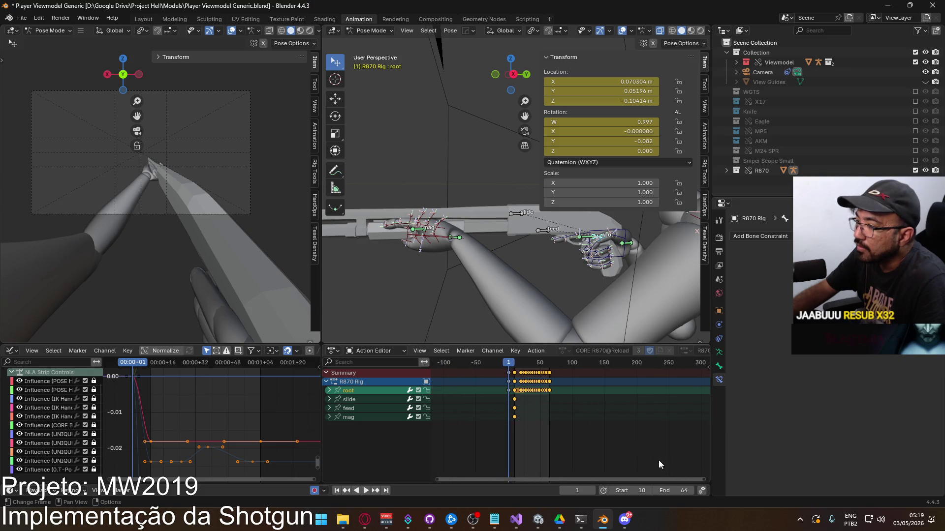
{"action": "scroll", "coordinate": [650, 350], "scroll_direction": "down", "scroll_amount": 5}
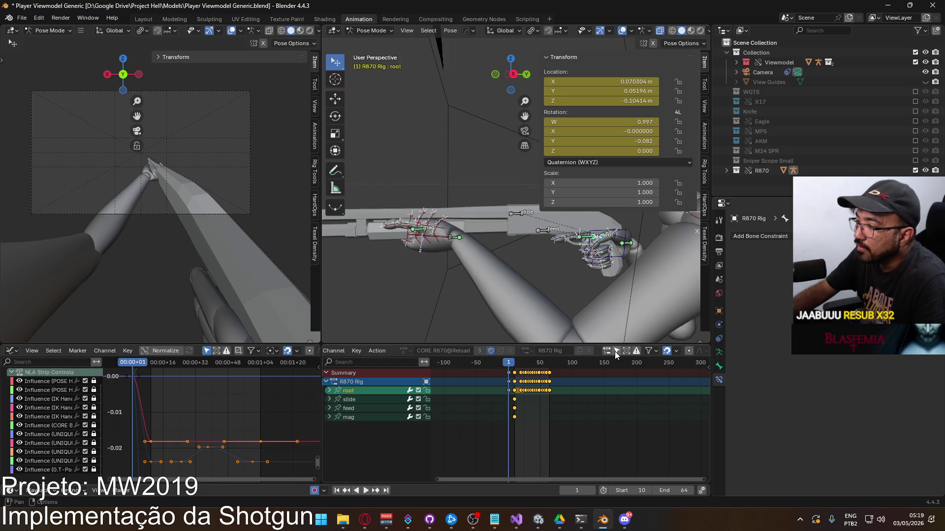
Step: Collapse the Viewmodel Rig channel group and show the animation helper tools
{"action": "left_click", "coordinate": [441, 238]}
{"action": "left_click", "coordinate": [327, 382]}
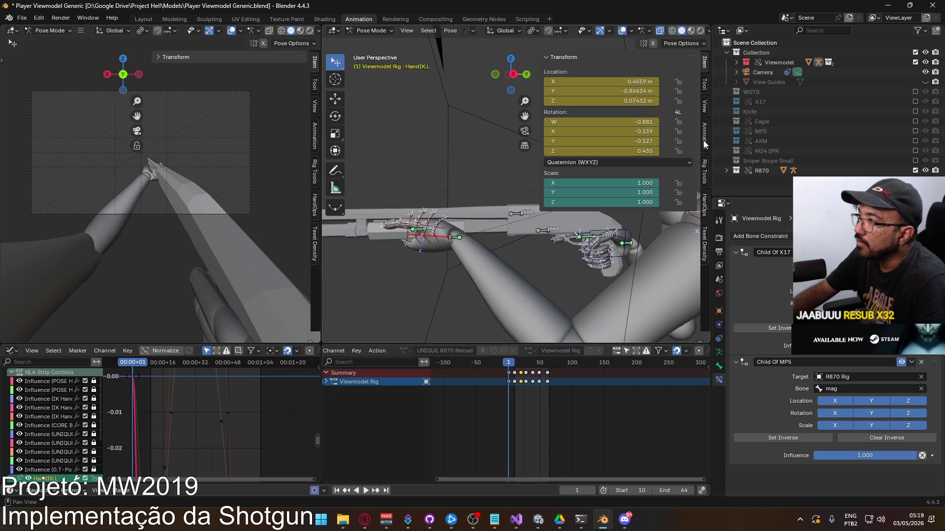
{"action": "left_click", "coordinate": [704, 143]}
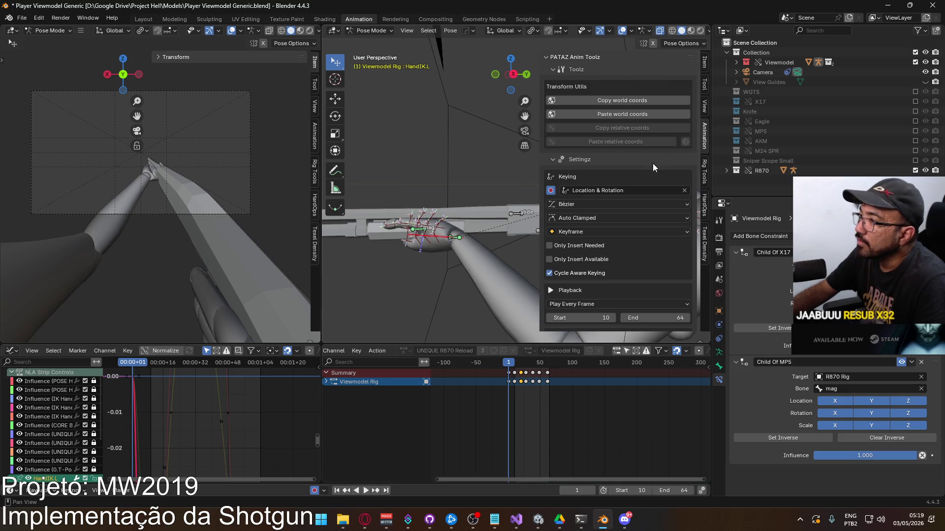
{"action": "scroll", "coordinate": [689, 243], "scroll_direction": "down", "scroll_amount": 10}
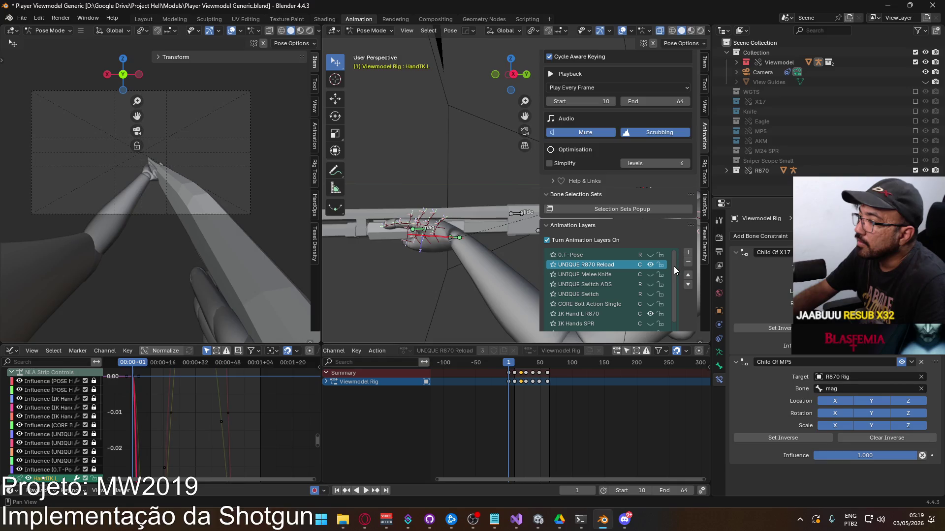
Step: Orbit around the gun and select the R870 rig's root bone to show its reload layer
{"action": "middle_click_drag", "start_coordinate": [494, 220], "coordinate": [465, 234]}
{"action": "left_click", "coordinate": [519, 241]}
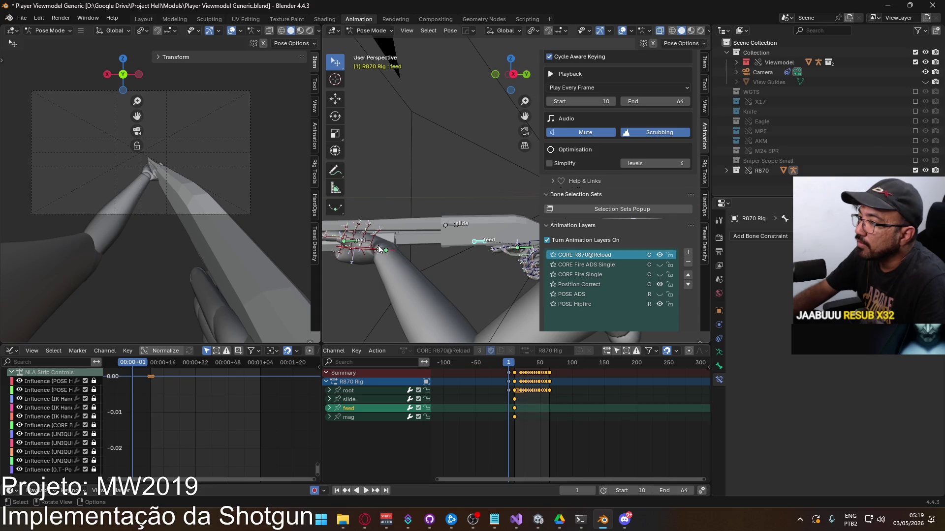
{"action": "left_click", "coordinate": [371, 253]}
{"action": "middle_click_drag", "start_coordinate": [392, 253], "coordinate": [412, 253]}
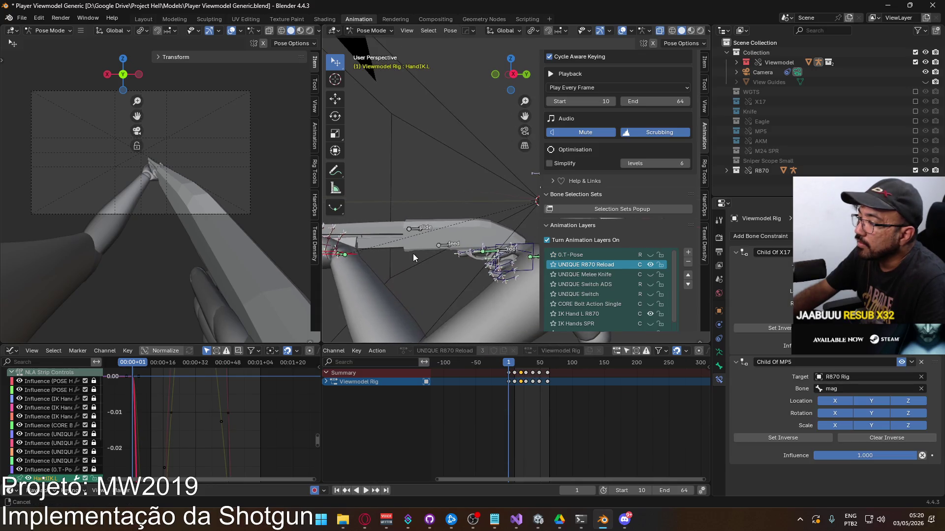
{"action": "left_click", "coordinate": [504, 255]}
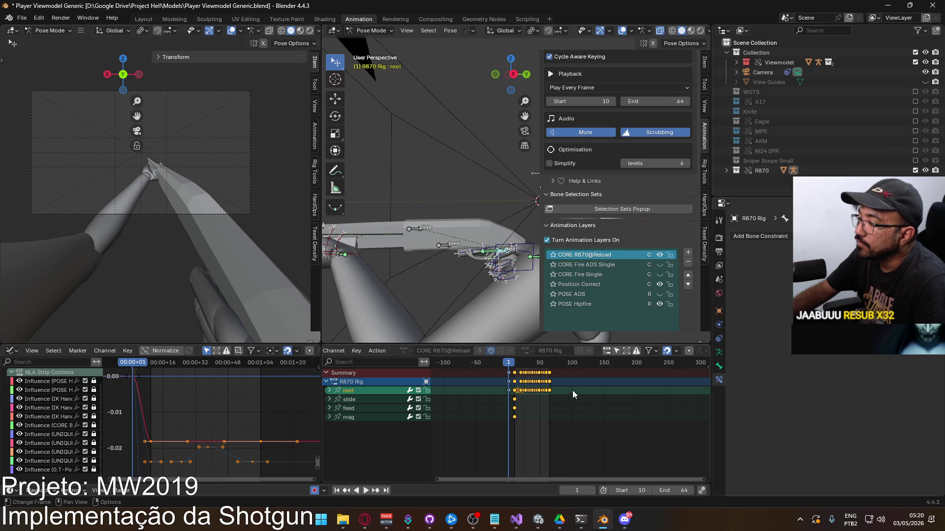
{"action": "scroll", "coordinate": [684, 293], "scroll_direction": "down", "scroll_amount": 8}
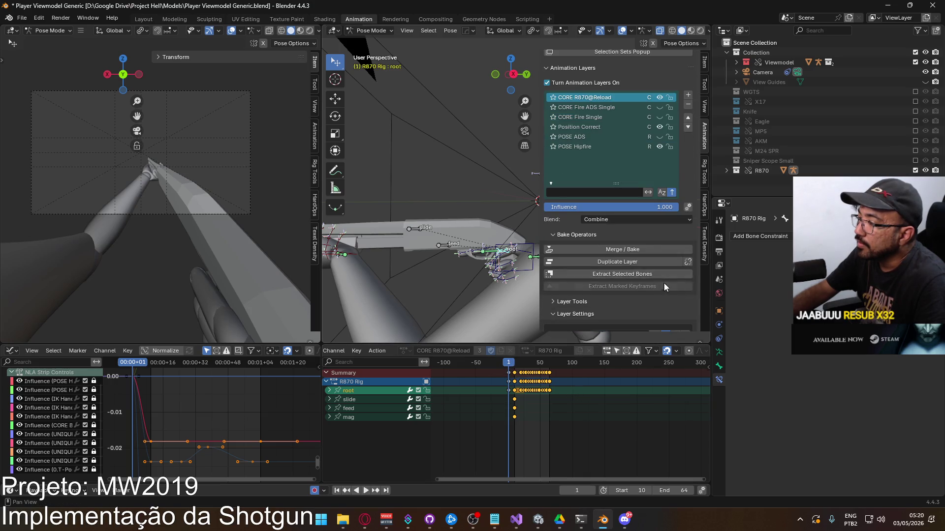
Step: Assign UNIQUE R870 Reload as the R870 rig's active layer action
{"action": "scroll", "coordinate": [665, 285], "scroll_direction": "down", "scroll_amount": 4}
{"action": "left_click", "coordinate": [599, 261]}
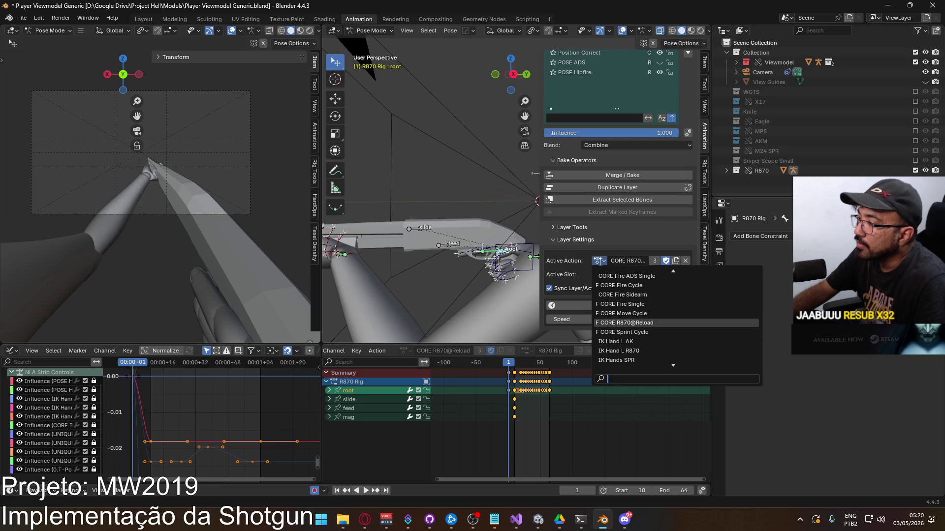
{"action": "scroll", "coordinate": [628, 298], "scroll_direction": "up", "scroll_amount": 15}
{"action": "scroll", "coordinate": [629, 298], "scroll_direction": "up", "scroll_amount": 3}
{"action": "scroll", "coordinate": [628, 298], "scroll_direction": "down", "scroll_amount": 9}
{"action": "scroll", "coordinate": [630, 299], "scroll_direction": "down", "scroll_amount": 10}
{"action": "scroll", "coordinate": [630, 300], "scroll_direction": "down", "scroll_amount": 12}
{"action": "scroll", "coordinate": [650, 325], "scroll_direction": "down", "scroll_amount": 3}
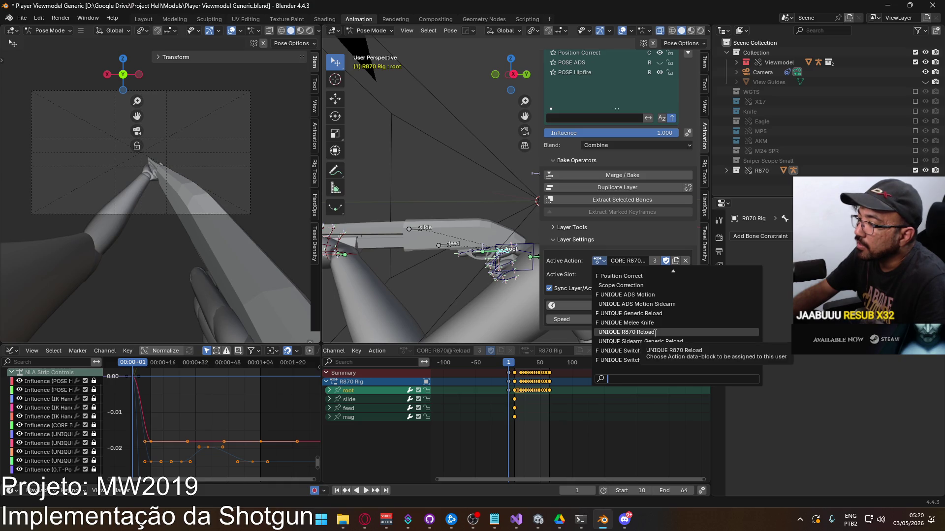
{"action": "left_click", "coordinate": [654, 333]}
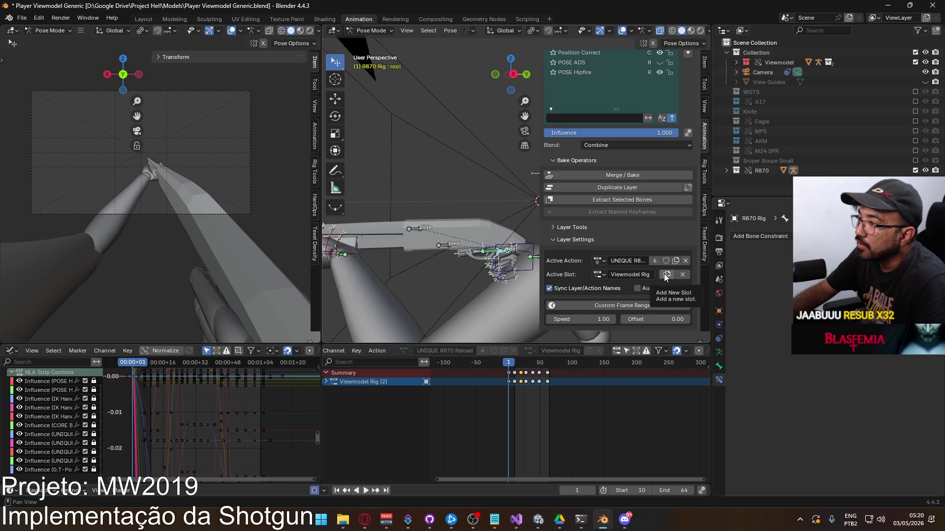
Step: Add a new R870 Rig slot to the UNIQUE R870 Reload action
{"action": "key", "text": "r"}
{"action": "left_click", "coordinate": [483, 273]}
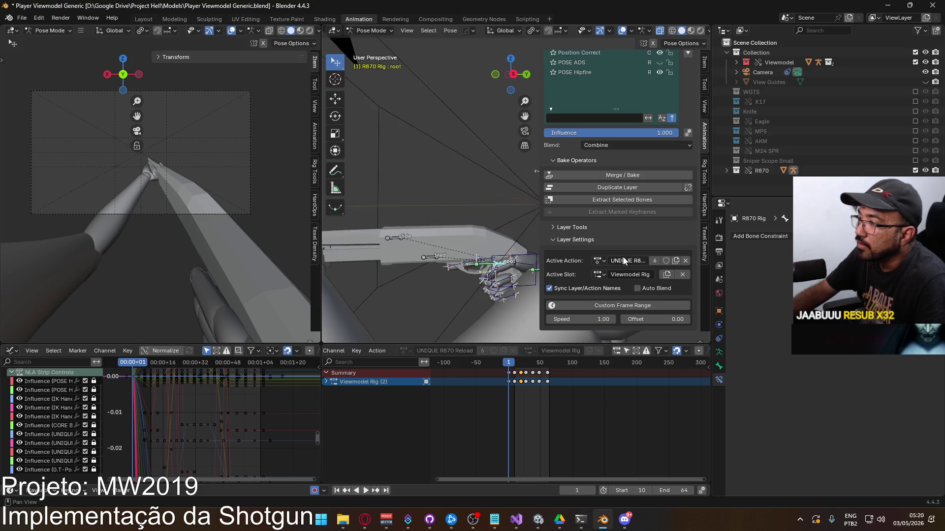
{"action": "left_click", "coordinate": [666, 275]}
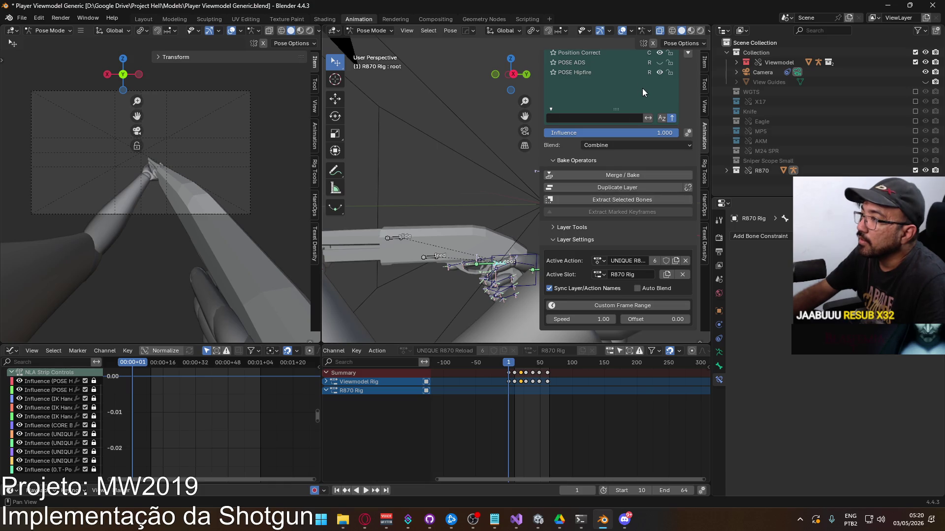
Step: Confirm the rig's Active Slot stays on R870 Rig
{"action": "middle_click_drag", "start_coordinate": [642, 87], "coordinate": [638, 162]}
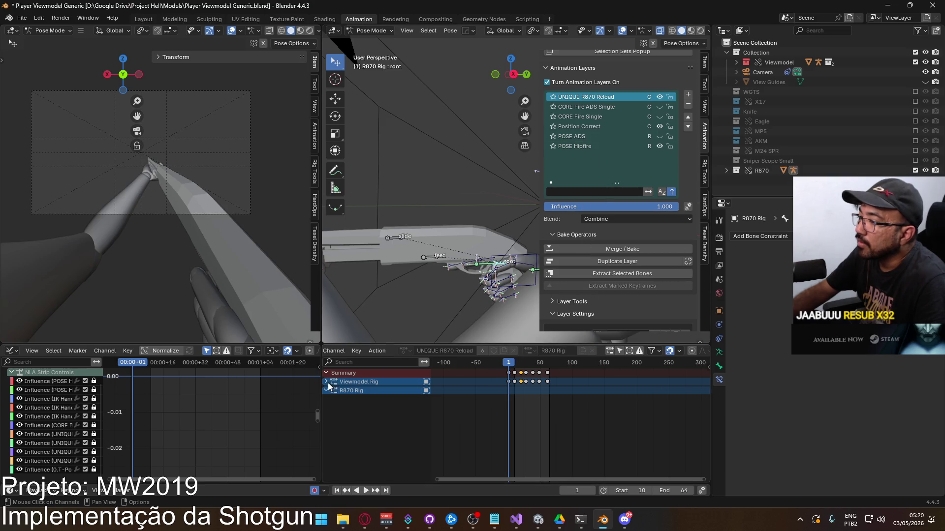
{"action": "scroll", "coordinate": [672, 282], "scroll_direction": "down", "scroll_amount": 3}
{"action": "scroll", "coordinate": [671, 287], "scroll_direction": "down", "scroll_amount": 1}
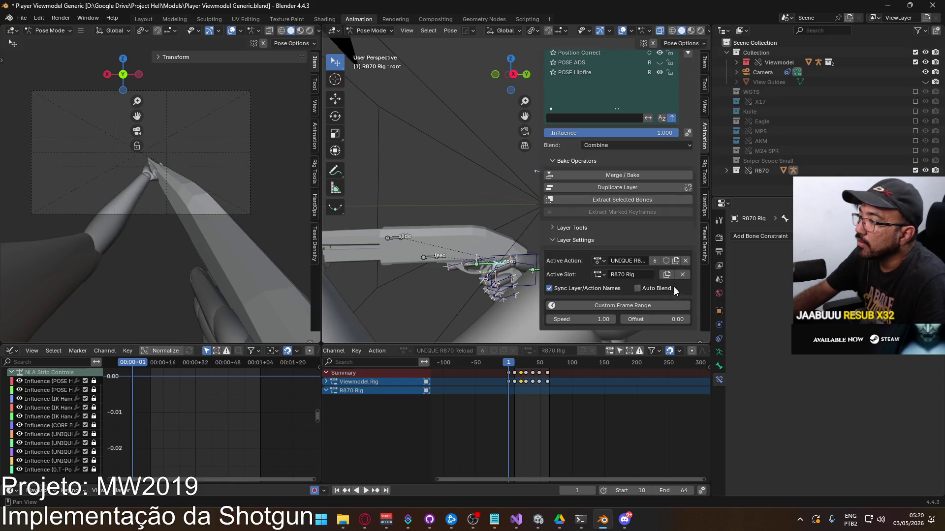
{"action": "left_click", "coordinate": [599, 274]}
{"action": "left_click", "coordinate": [609, 281]}
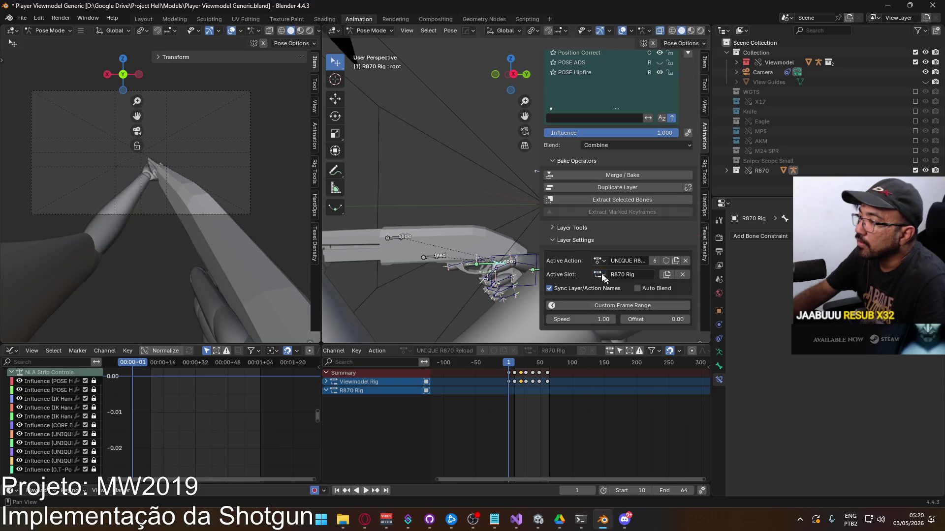
Step: Switch the R870 rig's active action back to CORE R870@Reload
{"action": "left_click", "coordinate": [600, 260]}
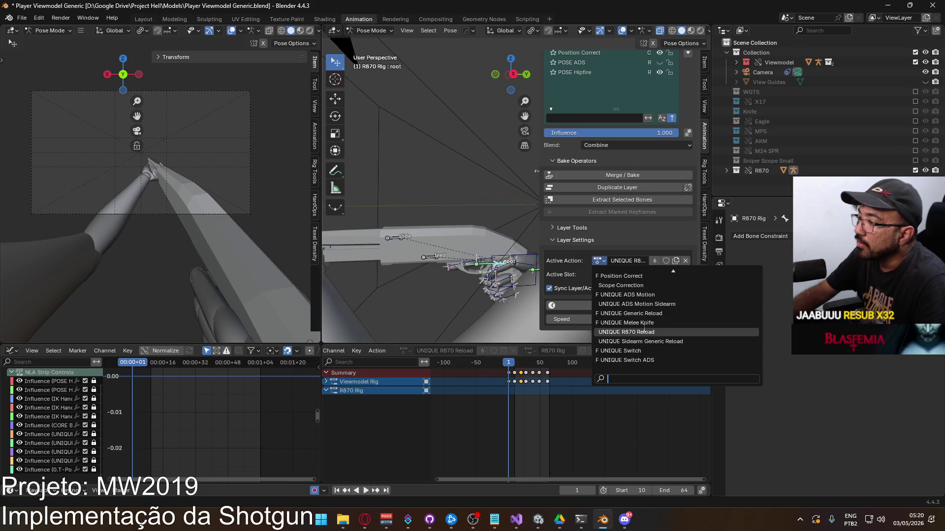
{"action": "scroll", "coordinate": [644, 325], "scroll_direction": "up", "scroll_amount": 10}
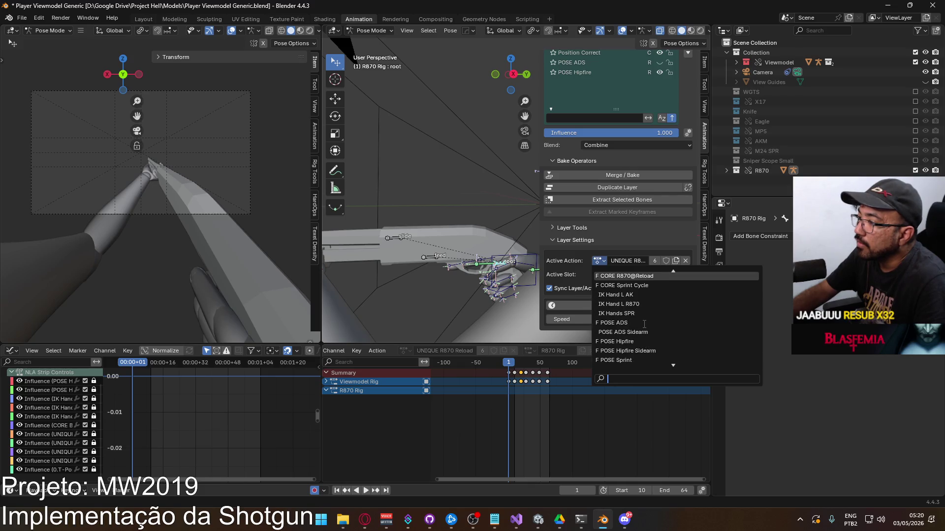
{"action": "left_click", "coordinate": [624, 276]}
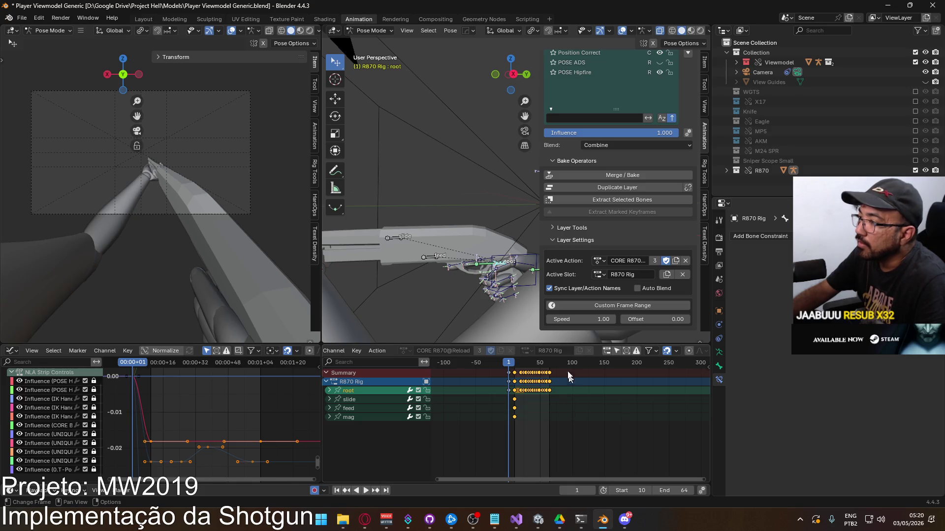
{"action": "scroll", "coordinate": [645, 155], "scroll_direction": "up", "scroll_amount": 3}
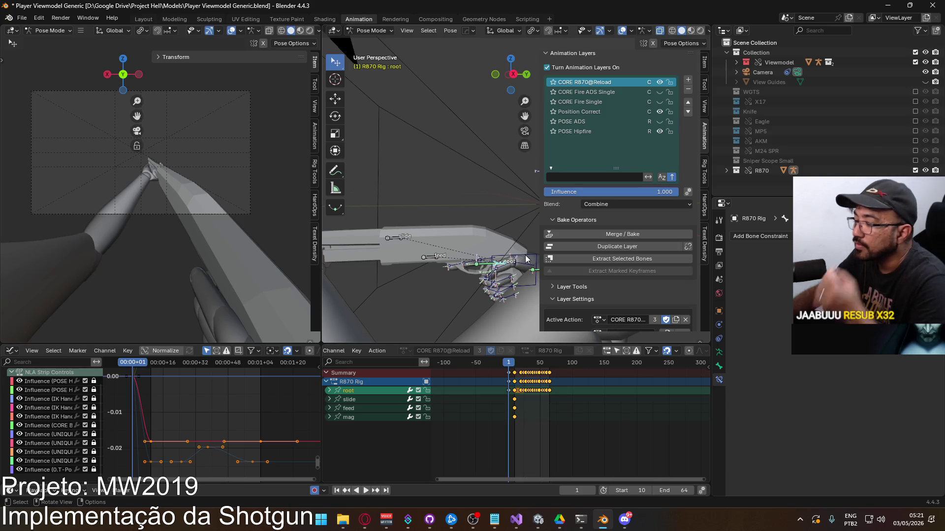
Step: Preview the reload, then select all Viewmodel Rig keyframes on HandIK.R at frame 1
{"action": "key", "text": "space"}
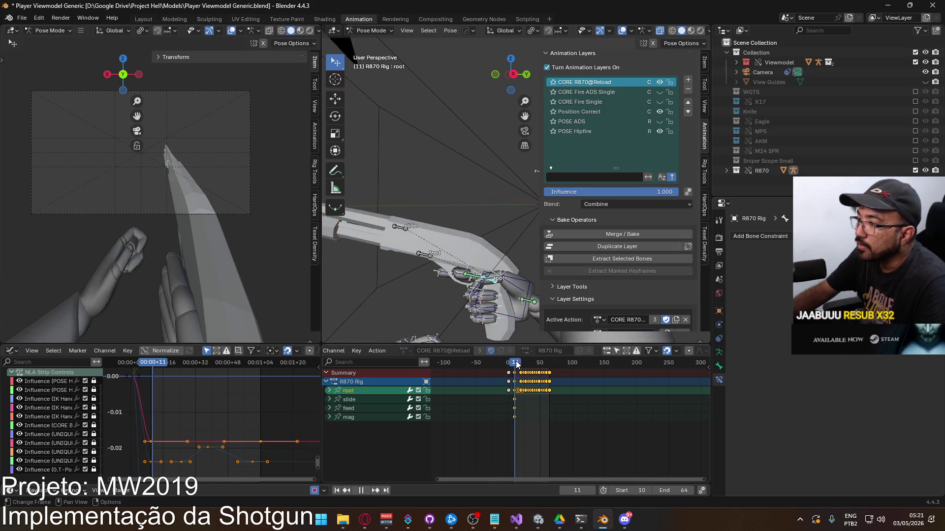
{"action": "key", "text": "Escape"}
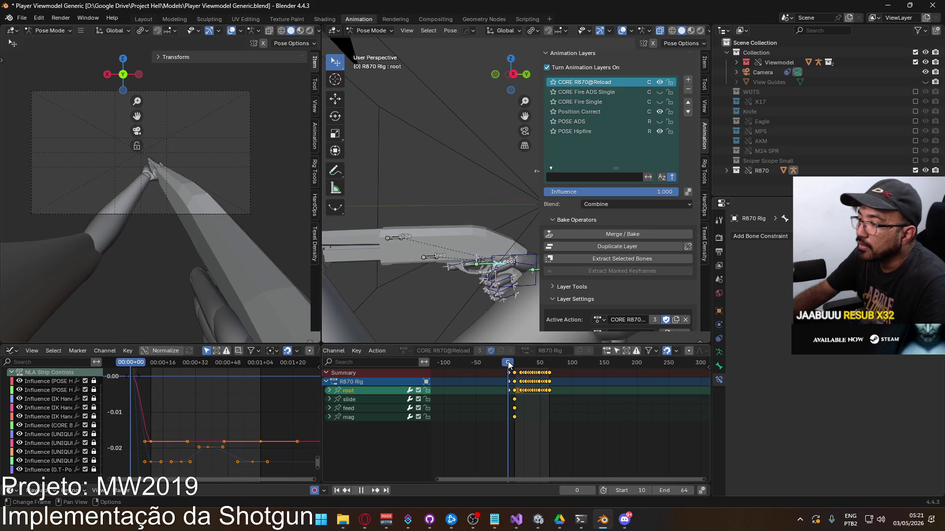
{"action": "left_click", "coordinate": [530, 252]}
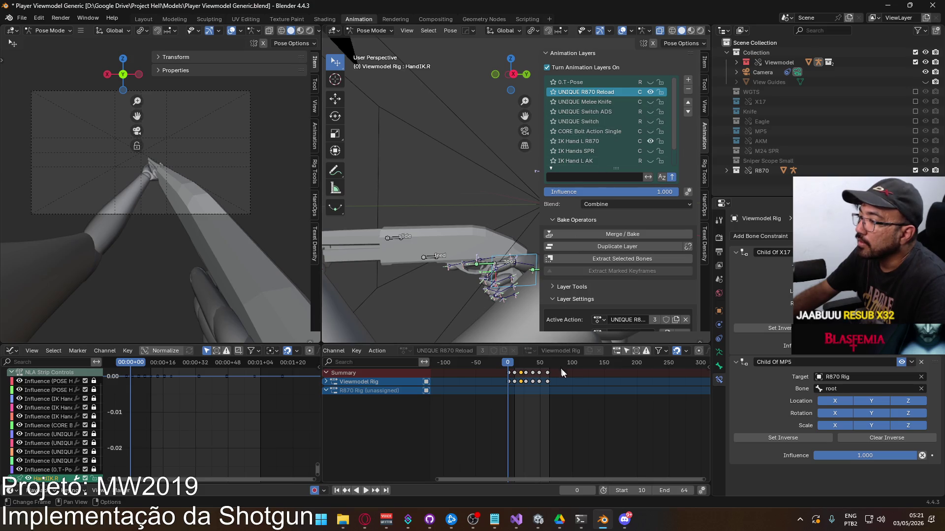
{"action": "left_click_drag", "start_coordinate": [508, 371], "coordinate": [550, 380]}
{"action": "scroll", "coordinate": [495, 388], "scroll_direction": "up", "scroll_amount": 3}
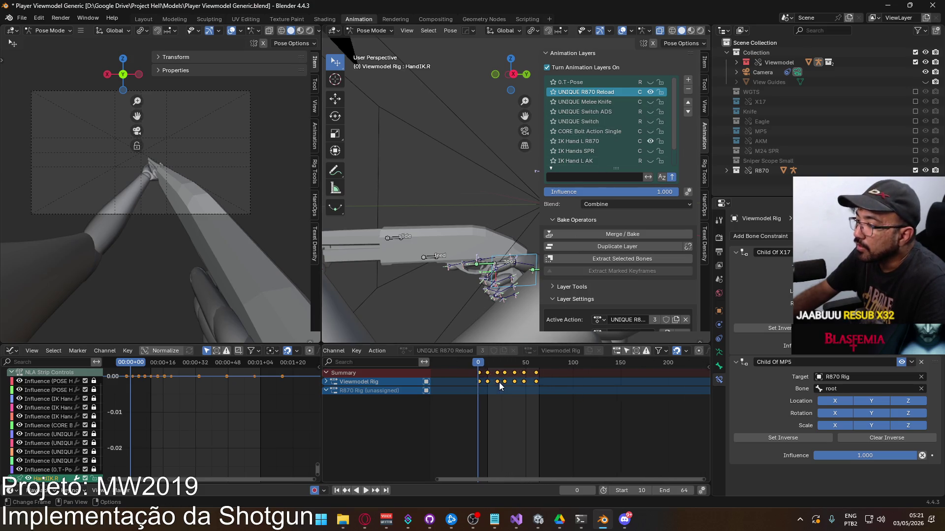
{"action": "left_click", "coordinate": [471, 368]}
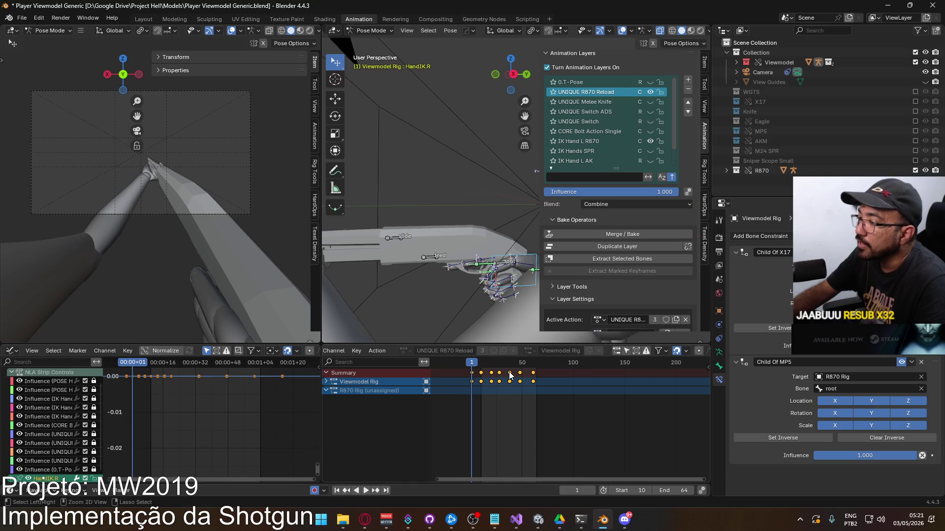
Step: Switch the action to CORE R870@Reload and paste the copied keyframes into it
{"action": "scroll", "coordinate": [627, 285], "scroll_direction": "down", "scroll_amount": 2}
{"action": "left_click", "coordinate": [598, 281]}
{"action": "left_click", "coordinate": [598, 281]}
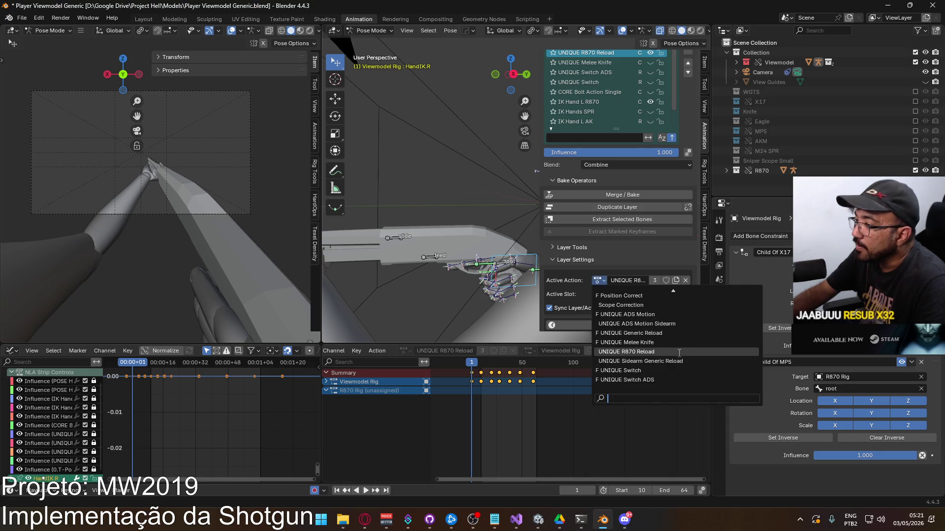
{"action": "scroll", "coordinate": [680, 353], "scroll_direction": "up", "scroll_amount": 15}
{"action": "scroll", "coordinate": [681, 352], "scroll_direction": "up", "scroll_amount": 3}
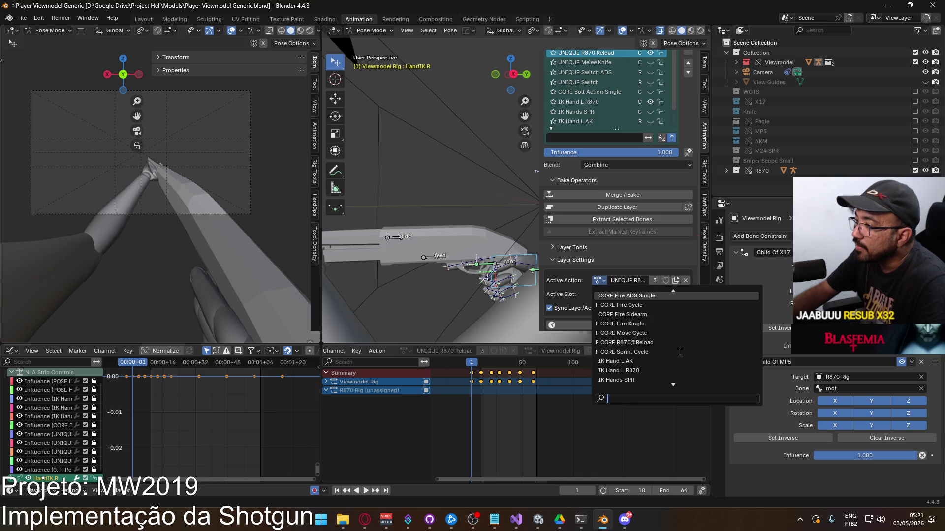
{"action": "left_click", "coordinate": [639, 351]}
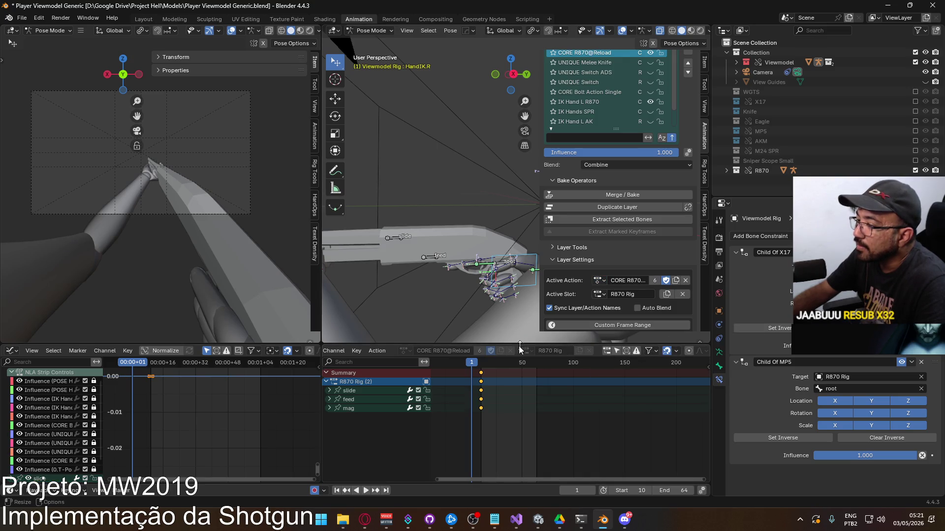
{"action": "key", "text": "ctrl+v"}
Step: Return to the UNIQUE R870 Reload action on the Viewmodel Rig slot
{"action": "left_click", "coordinate": [599, 280]}
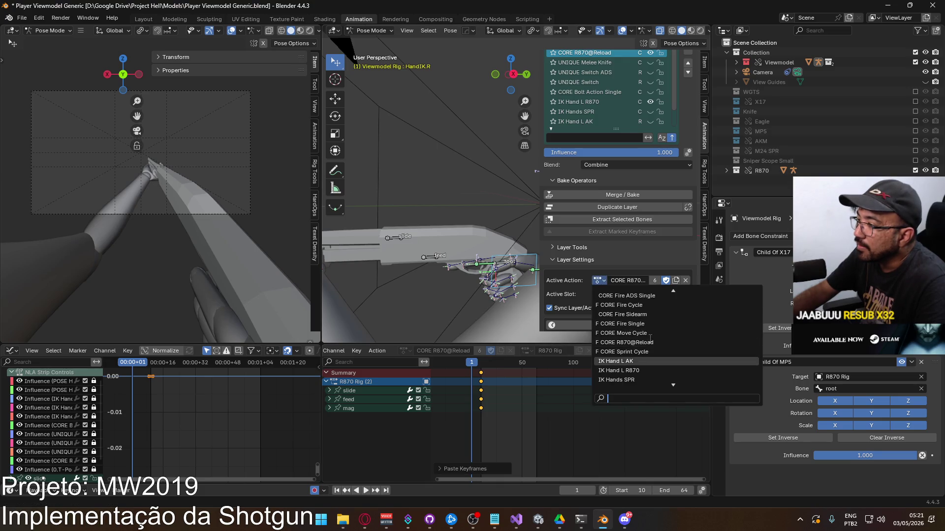
{"action": "scroll", "coordinate": [650, 339], "scroll_direction": "down", "scroll_amount": 10}
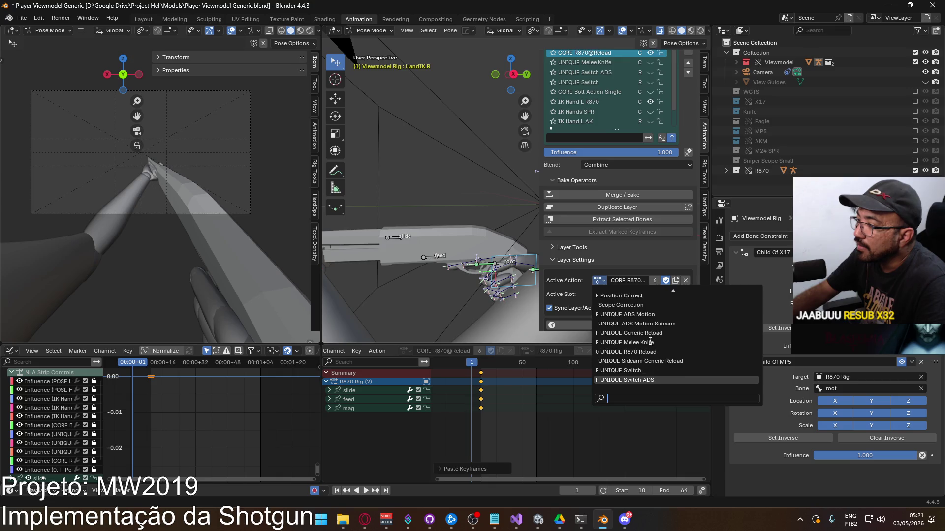
{"action": "left_click", "coordinate": [650, 352]}
{"action": "left_click_drag", "start_coordinate": [586, 405], "coordinate": [467, 364]}
{"action": "left_click", "coordinate": [598, 294]}
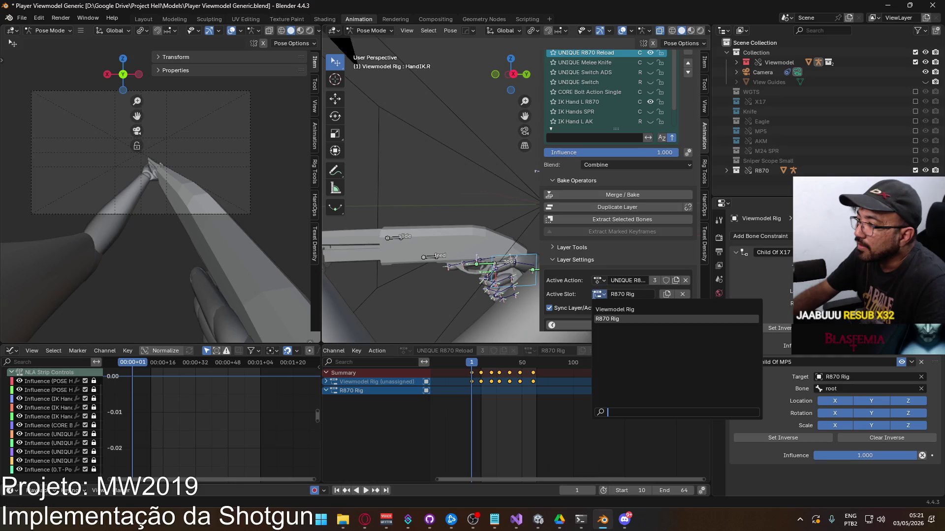
{"action": "left_click", "coordinate": [610, 310]}
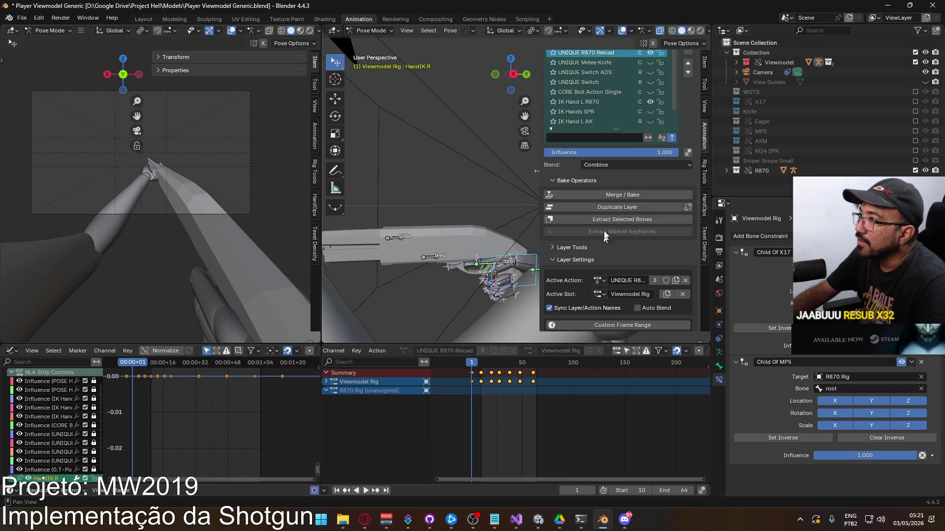
Step: Make CORE R870@Reload the active layer's action
{"action": "scroll", "coordinate": [626, 97], "scroll_direction": "up", "scroll_amount": 3}
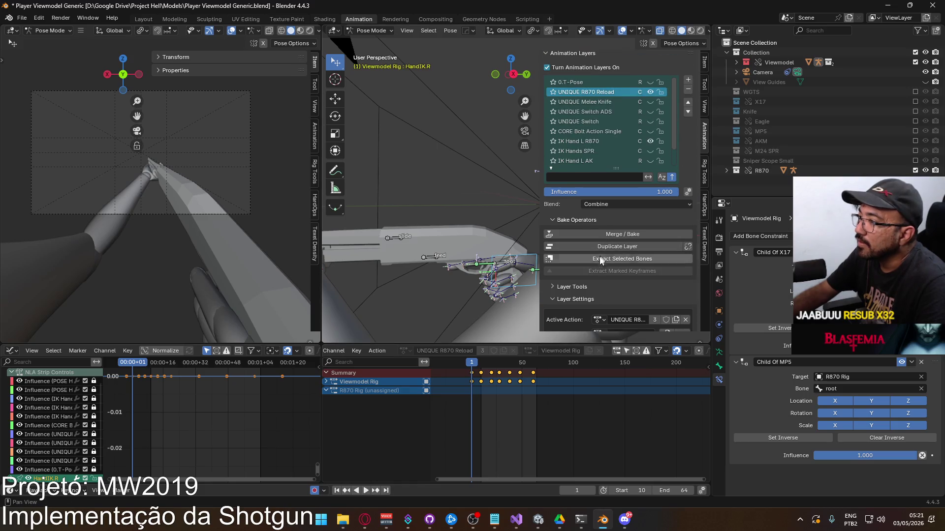
{"action": "left_click", "coordinate": [596, 320]}
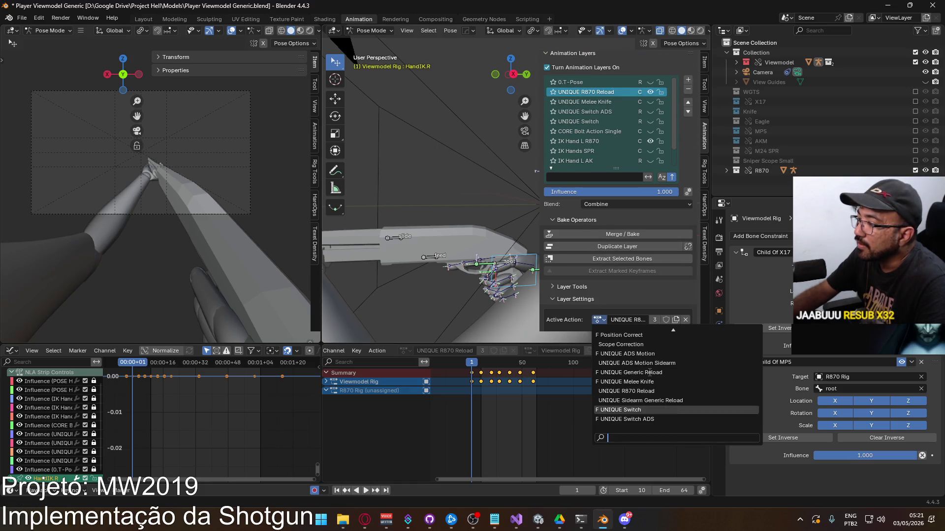
{"action": "scroll", "coordinate": [620, 364], "scroll_direction": "up", "scroll_amount": 6}
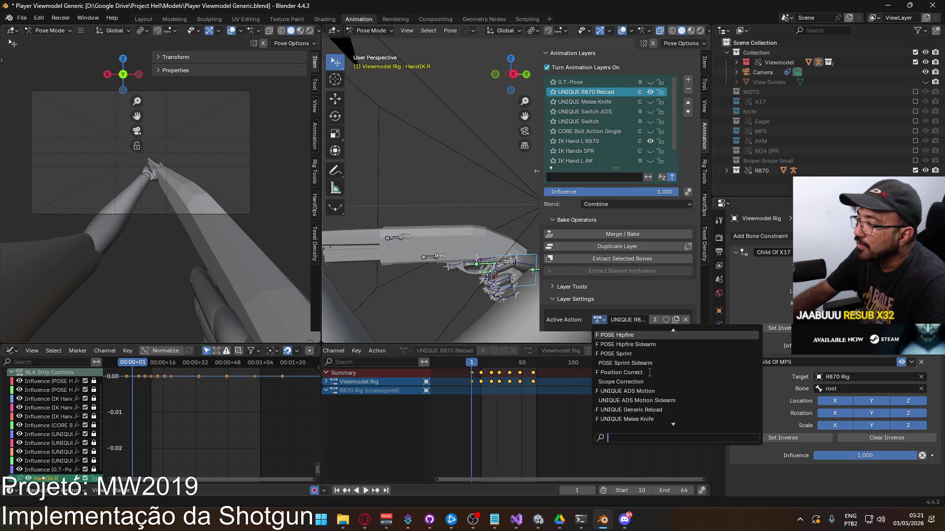
{"action": "scroll", "coordinate": [620, 358], "scroll_direction": "up", "scroll_amount": 2}
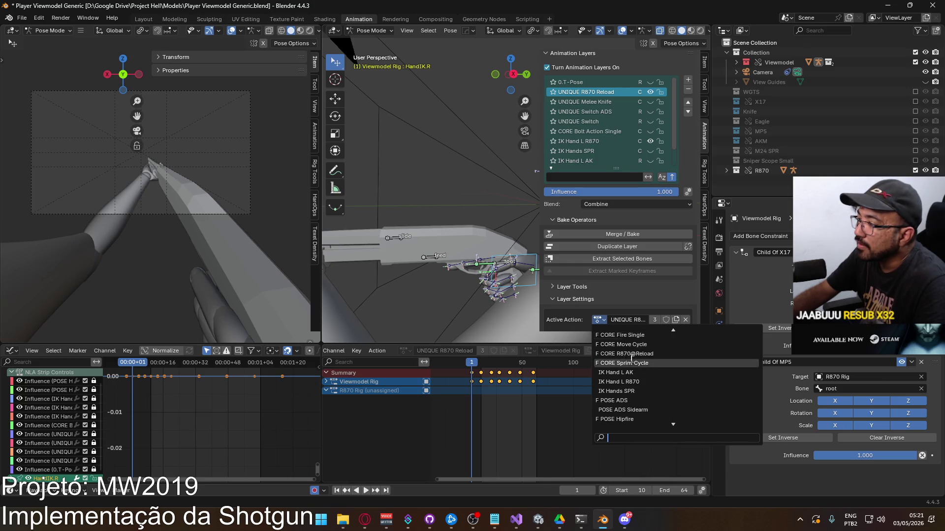
{"action": "left_click", "coordinate": [648, 355]}
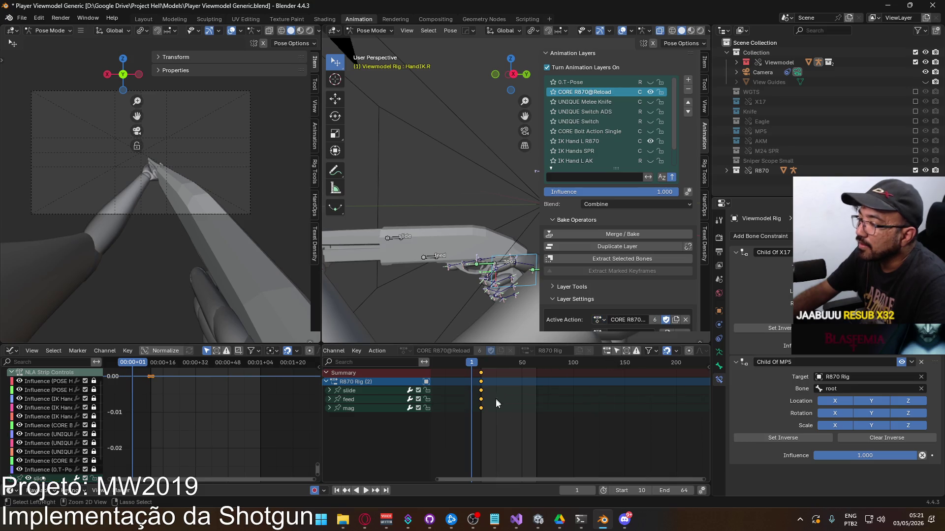
Step: Paste keys into the action and set its slot to Viewmodel Rig
{"action": "key", "text": "ctrl+v"}
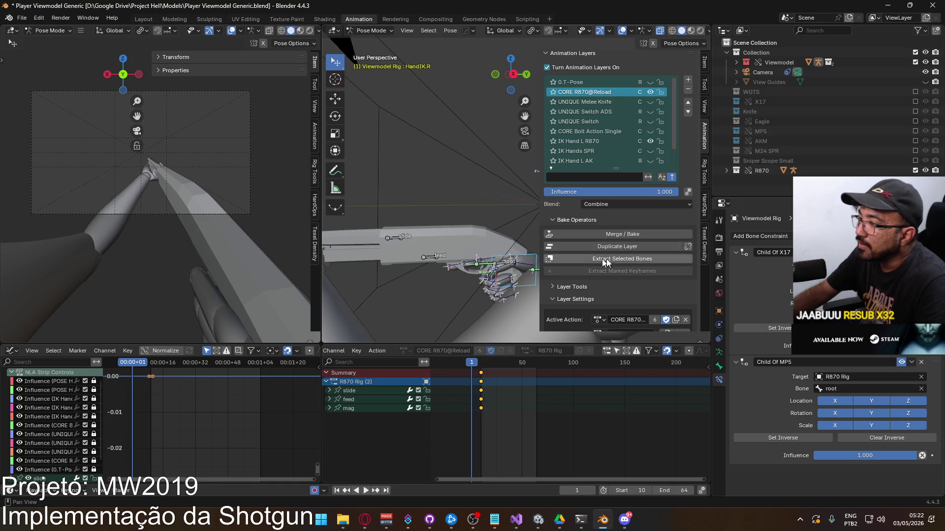
{"action": "scroll", "coordinate": [692, 282], "scroll_direction": "down", "scroll_amount": 3}
{"action": "left_click", "coordinate": [605, 274]}
{"action": "left_click", "coordinate": [639, 294]}
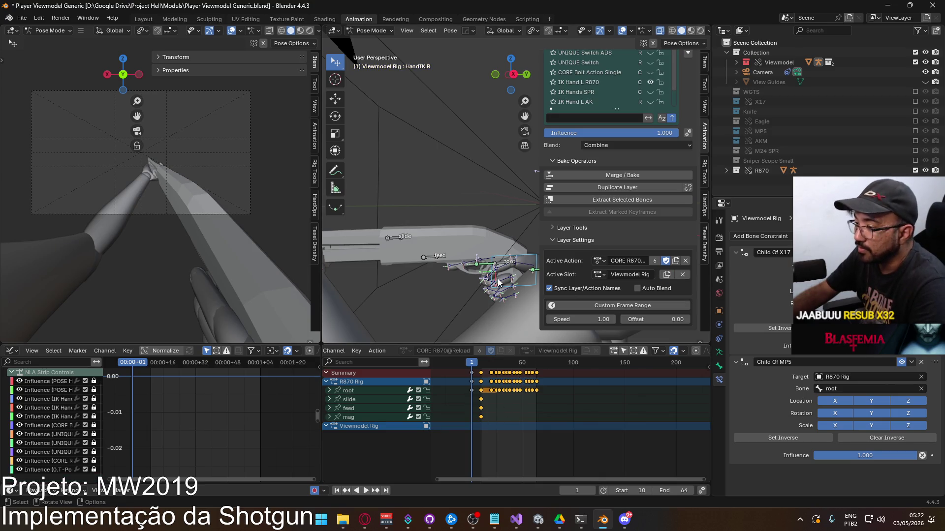
Step: Keyframe HandIK.R and all arm bones, then paste the copied hand and finger keyframes
{"action": "key", "text": "i"}
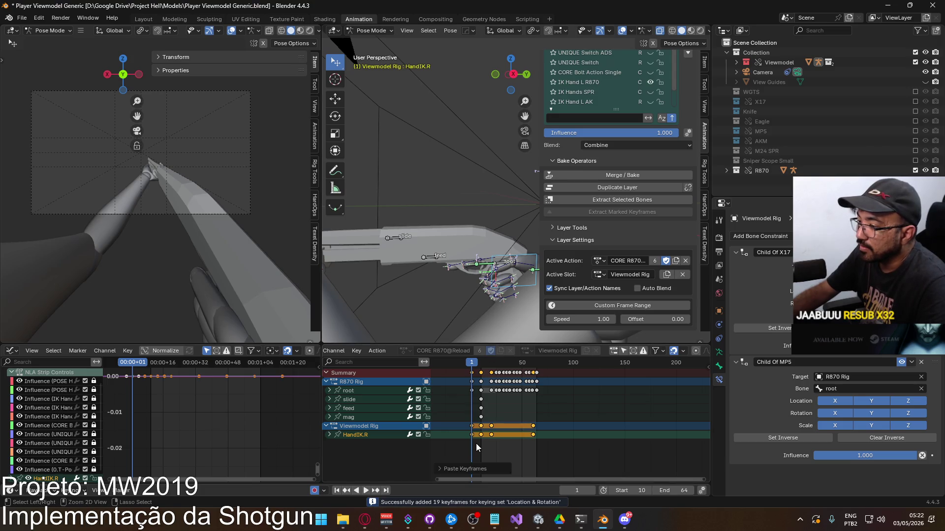
{"action": "scroll", "coordinate": [473, 279], "scroll_direction": "down", "scroll_amount": 5}
{"action": "mouse_move", "coordinate": [473, 279]}
{"action": "middle_mouse_down"}
{"action": "mouse_move", "coordinate": [407, 249]}
{"action": "mouse_move", "coordinate": [436, 251]}
{"action": "middle_mouse_up"}
{"action": "key", "text": "i"}
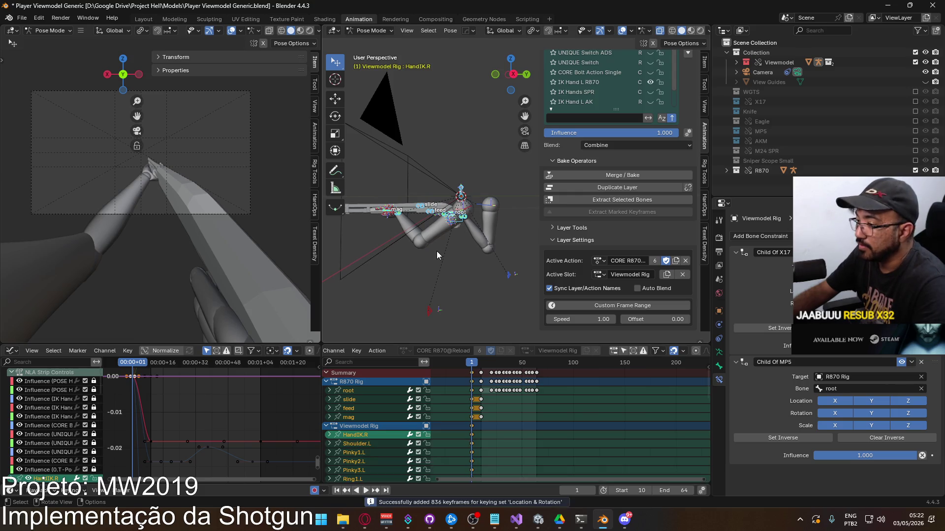
{"action": "key", "text": "ctrl+v"}
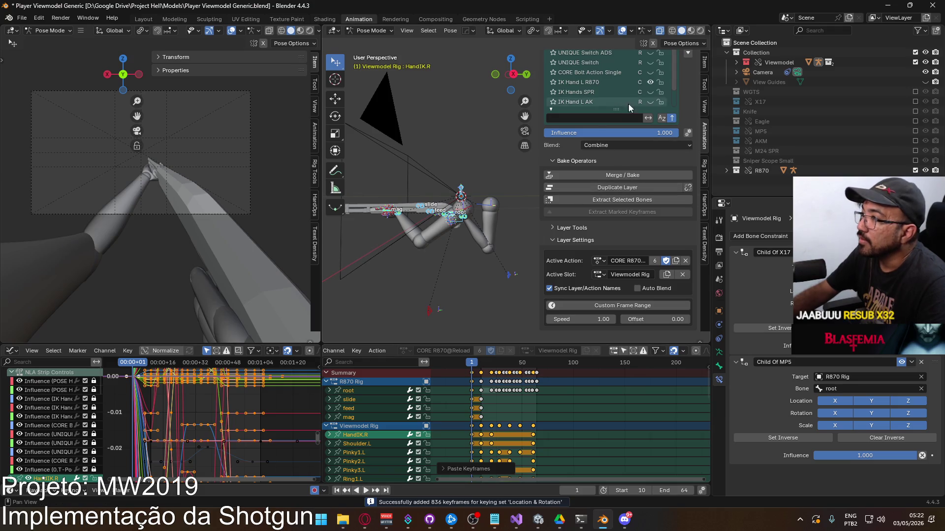
{"action": "scroll", "coordinate": [672, 180], "scroll_direction": "up", "scroll_amount": 3}
{"action": "scroll", "coordinate": [672, 180], "scroll_direction": "up", "scroll_amount": 2}
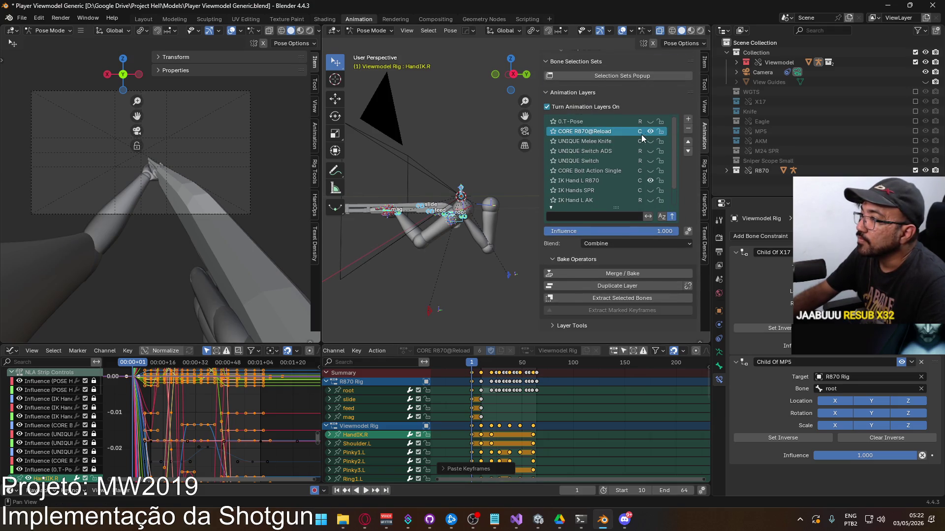
Step: Orbit the rig and reselect the HandIK.R bone after checking the shotgun root
{"action": "middle_click_drag", "start_coordinate": [433, 222], "coordinate": [465, 235]}
{"action": "left_click", "coordinate": [415, 259]}
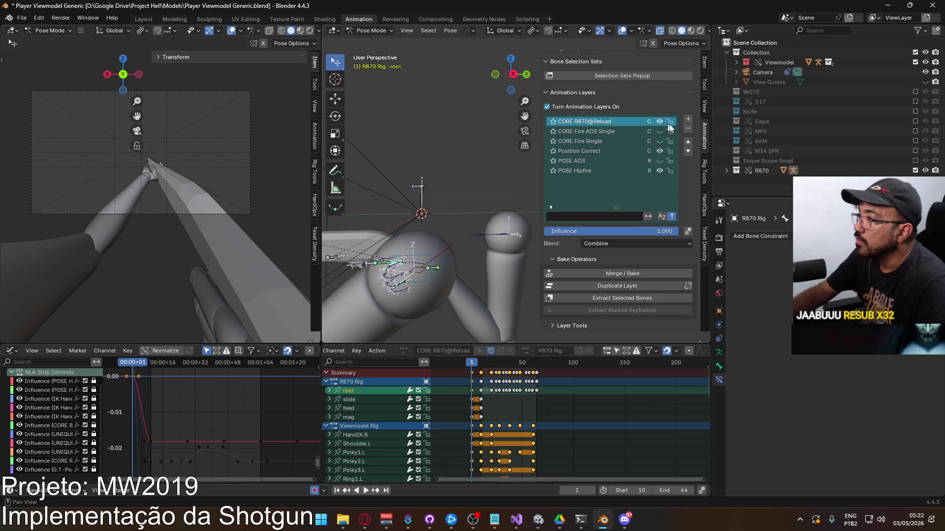
{"action": "left_click", "coordinate": [429, 260]}
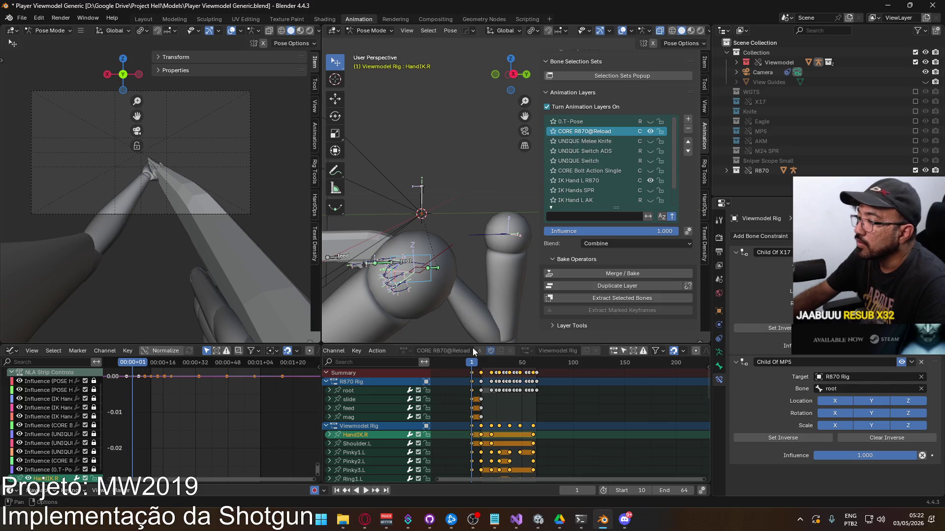
Step: Play the reload through to frame 65, then save Player Viewmodel Generic.blend
{"action": "left_click", "coordinate": [476, 367]}
{"action": "key", "text": "space"}
{"action": "left_click_drag", "start_coordinate": [475, 367], "coordinate": [535, 364]}
{"action": "key", "text": "Escape"}
{"action": "key", "text": "ctrl+s"}
{"action": "left_click", "coordinate": [742, 31]}
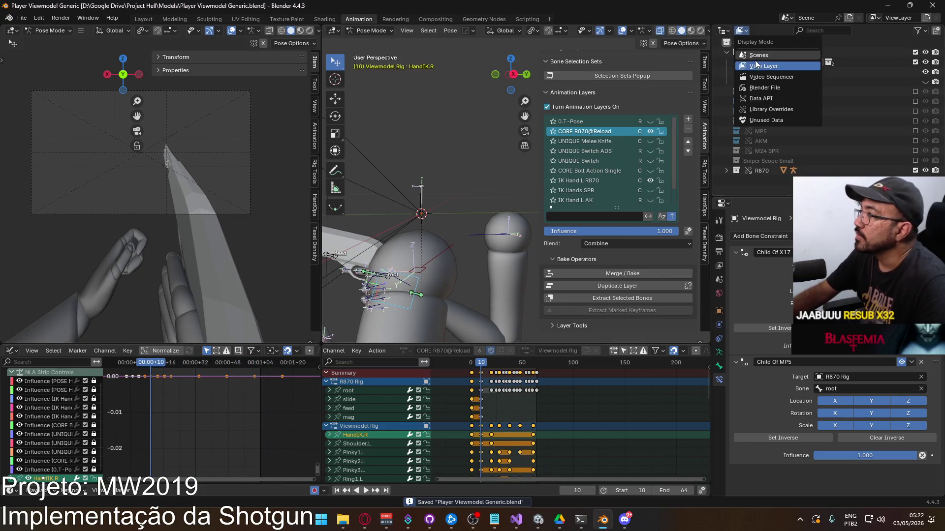
Step: Show Blender File data in the outliner and delete the UNIQUE R870 Reload action
{"action": "left_click", "coordinate": [763, 87]}
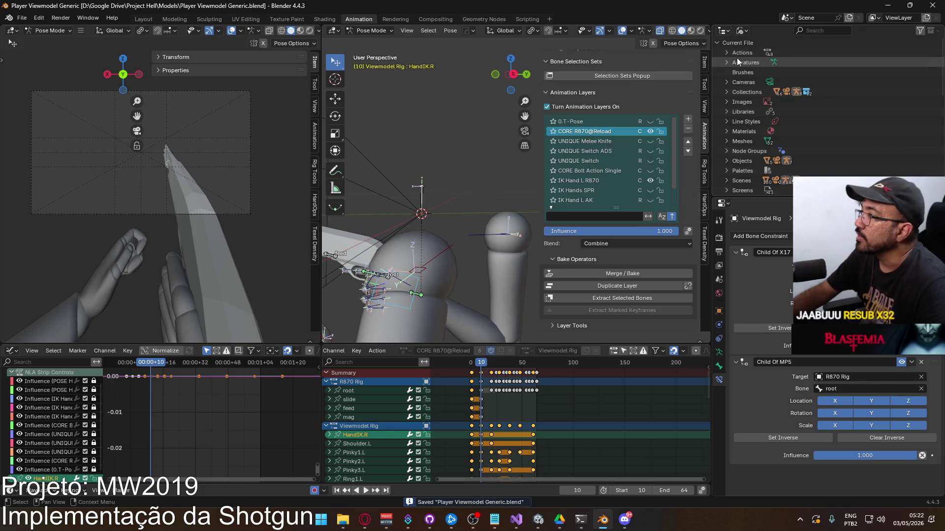
{"action": "scroll", "coordinate": [813, 75], "scroll_direction": "down", "scroll_amount": 10}
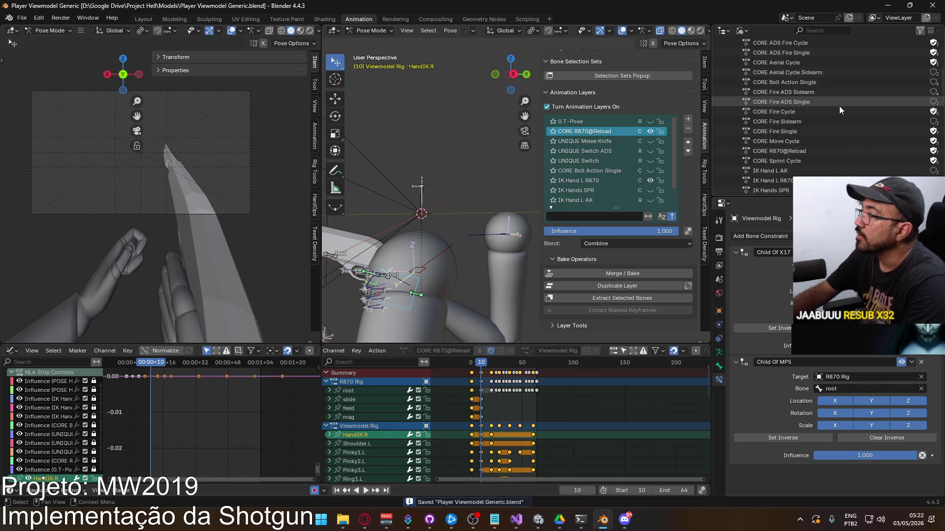
{"action": "scroll", "coordinate": [816, 119], "scroll_direction": "down", "scroll_amount": 5}
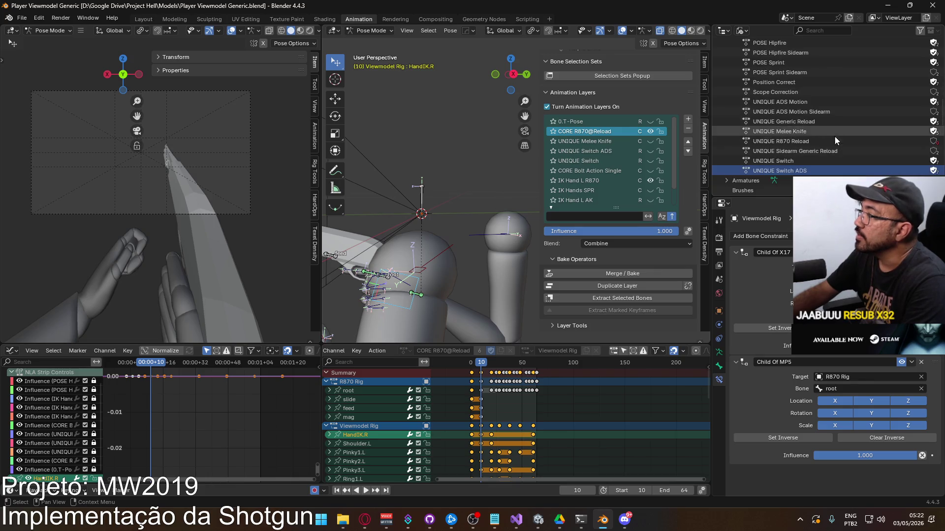
{"action": "left_click", "coordinate": [824, 142]}
{"action": "right_click", "coordinate": [801, 143]}
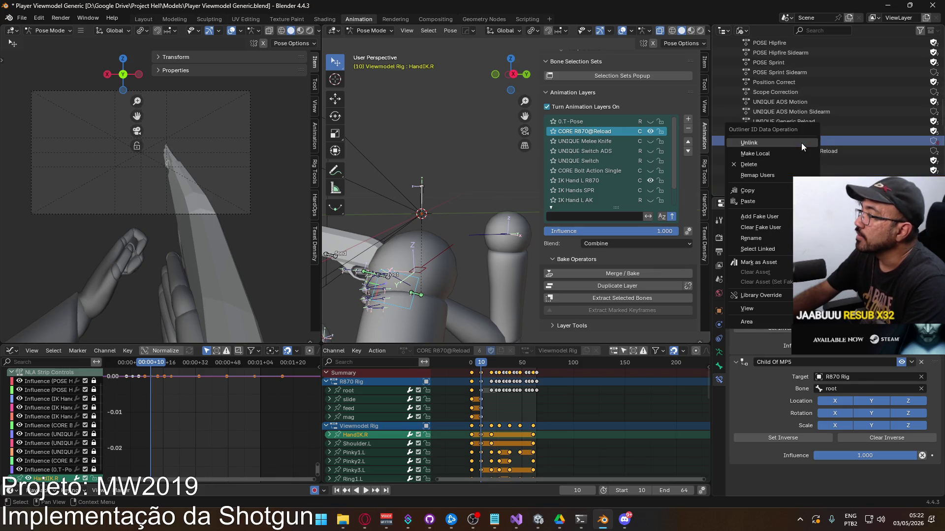
{"action": "left_click", "coordinate": [778, 164]}
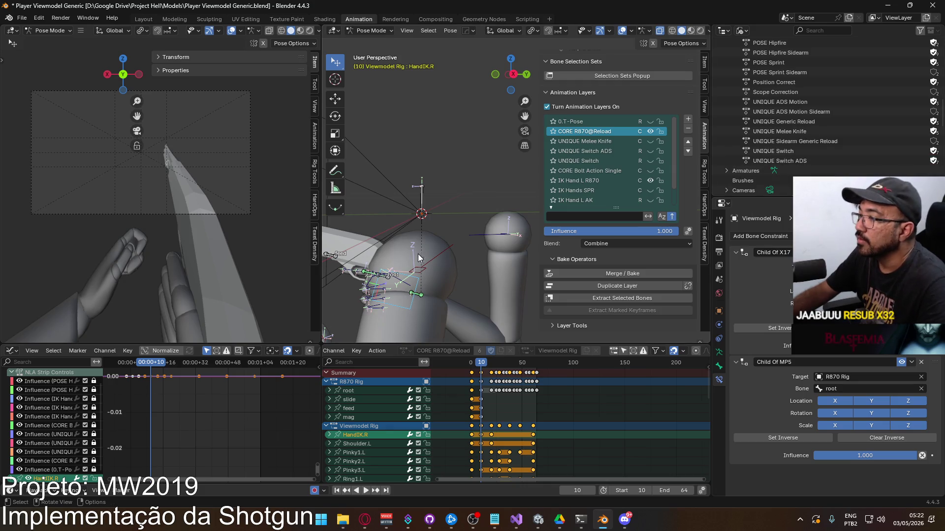
Step: View the rig from the right side and select the HandIK.R bone
{"action": "left_click", "coordinate": [429, 259]}
{"action": "middle_click_drag", "start_coordinate": [429, 258], "coordinate": [448, 248]}
{"action": "key", "text": "KP_3"}
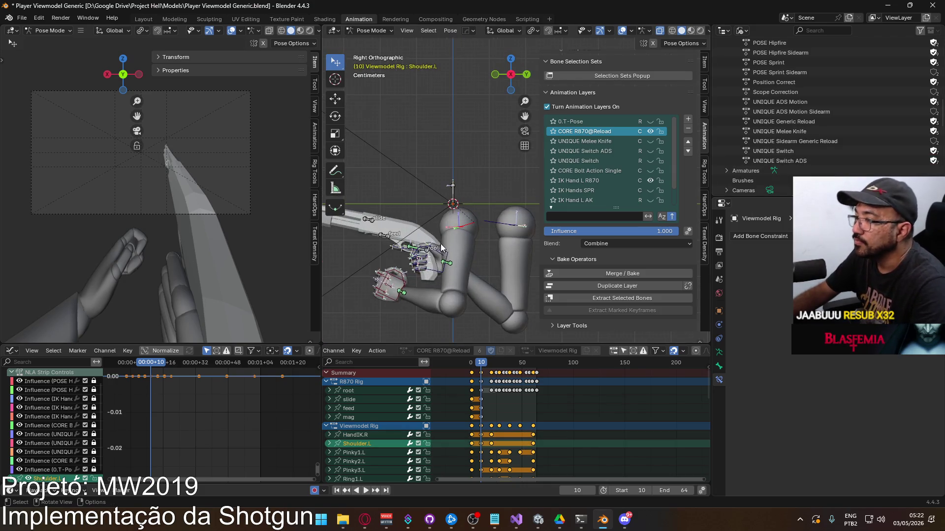
{"action": "left_click", "coordinate": [431, 256]}
{"action": "left_click", "coordinate": [431, 256]}
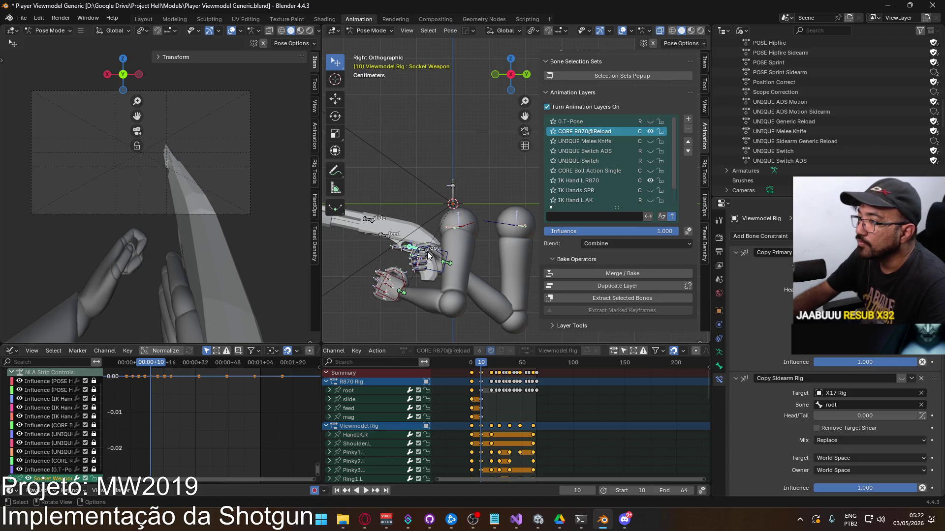
{"action": "left_click", "coordinate": [470, 229]}
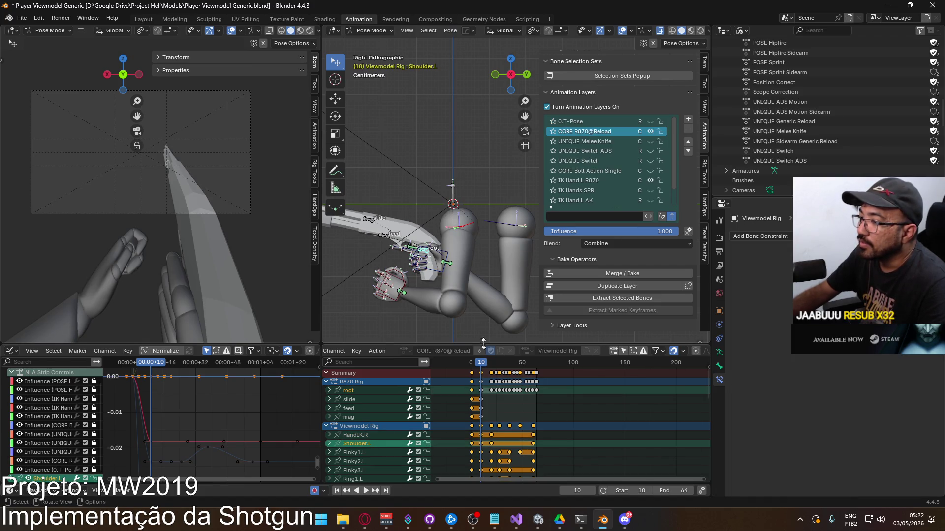
{"action": "left_click_drag", "start_coordinate": [479, 365], "coordinate": [483, 356]}
{"action": "key", "text": "space"}
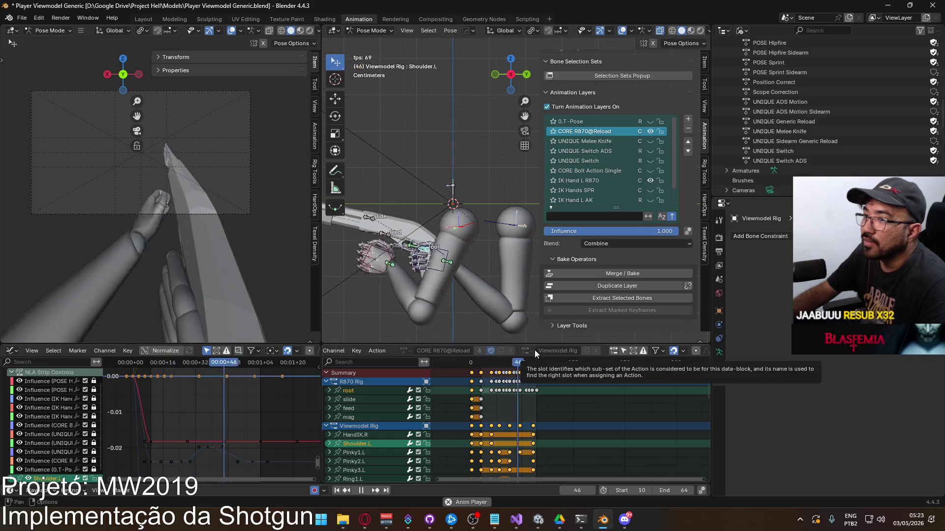
{"action": "scroll", "coordinate": [552, 384], "scroll_direction": "up", "scroll_amount": 2}
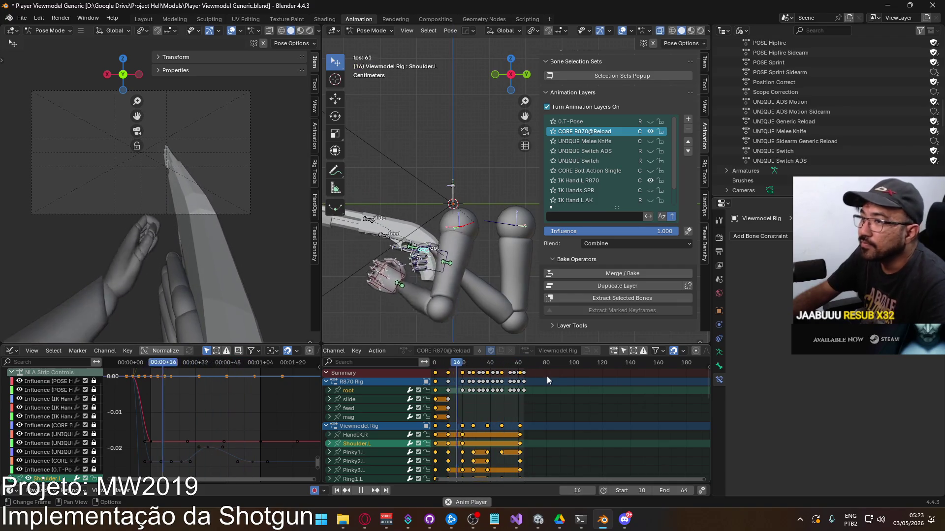
{"action": "middle_click_drag", "start_coordinate": [511, 381], "coordinate": [535, 382]}
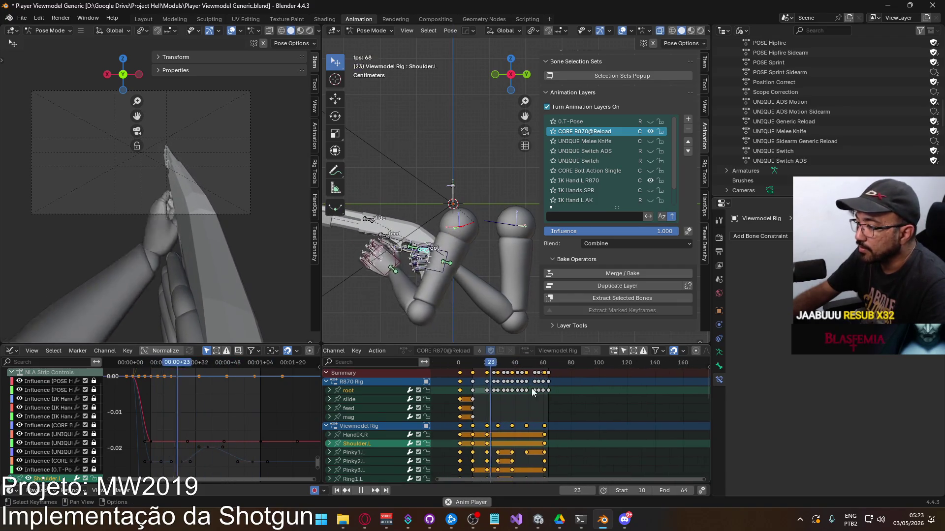
{"action": "left_click_drag", "start_coordinate": [536, 365], "coordinate": [474, 365]}
{"action": "middle_click_drag", "start_coordinate": [516, 381], "coordinate": [594, 396], "text": "ctrl"}
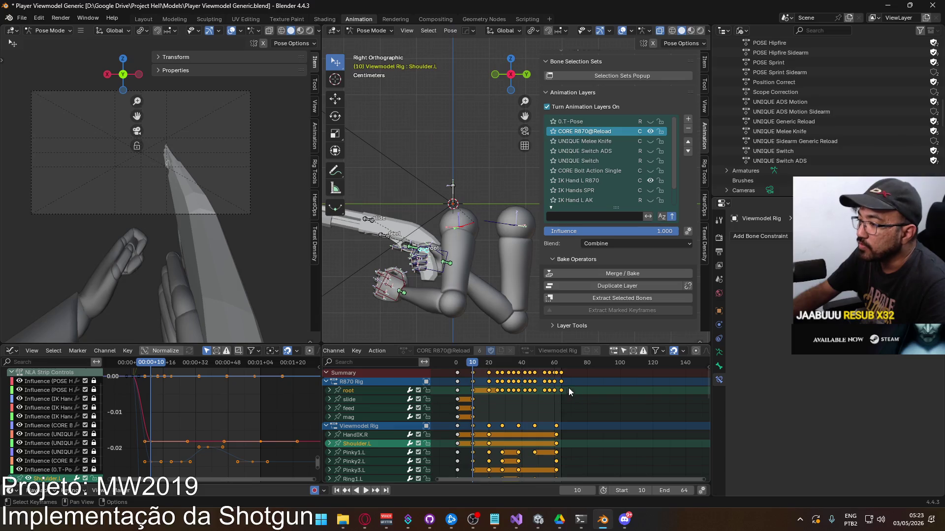
{"action": "scroll", "coordinate": [517, 385], "scroll_direction": "down", "scroll_amount": 2}
{"action": "middle_click_drag", "start_coordinate": [516, 412], "coordinate": [488, 402]}
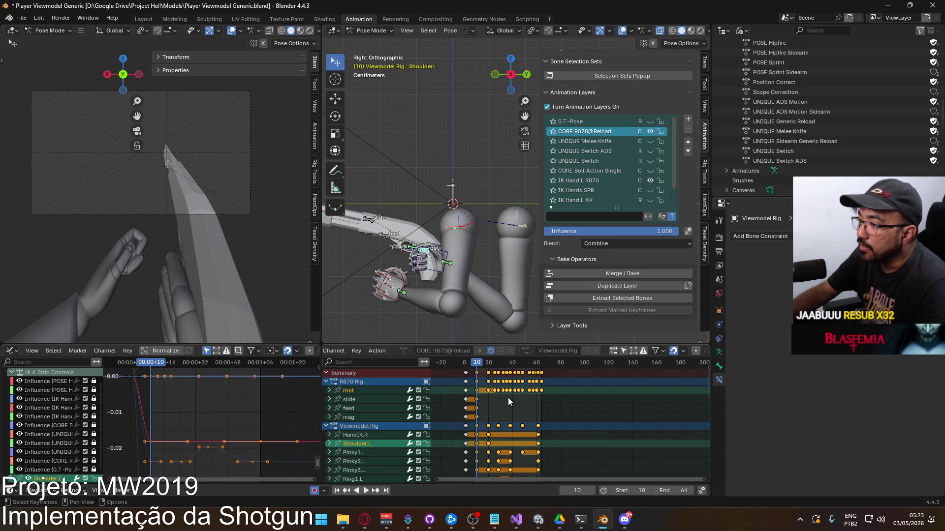
Step: Shift the selected reload keyframes 88 frames later in the Dope Sheet
{"action": "key", "text": "g"}
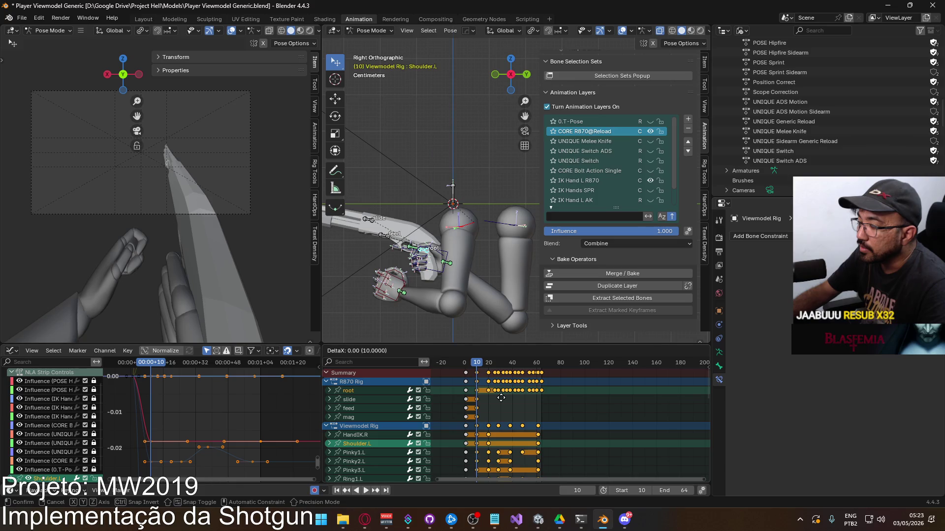
{"action": "left_click", "coordinate": [608, 400]}
{"action": "mouse_move", "coordinate": [513, 383]}
{"action": "left_mouse_down"}
{"action": "mouse_move", "coordinate": [434, 369]}
{"action": "mouse_move", "coordinate": [467, 366]}
{"action": "left_mouse_up"}
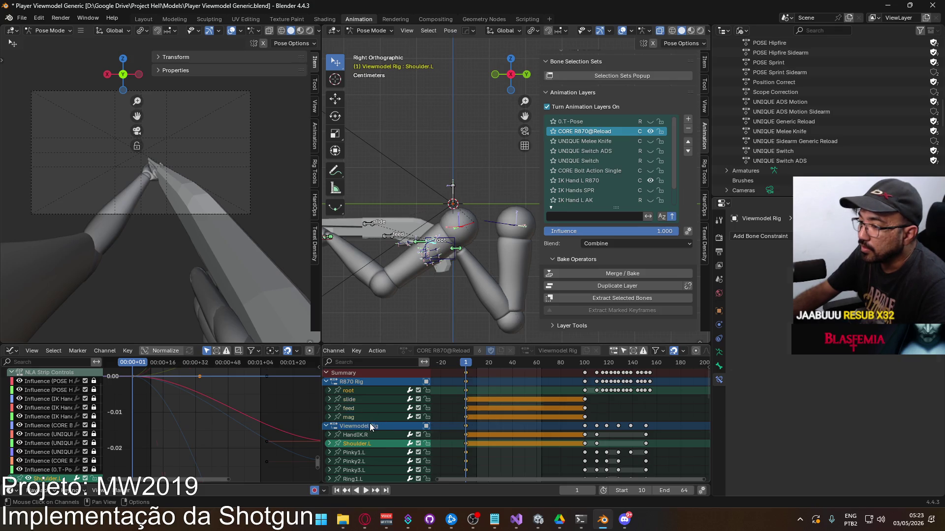
Step: Paste the copied starting pose keys on all bones at frame 64
{"action": "key", "text": "a"}
{"action": "mouse_move", "coordinate": [469, 364]}
{"action": "left_mouse_down"}
{"action": "mouse_move", "coordinate": [541, 366]}
{"action": "mouse_move", "coordinate": [470, 373]}
{"action": "mouse_move", "coordinate": [622, 365]}
{"action": "mouse_move", "coordinate": [467, 370]}
{"action": "left_mouse_up"}
{"action": "key", "text": "ctrl+v"}
Step: Set the scene start frame to 1
{"action": "left_click", "coordinate": [634, 491]}
{"action": "type", "text": "1"}
{"action": "key", "text": "Return"}
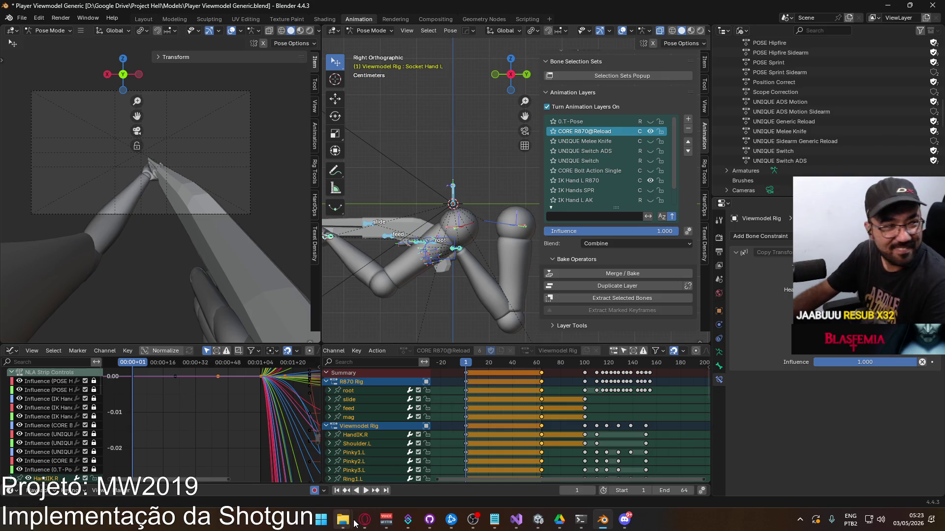
Step: Replay the 'recarga de 12 do delta force' reference video in Opera from its start
{"action": "mouse_move", "coordinate": [350, 522]}
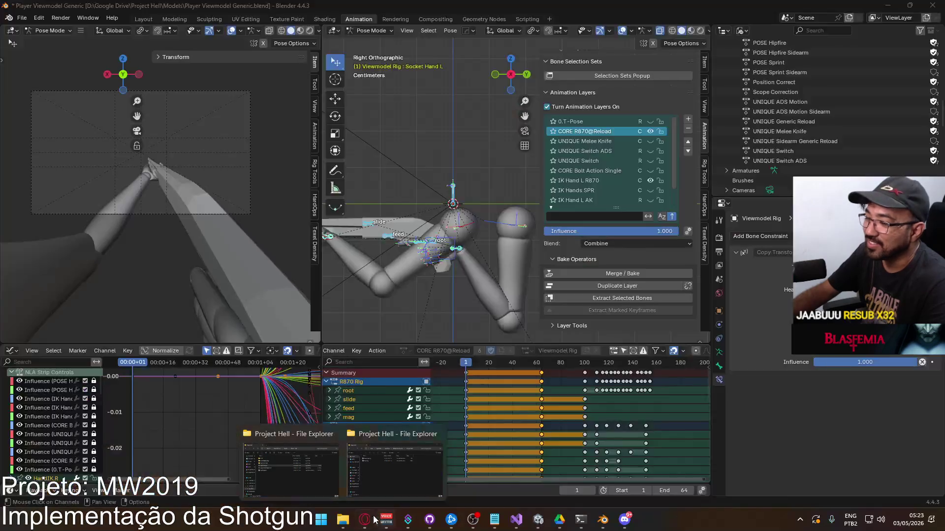
{"action": "left_click", "coordinate": [365, 519]}
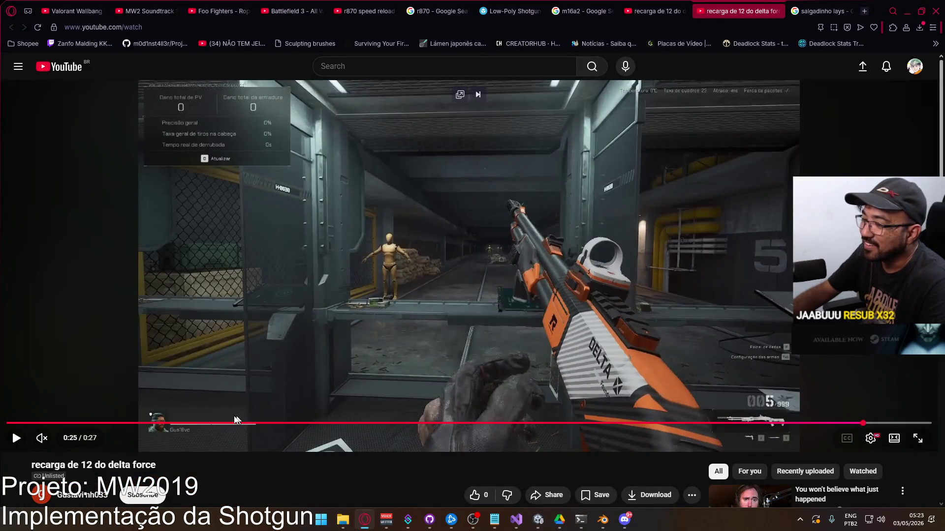
{"action": "left_click", "coordinate": [55, 423]}
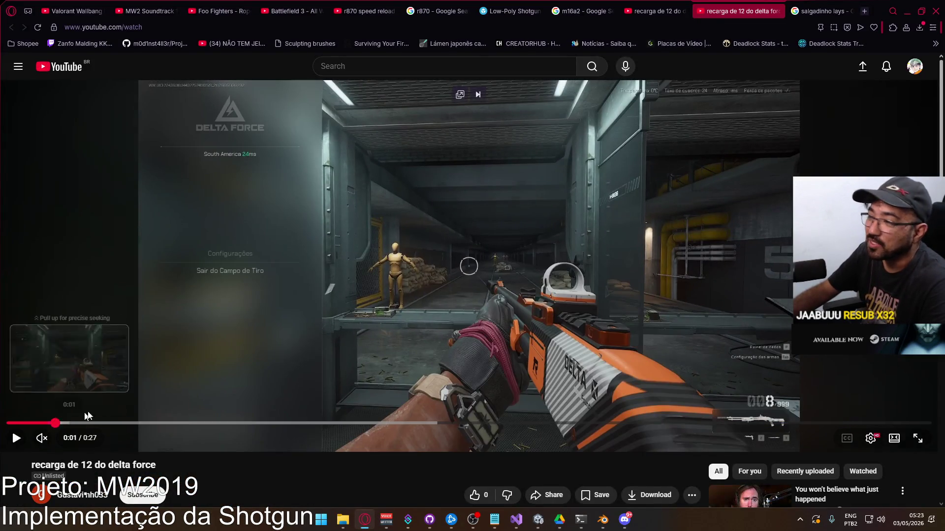
{"action": "left_click", "coordinate": [237, 363]}
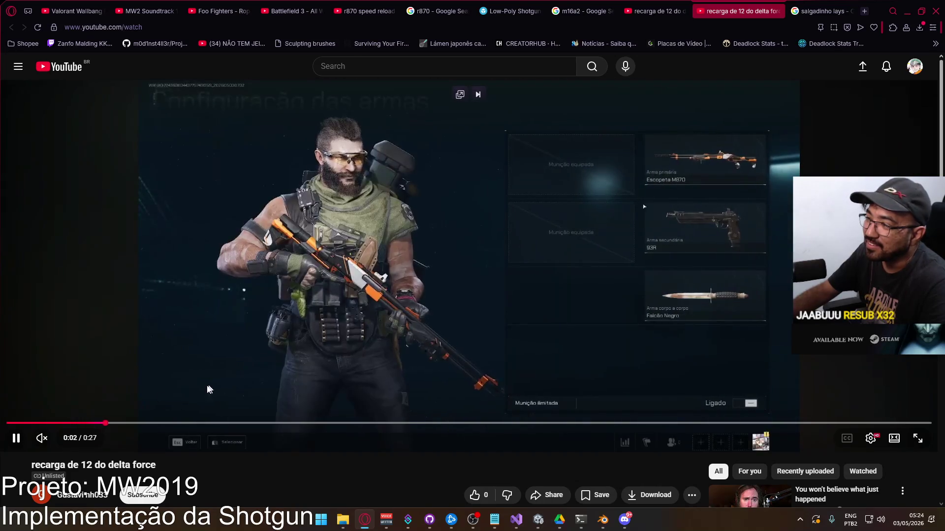
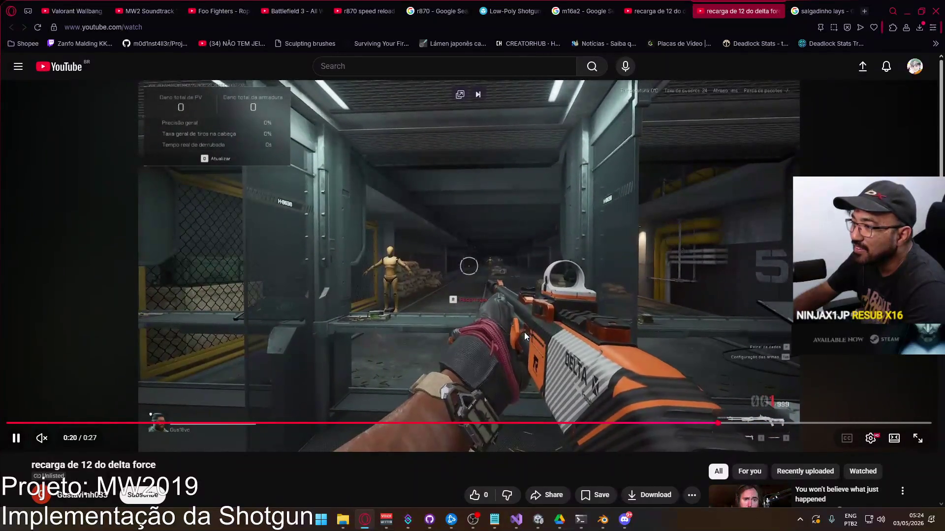
Step: Pause the Delta Force reload reference at 0:22 and switch back to Blender
{"action": "left_click", "coordinate": [558, 323]}
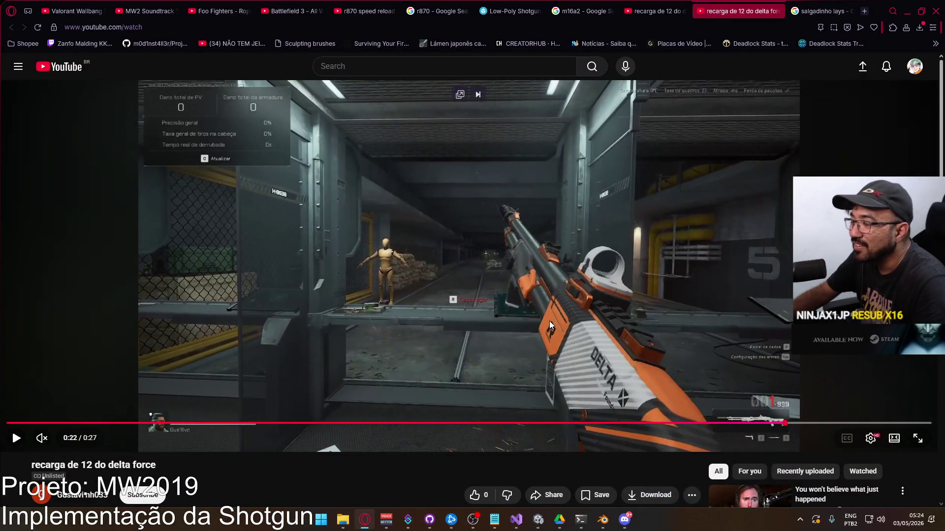
{"action": "key", "text": "alt+Tab"}
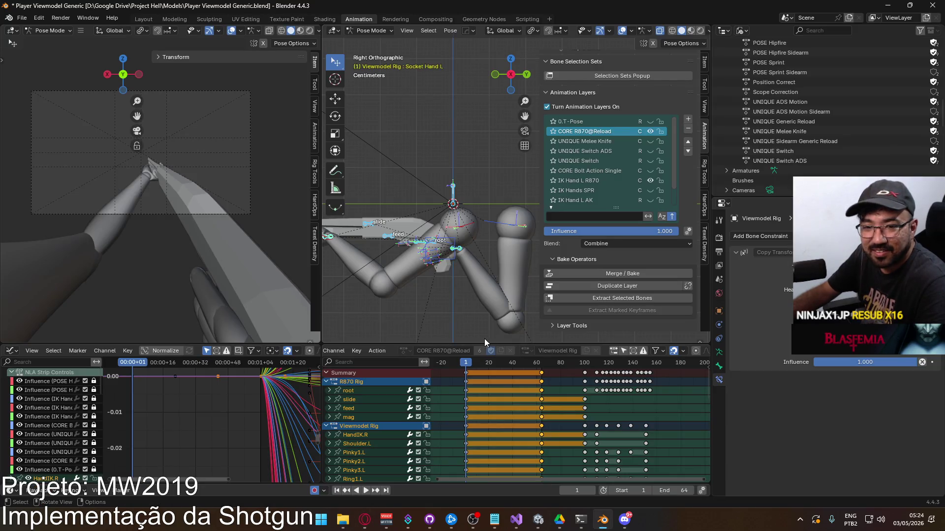
Step: Preview the animation, go to frame 11 and select the R870 rig's root bone
{"action": "key", "text": "space"}
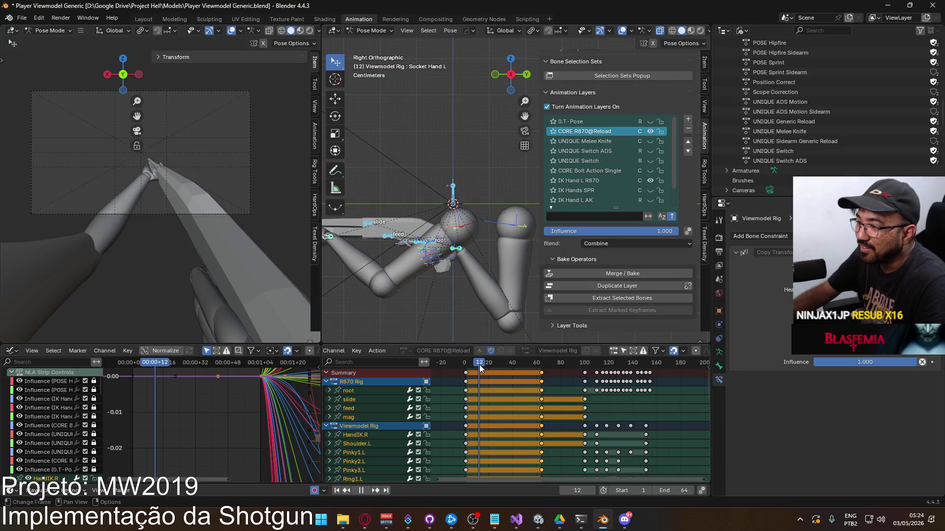
{"action": "mouse_move", "coordinate": [477, 365]}
{"action": "left_mouse_down"}
{"action": "mouse_move", "coordinate": [465, 370]}
{"action": "mouse_move", "coordinate": [477, 372]}
{"action": "left_mouse_up"}
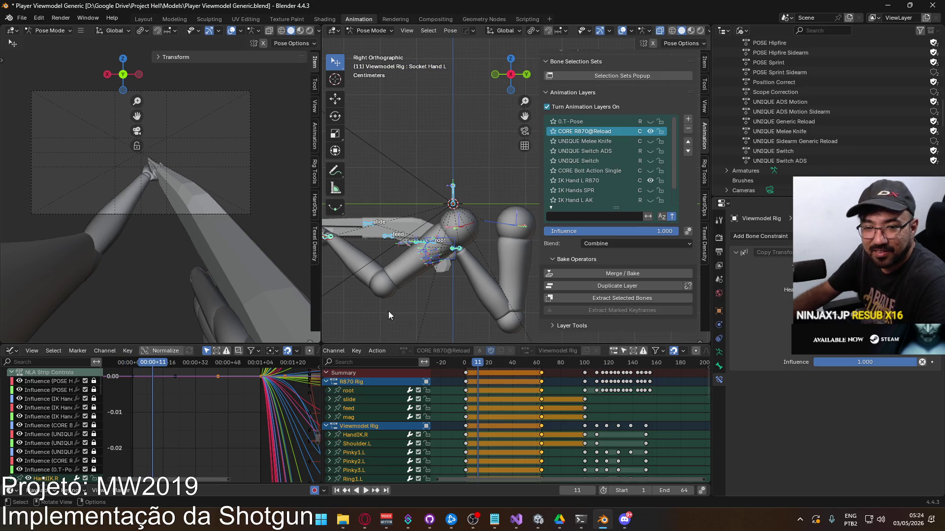
{"action": "scroll", "coordinate": [406, 235], "scroll_direction": "up", "scroll_amount": 2}
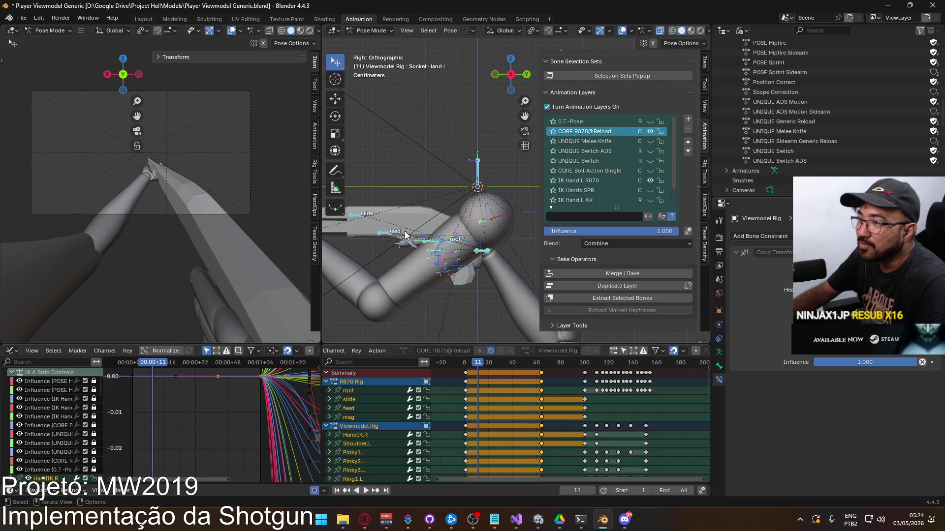
{"action": "left_click", "coordinate": [454, 246]}
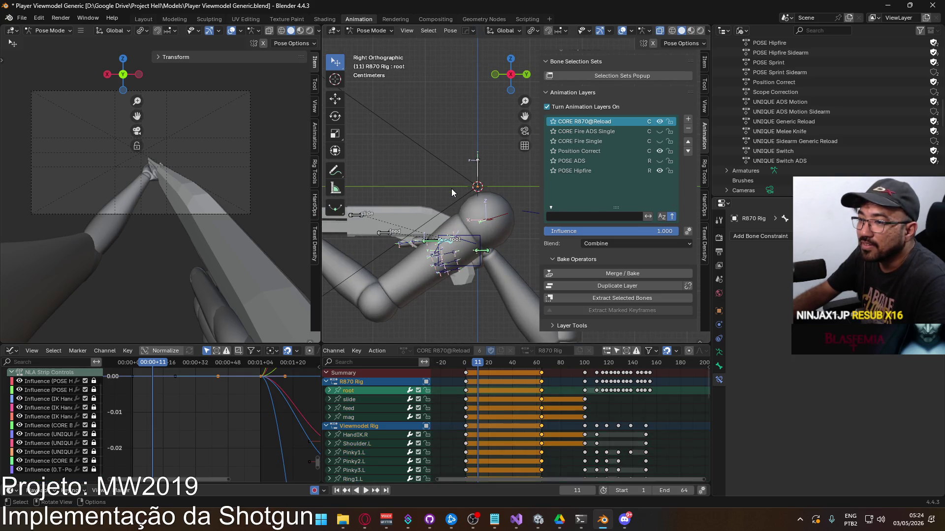
Step: Rotate the root bone about its local Y axis to tilt the shotgun, then check the reference
{"action": "scroll", "coordinate": [459, 171], "scroll_direction": "down", "scroll_amount": 3}
{"action": "mouse_move", "coordinate": [482, 211]}
{"action": "middle_mouse_down"}
{"action": "mouse_move", "coordinate": [470, 194]}
{"action": "mouse_move", "coordinate": [442, 243]}
{"action": "mouse_move", "coordinate": [447, 239]}
{"action": "middle_mouse_up"}
{"action": "key", "text": "r"}
{"action": "key", "text": "y"}
{"action": "key", "text": "y"}
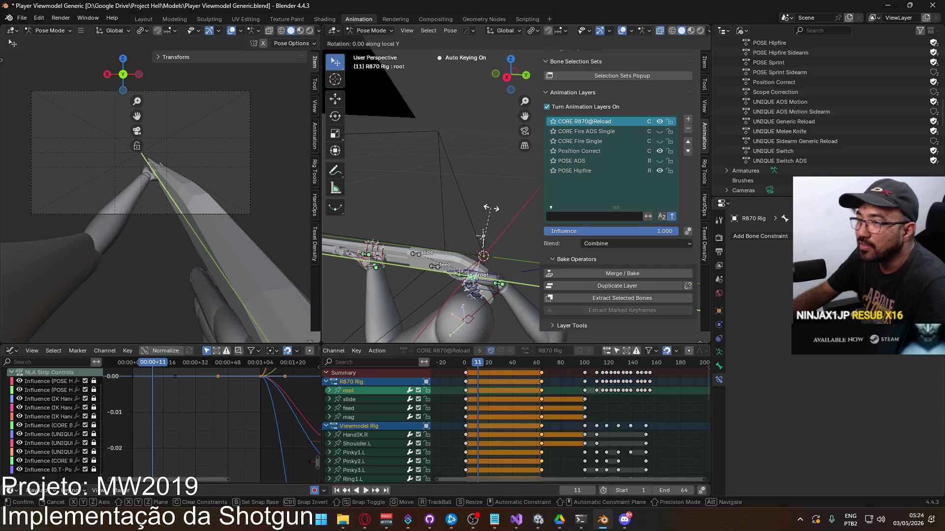
{"action": "left_click", "coordinate": [398, 161]}
{"action": "scroll", "coordinate": [374, 246], "scroll_direction": "up", "scroll_amount": 4}
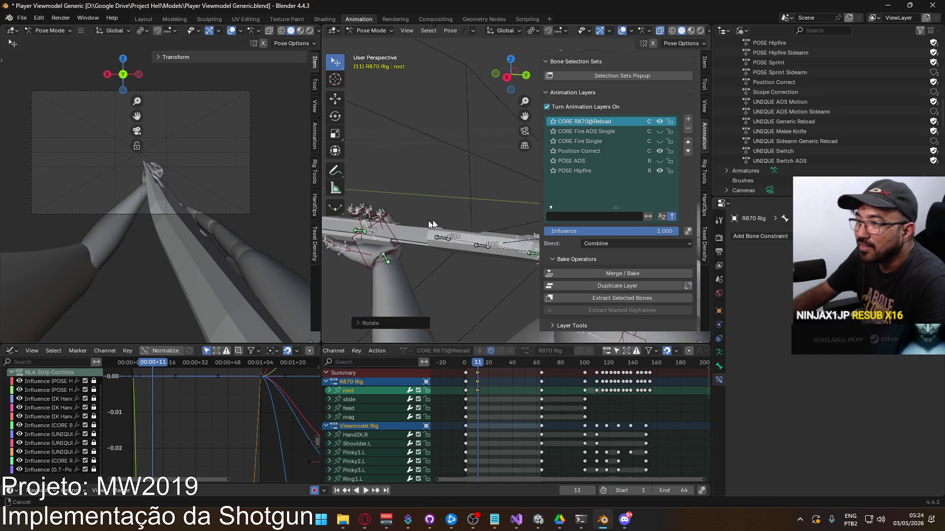
{"action": "mouse_move", "coordinate": [375, 249]}
{"action": "middle_mouse_down"}
{"action": "mouse_move", "coordinate": [451, 223]}
{"action": "mouse_move", "coordinate": [477, 201]}
{"action": "mouse_move", "coordinate": [520, 217]}
{"action": "mouse_move", "coordinate": [526, 230]}
{"action": "mouse_move", "coordinate": [515, 244]}
{"action": "mouse_move", "coordinate": [414, 222]}
{"action": "mouse_move", "coordinate": [344, 225]}
{"action": "mouse_move", "coordinate": [456, 225]}
{"action": "mouse_move", "coordinate": [332, 229]}
{"action": "mouse_move", "coordinate": [729, 257]}
{"action": "middle_mouse_up"}
{"action": "key", "text": "alt+Tab"}
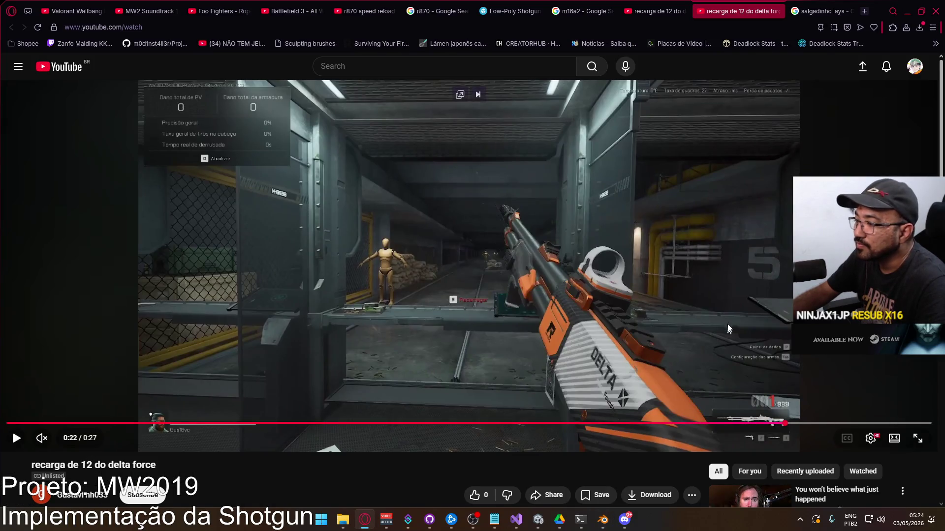
Step: Step the reference back to 0:21, where the gloved hand holds a shell, and return to Blender
{"action": "key", "text": "comma"}
{"action": "key", "text": "comma"}
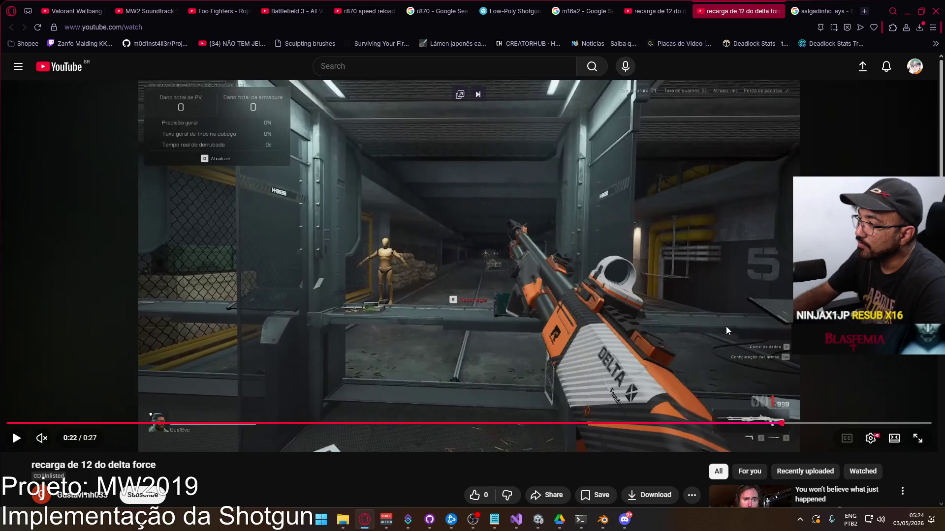
{"action": "key", "text": "comma"}
{"action": "key", "text": "comma"}
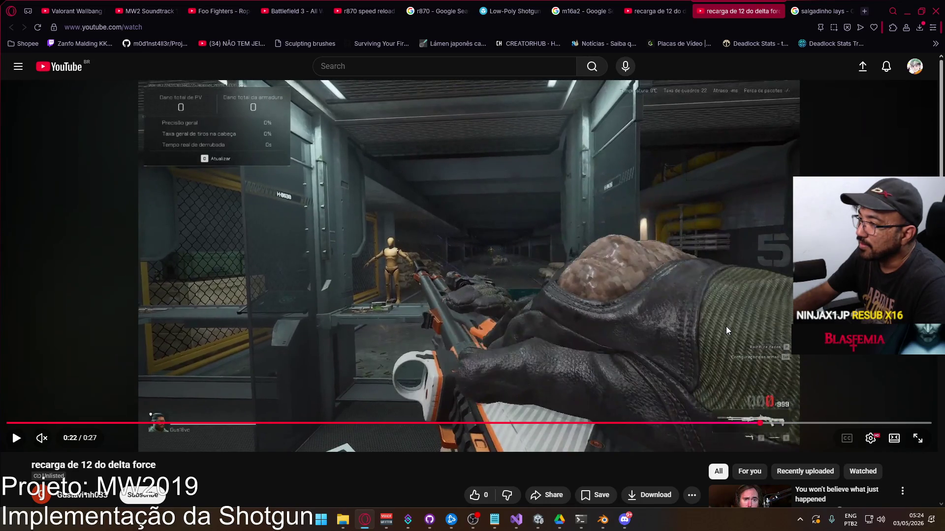
{"action": "key", "text": "comma"}
{"action": "key", "text": "comma"}
{"action": "key", "text": "comma"}
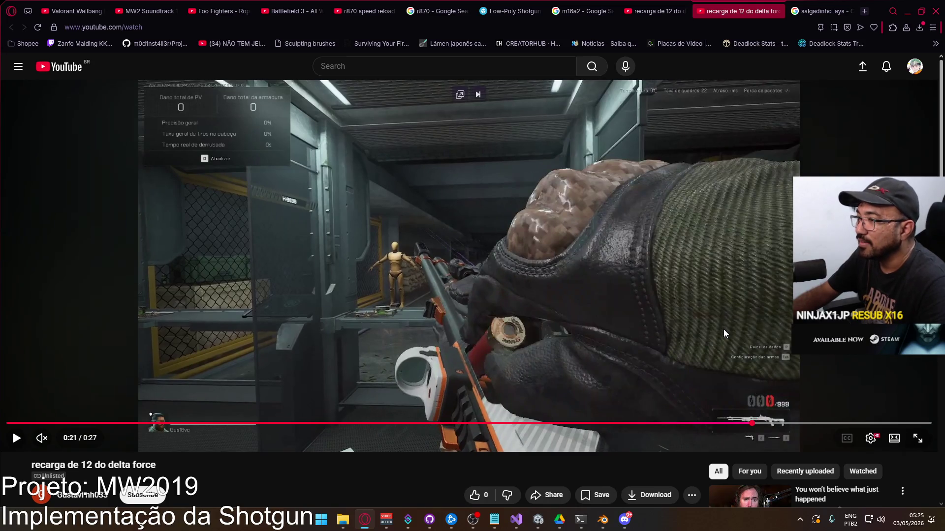
{"action": "key", "text": "alt+Tab"}
{"action": "mouse_move", "coordinate": [492, 236]}
{"action": "middle_mouse_down"}
{"action": "mouse_move", "coordinate": [374, 214]}
{"action": "mouse_move", "coordinate": [476, 211]}
{"action": "mouse_move", "coordinate": [438, 196]}
{"action": "mouse_move", "coordinate": [465, 190]}
{"action": "middle_mouse_up"}
Step: Try rotating the root bone about X and Z, comparing each attempt against the reference frame
{"action": "key", "text": "r"}
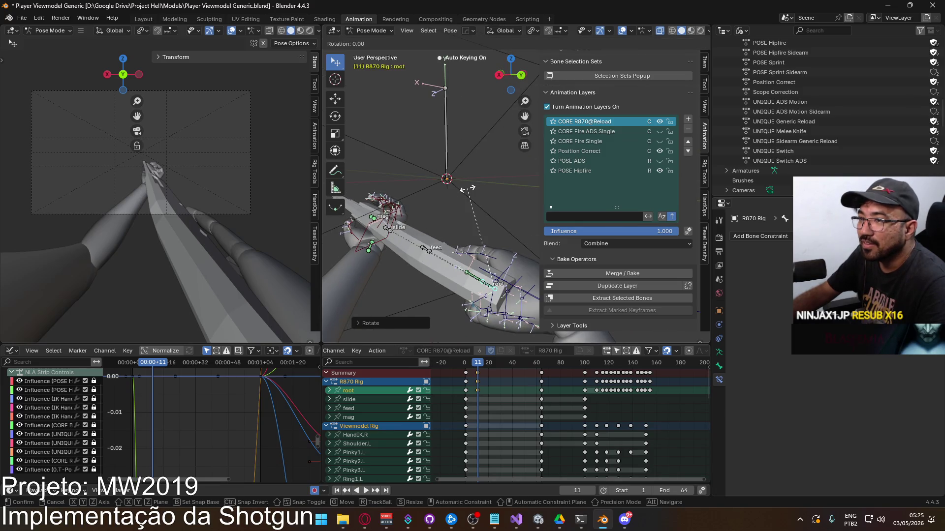
{"action": "key", "text": "x"}
{"action": "key", "text": "alt+Tab"}
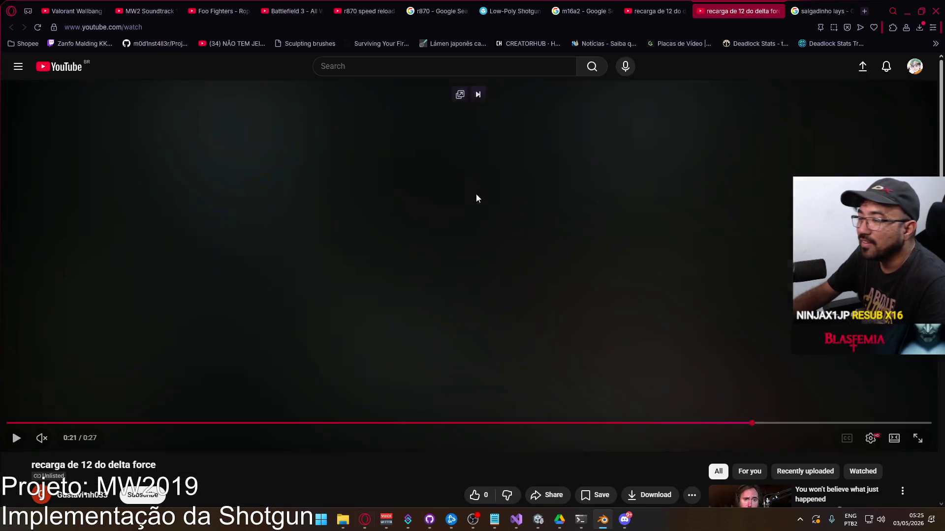
{"action": "key", "text": "alt+Tab"}
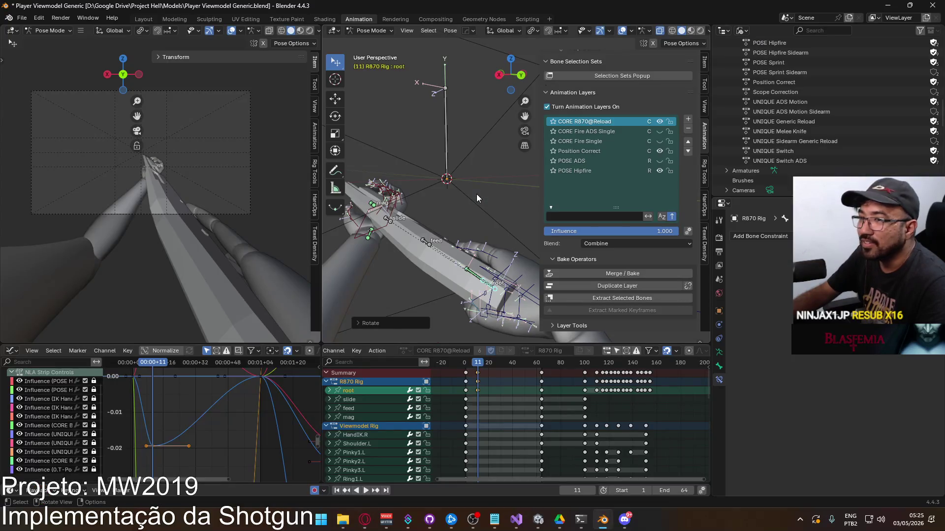
{"action": "key", "text": "r"}
{"action": "key", "text": "z"}
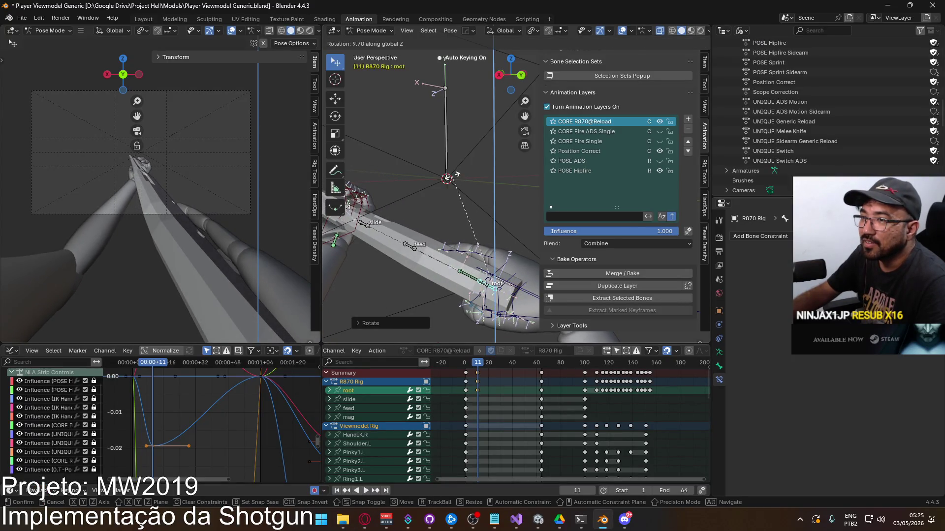
{"action": "key", "text": "alt+Tab"}
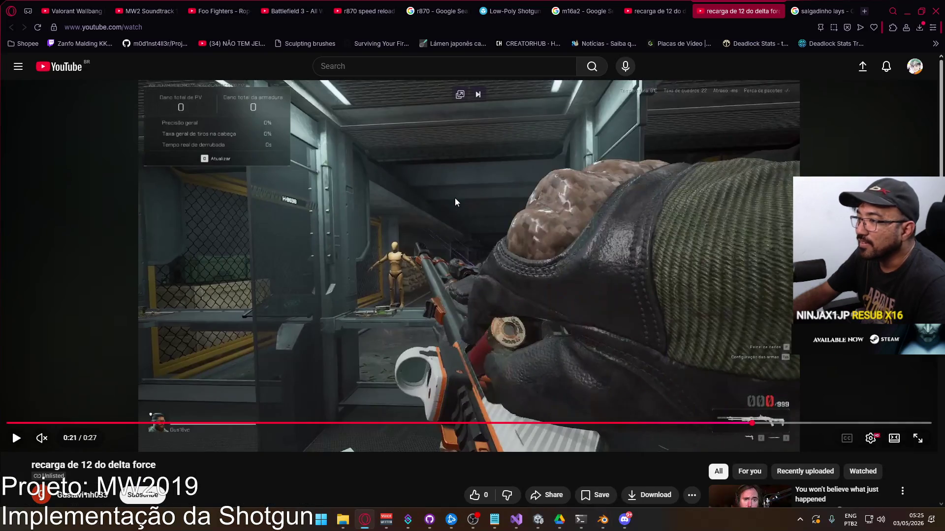
{"action": "key", "text": "alt+Tab"}
{"action": "middle_click_drag", "start_coordinate": [442, 229], "coordinate": [392, 226], "text": "shift"}
Step: Rotate the root bone about its local Y axis and nudge it along global X
{"action": "key", "text": "r"}
{"action": "key", "text": "y"}
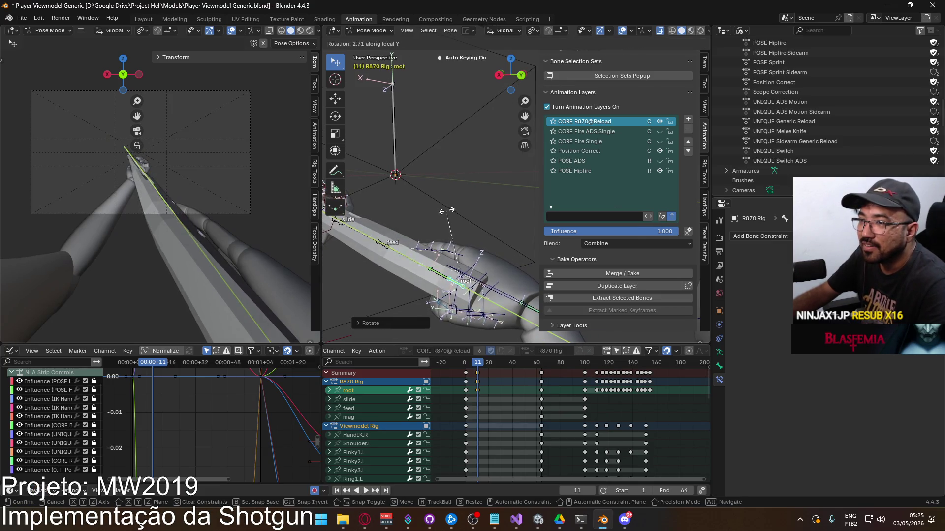
{"action": "key", "text": "alt+Tab"}
{"action": "key", "text": "alt+Tab"}
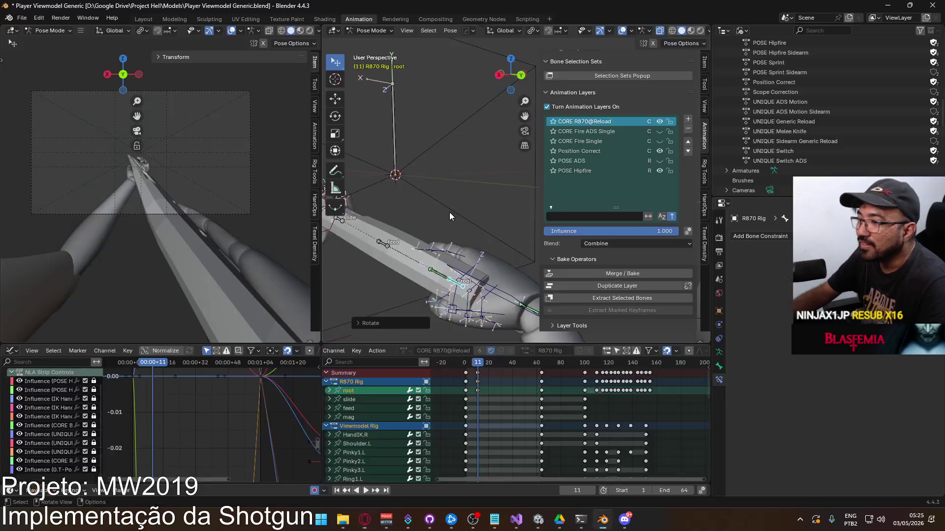
{"action": "key", "text": "r"}
{"action": "key", "text": "y"}
{"action": "key", "text": "y"}
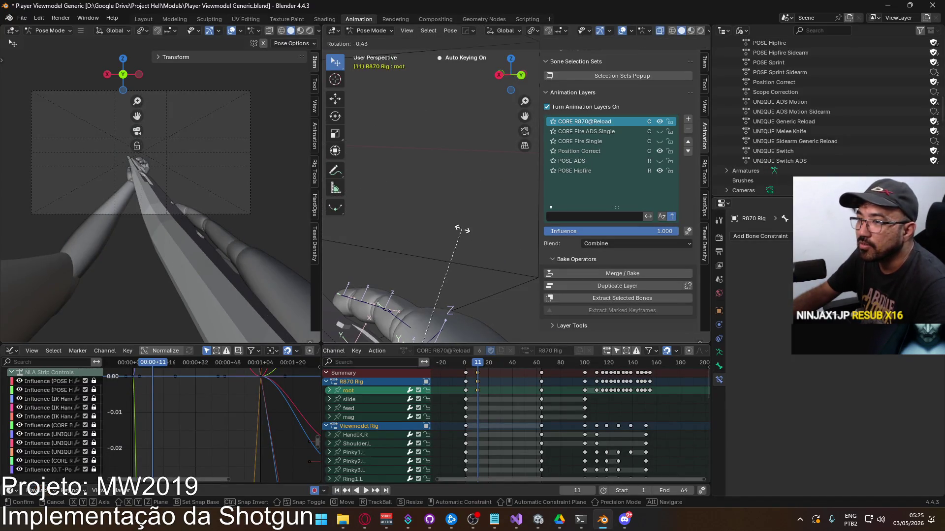
{"action": "left_click", "coordinate": [443, 206]}
{"action": "key", "text": "g"}
{"action": "key", "text": "x"}
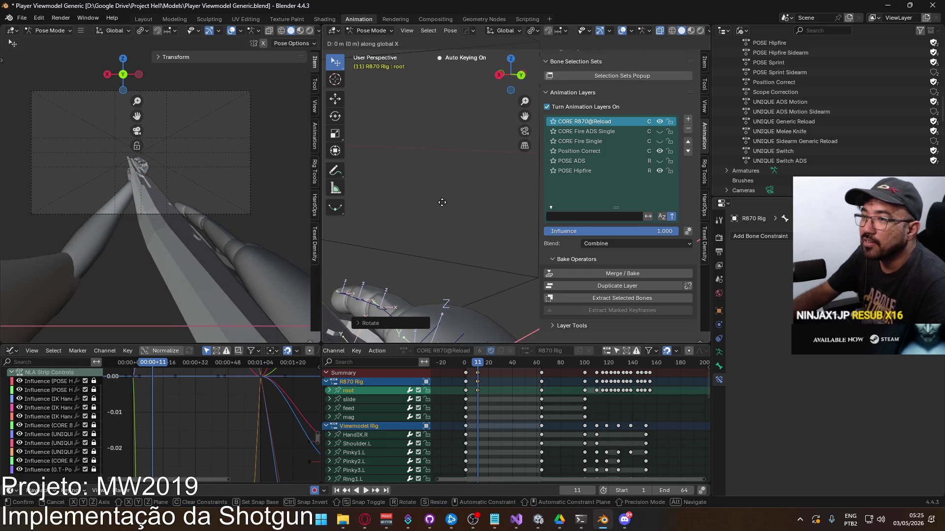
{"action": "left_click", "coordinate": [452, 202]}
{"action": "key", "text": "alt+Tab"}
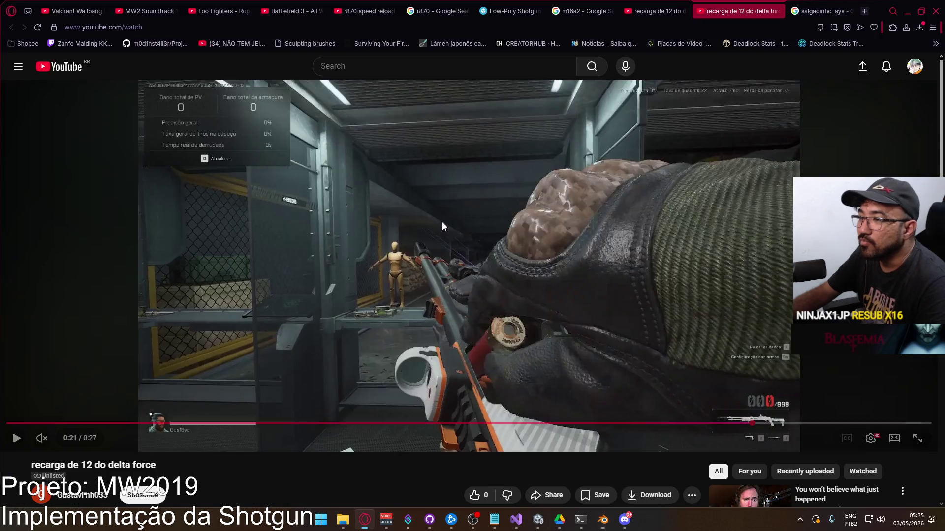
{"action": "key", "text": "alt+Tab"}
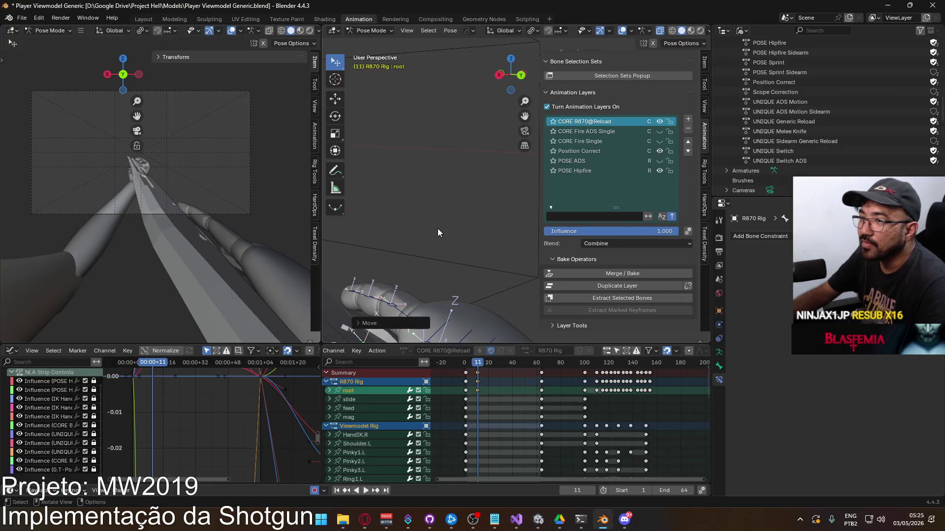
Step: Shift the root bone along global Y and play back to check the motion
{"action": "middle_click_drag", "start_coordinate": [429, 250], "coordinate": [465, 224]}
{"action": "key", "text": "g"}
{"action": "key", "text": "y"}
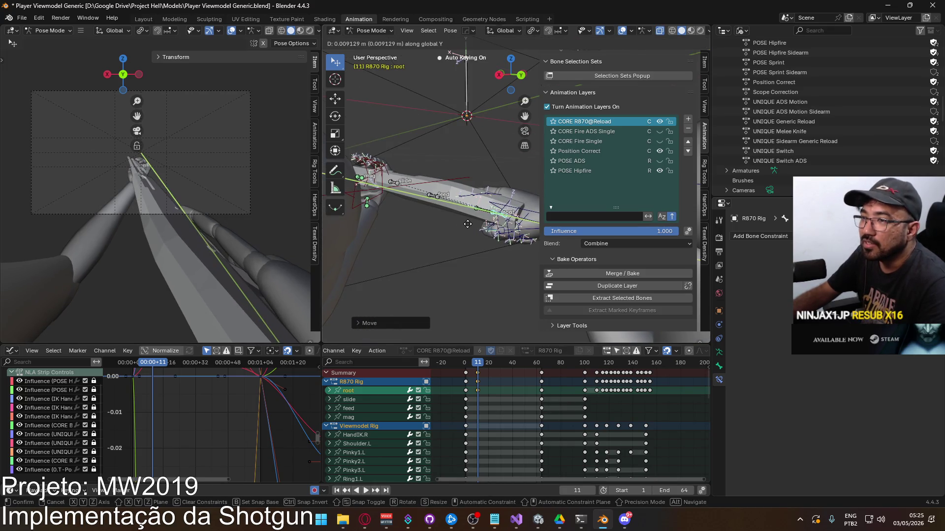
{"action": "left_click", "coordinate": [468, 224]}
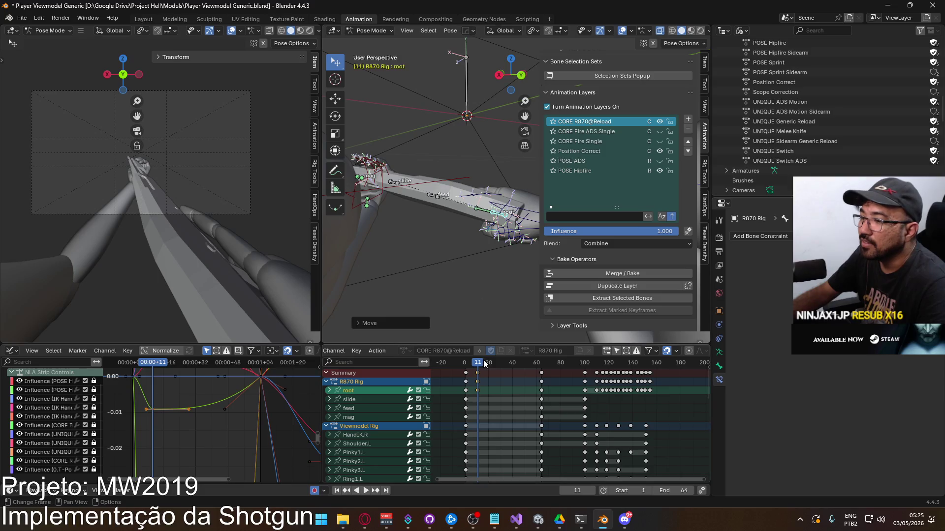
{"action": "key", "text": "space"}
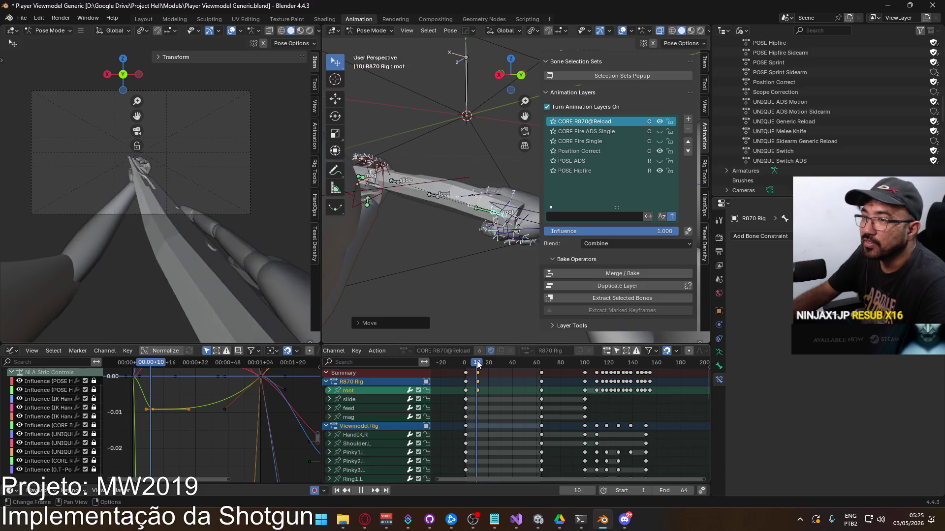
{"action": "key", "text": "Escape"}
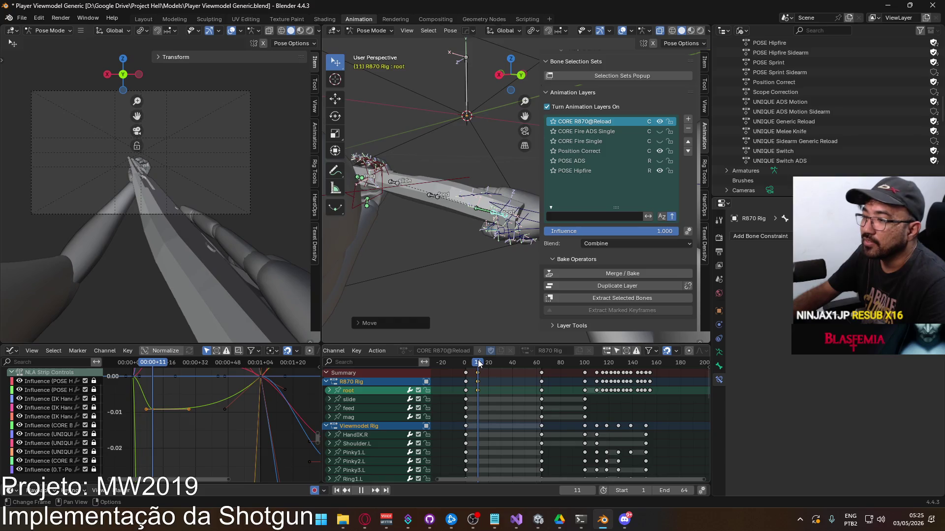
Step: Recheck the reference, then frame the right hand and shotgun rig in the viewport
{"action": "key", "text": "alt+Tab"}
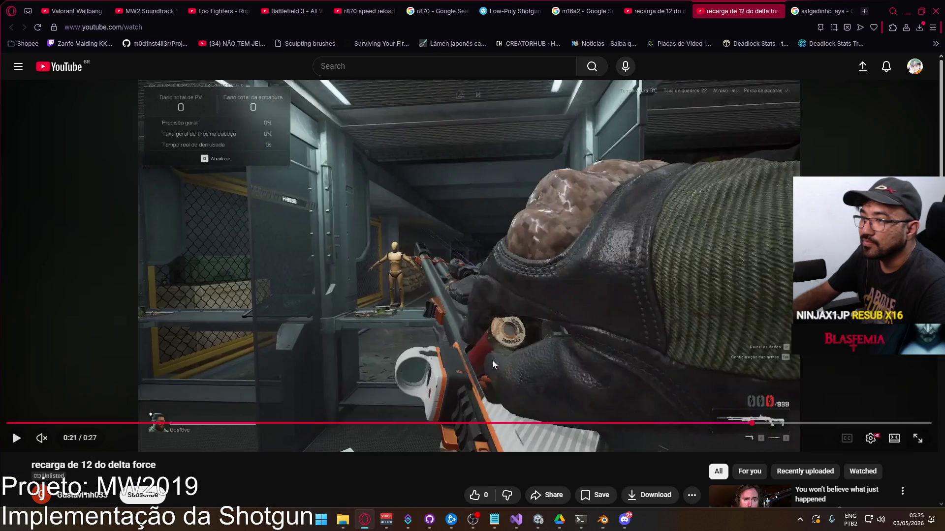
{"action": "key", "text": "alt+Tab"}
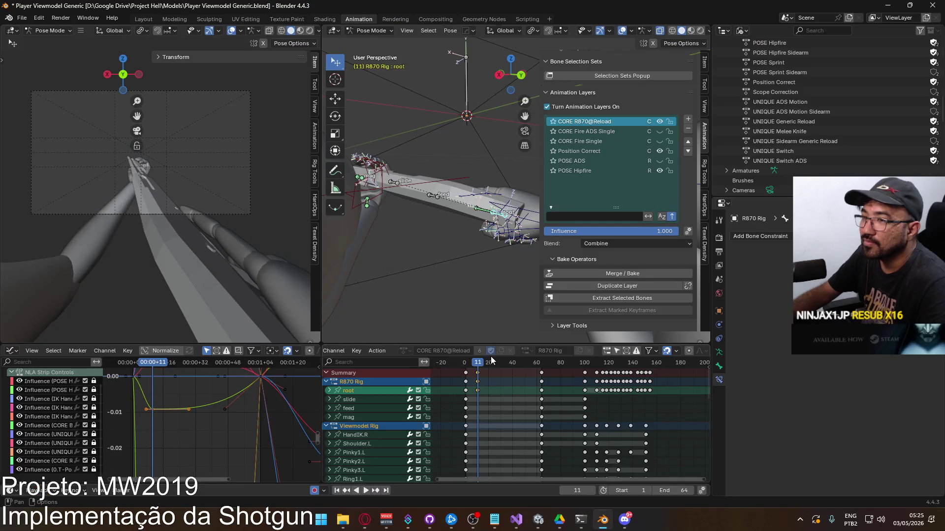
{"action": "middle_click_drag", "start_coordinate": [446, 274], "coordinate": [408, 286], "text": "shift"}
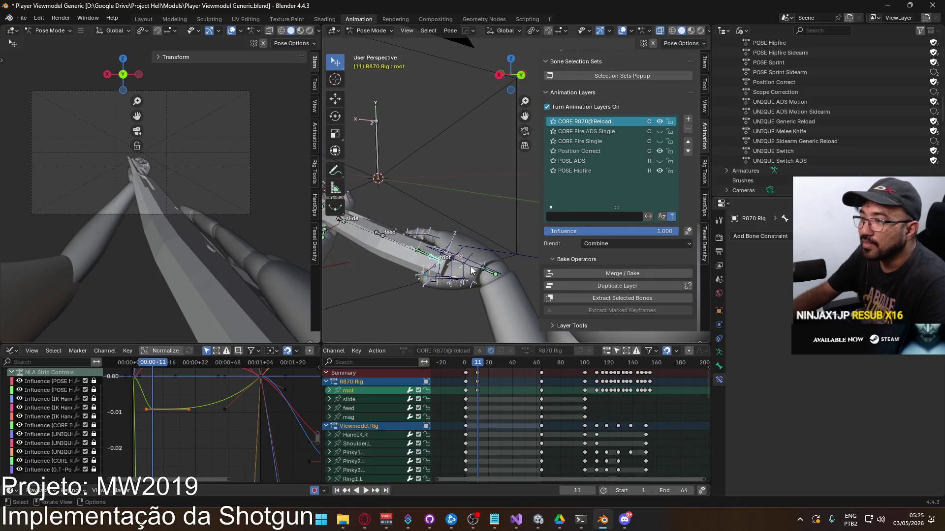
{"action": "scroll", "coordinate": [467, 261], "scroll_direction": "up", "scroll_amount": 2}
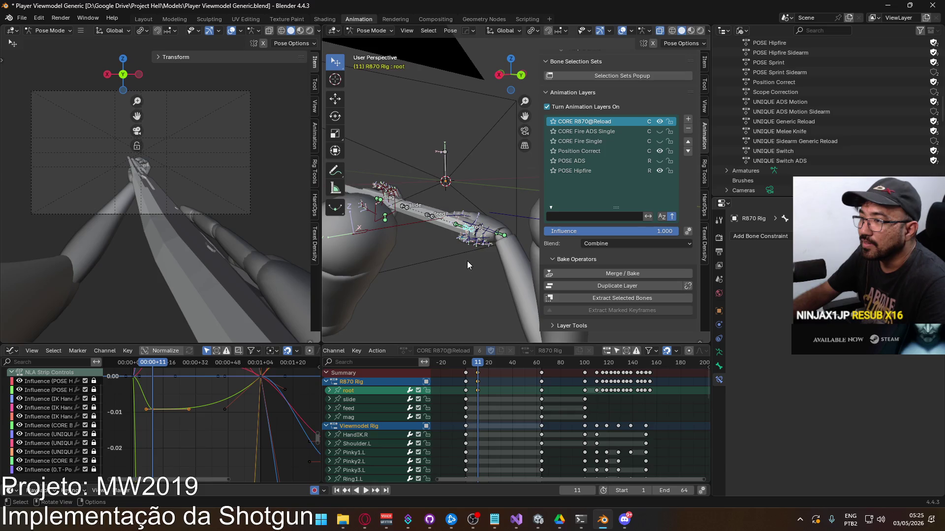
{"action": "scroll", "coordinate": [461, 272], "scroll_direction": "down", "scroll_amount": 4}
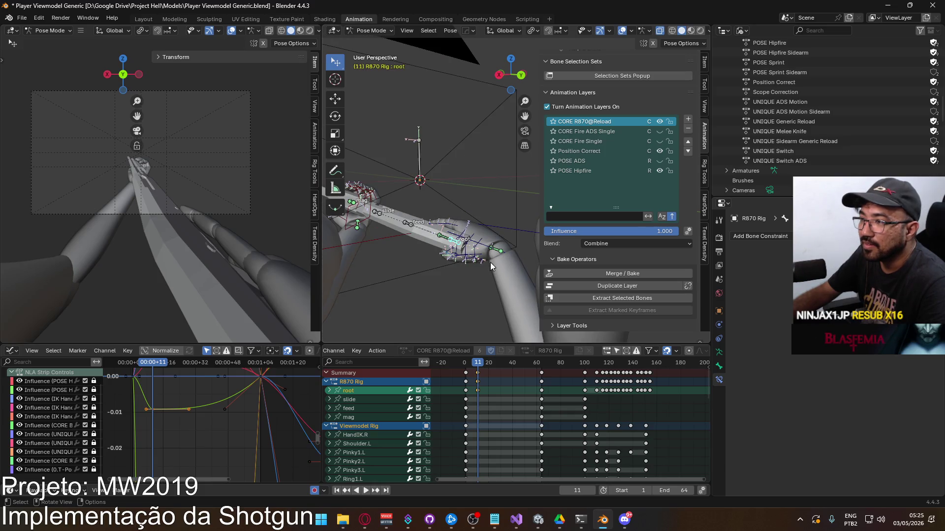
{"action": "middle_click_drag", "start_coordinate": [452, 242], "coordinate": [486, 251]}
Step: Circle-select the right hand's bones and insert 304 Location & Rotation keys at frame 11
{"action": "mouse_move", "coordinate": [472, 291]}
{"action": "middle_mouse_down"}
{"action": "mouse_move", "coordinate": [433, 248]}
{"action": "mouse_move", "coordinate": [473, 235]}
{"action": "middle_mouse_up"}
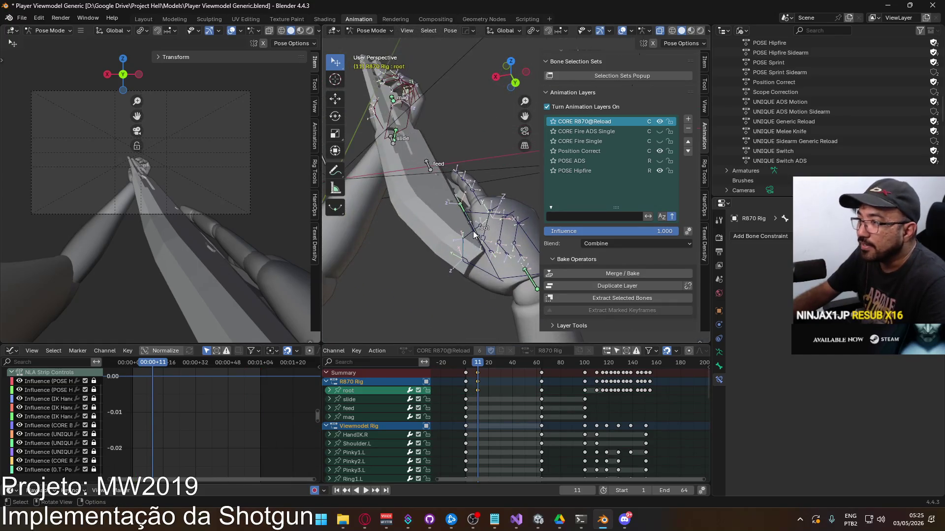
{"action": "key", "text": "c"}
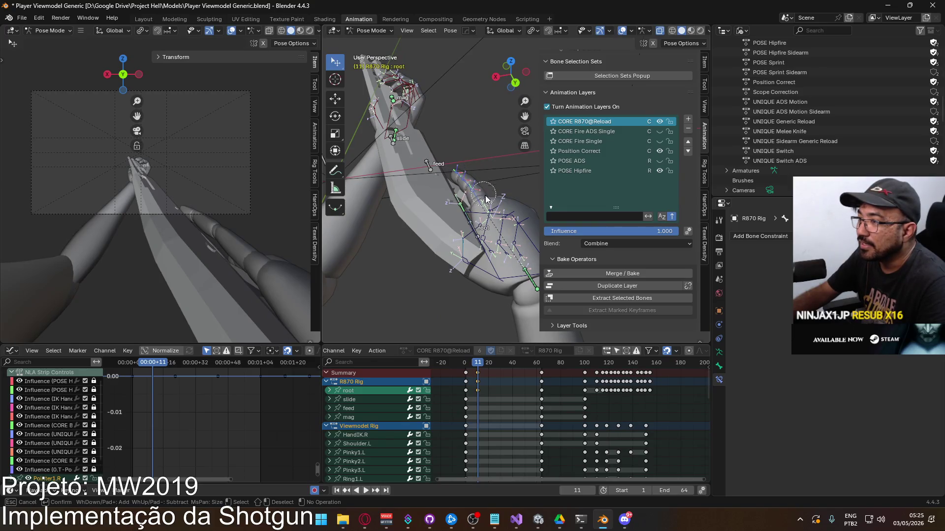
{"action": "left_click_drag", "start_coordinate": [484, 199], "coordinate": [509, 228]}
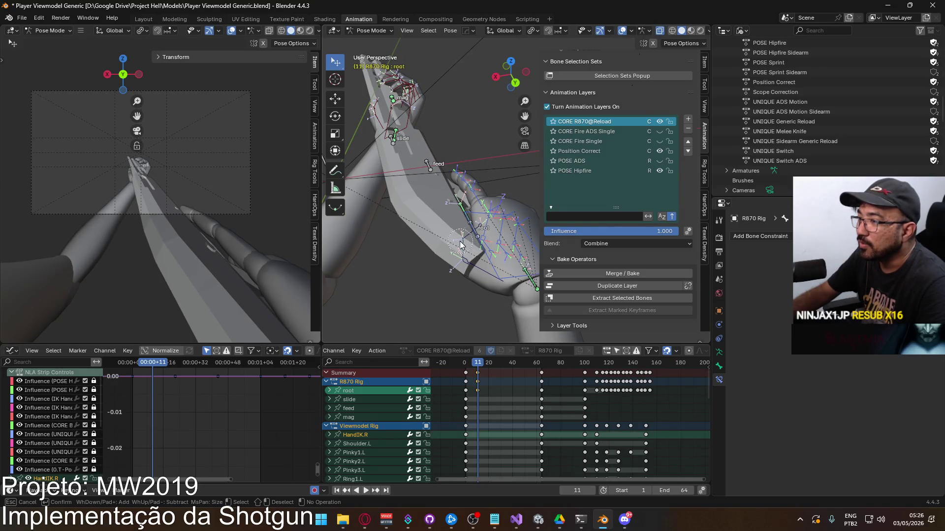
{"action": "right_click", "coordinate": [461, 268]}
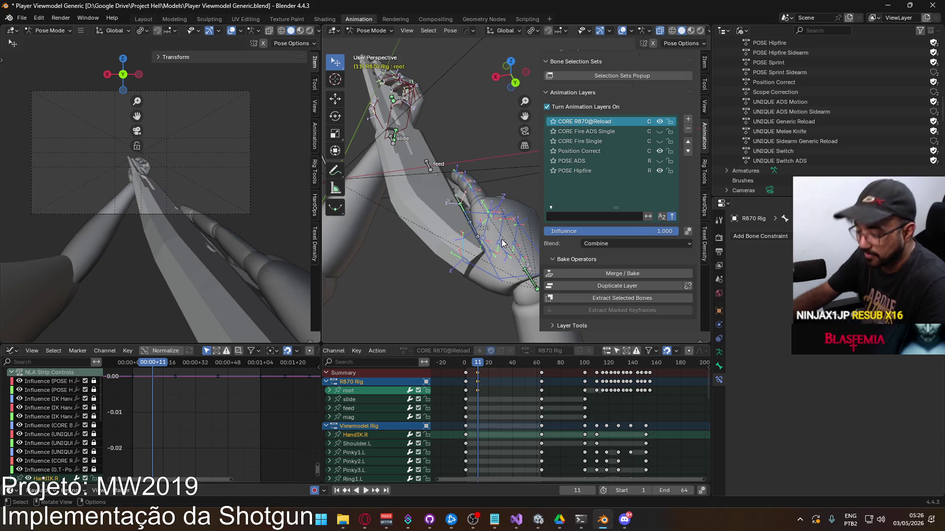
{"action": "key", "text": "i"}
{"action": "mouse_move", "coordinate": [502, 242]}
{"action": "middle_mouse_down"}
{"action": "mouse_move", "coordinate": [432, 237]}
{"action": "mouse_move", "coordinate": [491, 253]}
{"action": "mouse_move", "coordinate": [471, 261]}
{"action": "middle_mouse_up"}
{"action": "key", "text": "alt+Tab"}
{"action": "key", "text": "alt+Tab"}
{"action": "key", "text": "alt+Tab"}
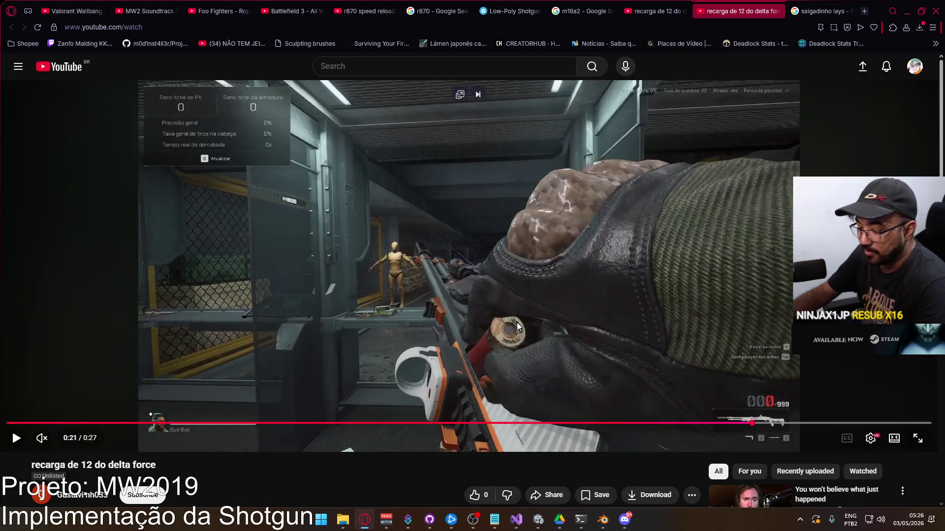
Step: Step the reference frame by frame around 0:21 to study the grip, then return to Blender
{"action": "key", "text": "Left"}
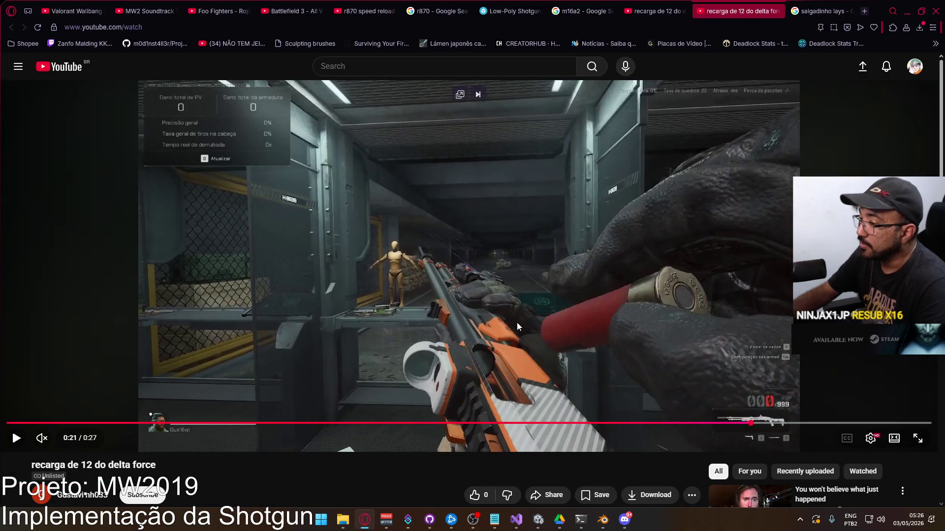
{"action": "key", "text": "comma"}
{"action": "key", "text": "comma"}
{"action": "key", "text": "comma"}
{"action": "key", "text": "comma"}
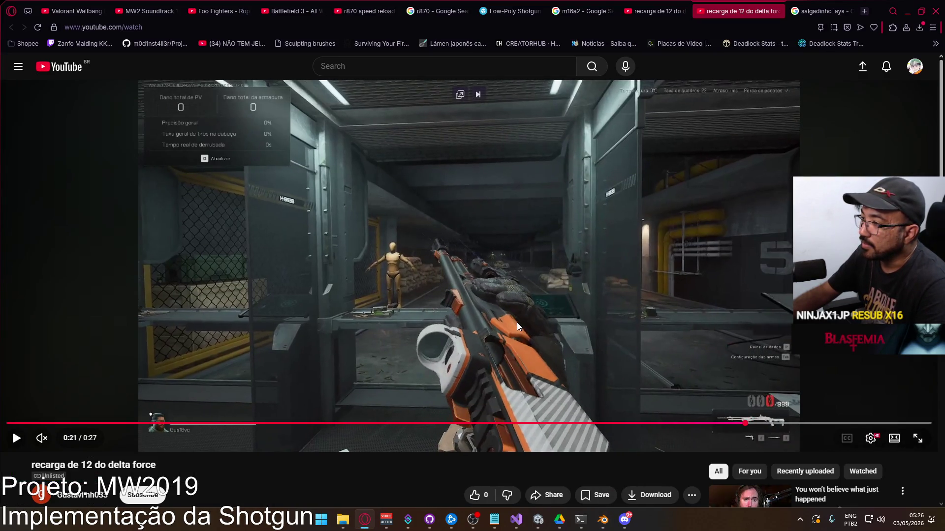
{"action": "key", "text": "comma"}
{"action": "key", "text": "comma"}
{"action": "key", "text": "comma"}
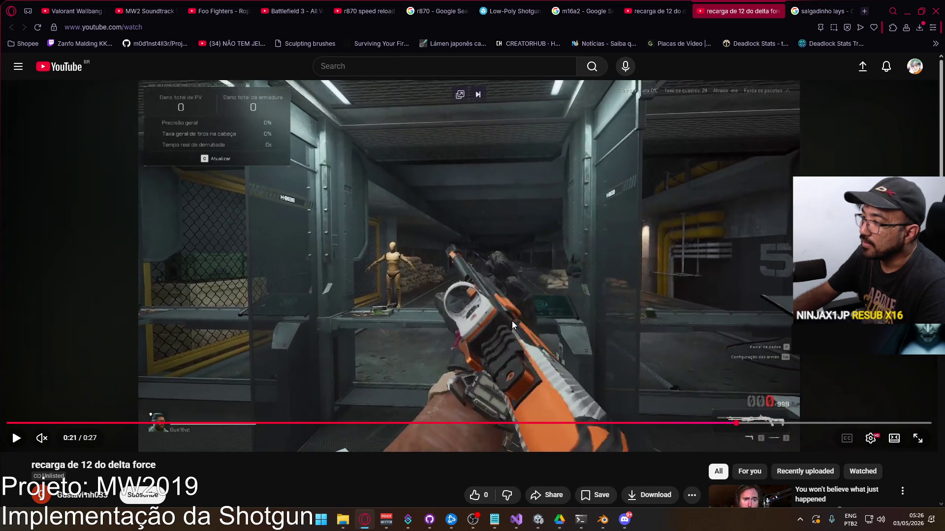
{"action": "key", "text": "period"}
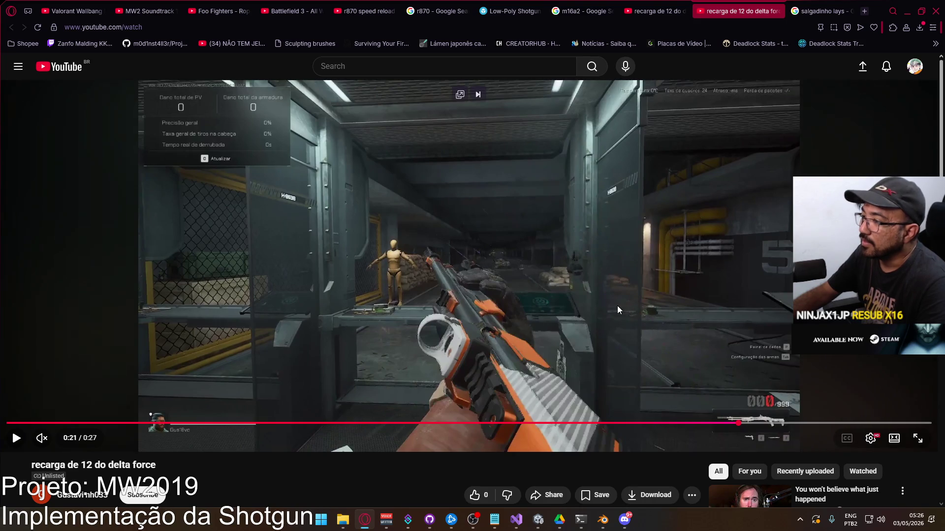
{"action": "key", "text": "alt+Tab"}
Step: Replay the reload from frame 2 and stop back at frame 11
{"action": "middle_click_drag", "start_coordinate": [482, 246], "coordinate": [457, 233]}
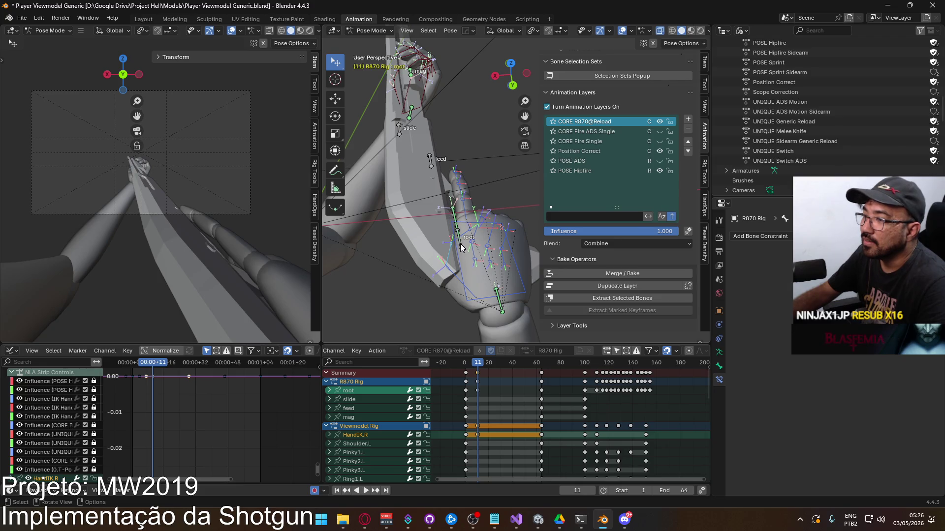
{"action": "left_click", "coordinate": [468, 364]}
{"action": "key", "text": "space"}
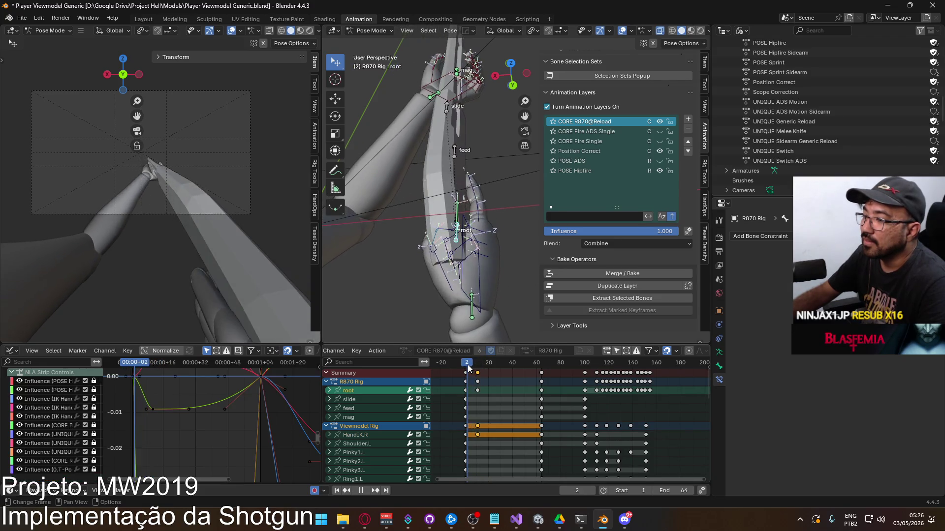
{"action": "key", "text": "space"}
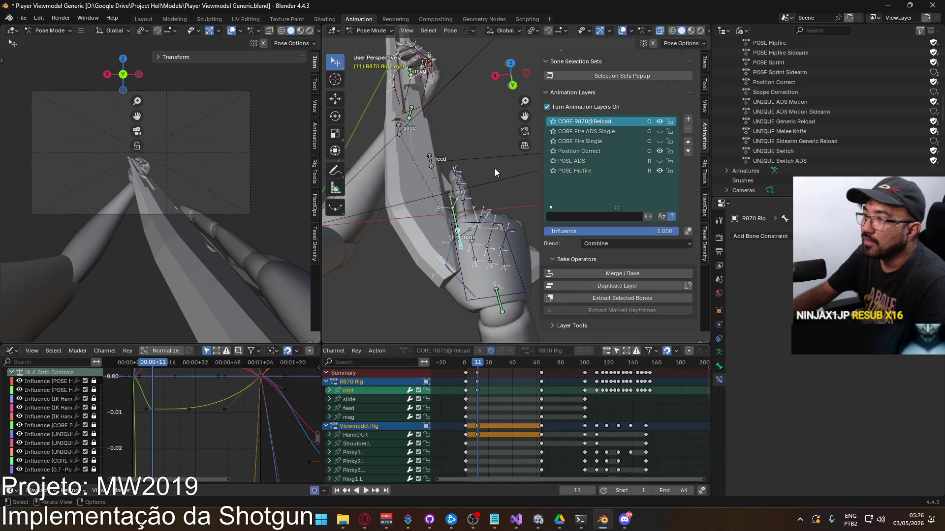
Step: Rotate the shotgun's root bone about global Z and compare it with the reference
{"action": "key", "text": "r"}
{"action": "key", "text": "z"}
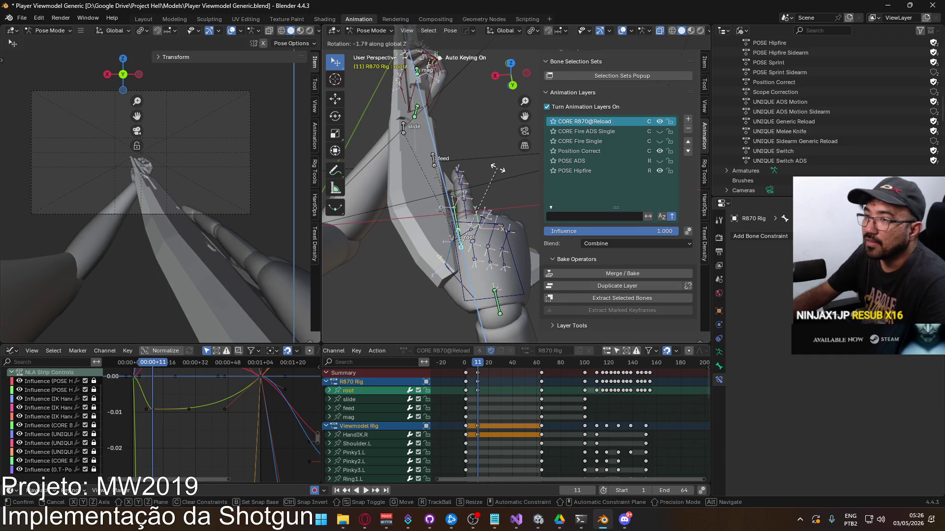
{"action": "left_click", "coordinate": [497, 169]}
{"action": "key", "text": "alt+Tab"}
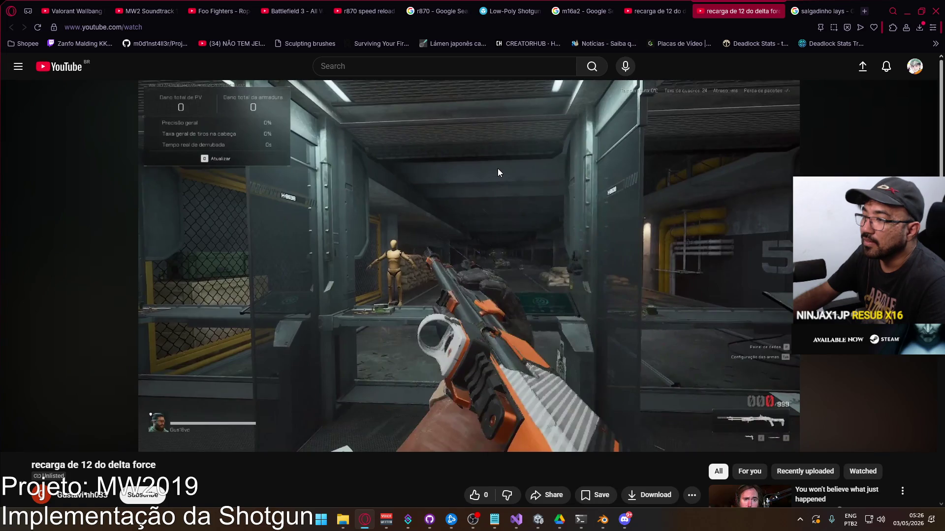
{"action": "key", "text": "alt+Tab"}
{"action": "mouse_move", "coordinate": [497, 169]}
{"action": "middle_mouse_down"}
{"action": "mouse_move", "coordinate": [445, 184]}
{"action": "mouse_move", "coordinate": [488, 186]}
{"action": "middle_mouse_up"}
Step: Nudge the root bone 0.0109 m along global X to reposition the shotgun
{"action": "key", "text": "r"}
{"action": "key", "text": "y"}
{"action": "key", "text": "y"}
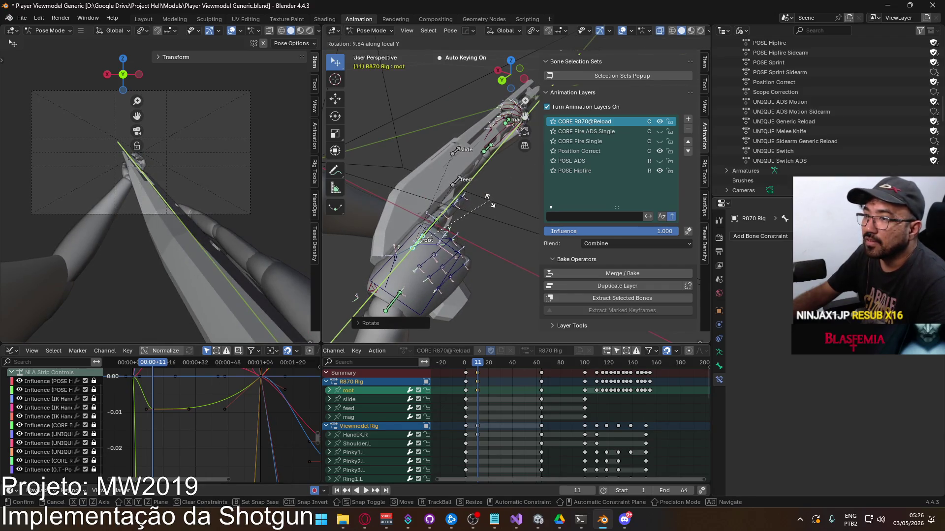
{"action": "key", "text": "z"}
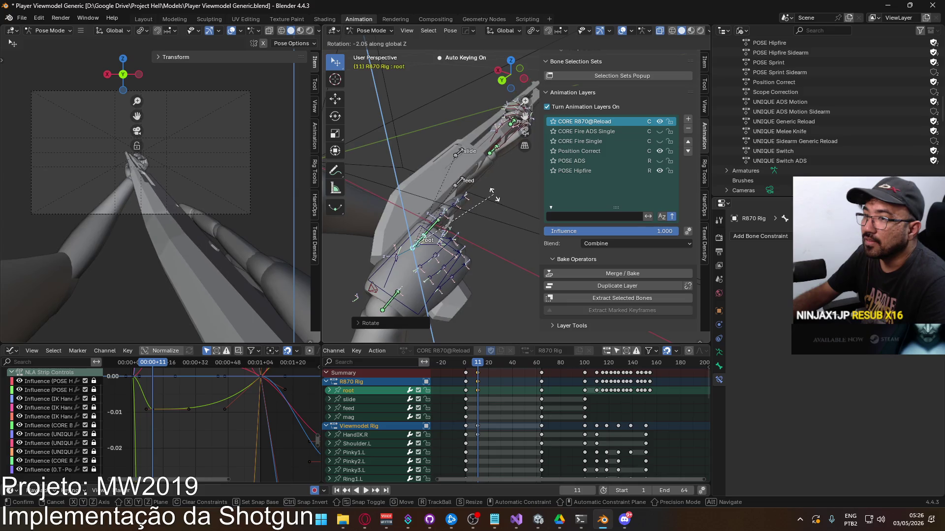
{"action": "key", "text": "g"}
{"action": "key", "text": "x"}
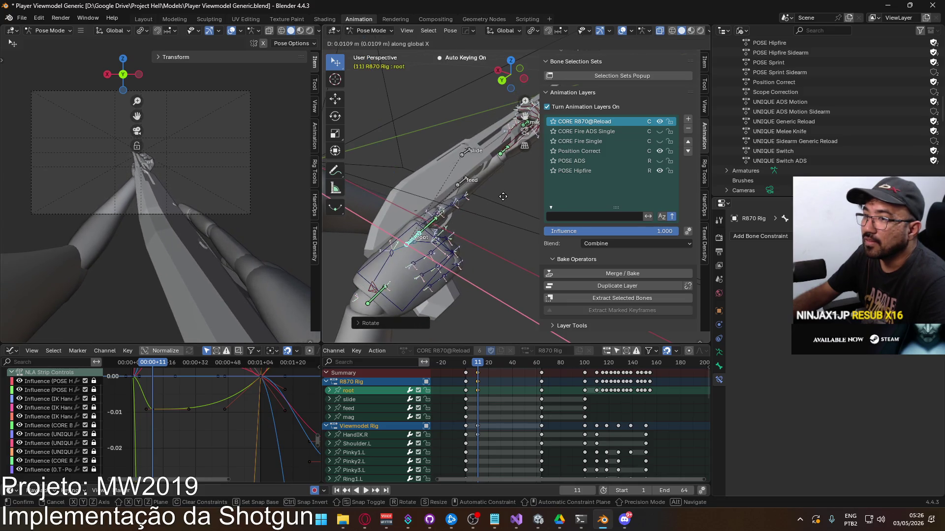
{"action": "left_click", "coordinate": [503, 196]}
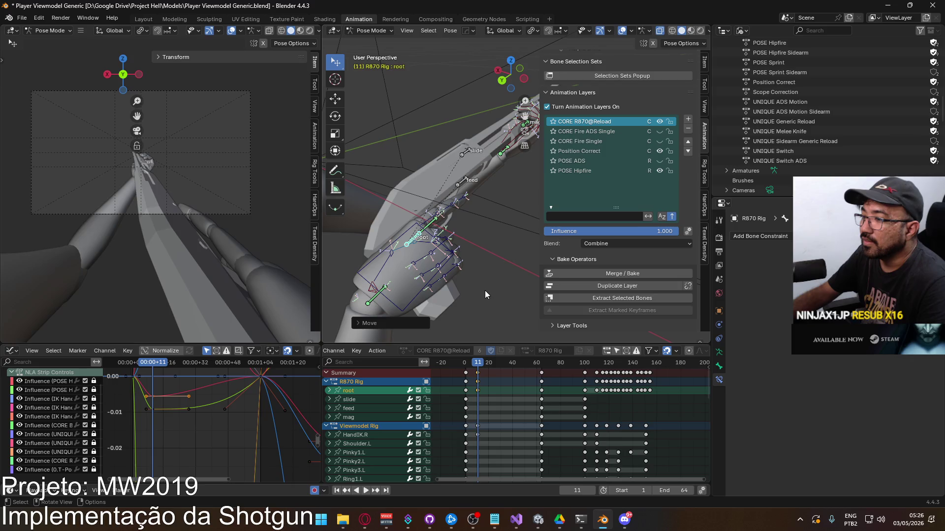
Step: Scrub frames 8 to 13 to check the motion, then select HandIK.R at frame 11
{"action": "key", "text": "alt+Tab"}
{"action": "key", "text": "alt+Tab"}
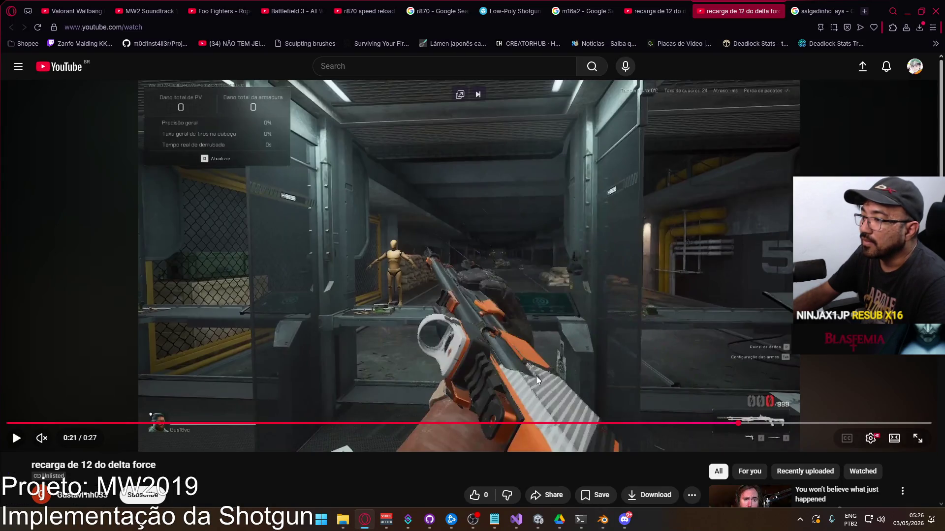
{"action": "left_click_drag", "start_coordinate": [475, 366], "coordinate": [478, 367]}
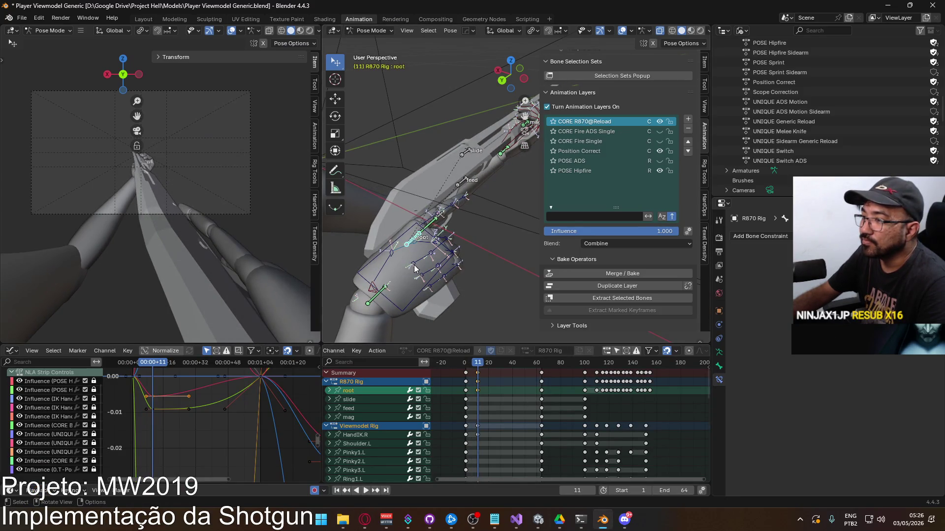
{"action": "left_click", "coordinate": [380, 246]}
{"action": "mouse_move", "coordinate": [380, 245]}
{"action": "middle_mouse_down"}
{"action": "mouse_move", "coordinate": [462, 255]}
{"action": "mouse_move", "coordinate": [392, 211]}
{"action": "mouse_move", "coordinate": [392, 244]}
{"action": "mouse_move", "coordinate": [461, 261]}
{"action": "mouse_move", "coordinate": [422, 270]}
{"action": "mouse_move", "coordinate": [439, 278]}
{"action": "middle_mouse_up"}
Step: Move HandIK.R about 0.0251 m so the right hand rests against the shotgun
{"action": "key", "text": "g"}
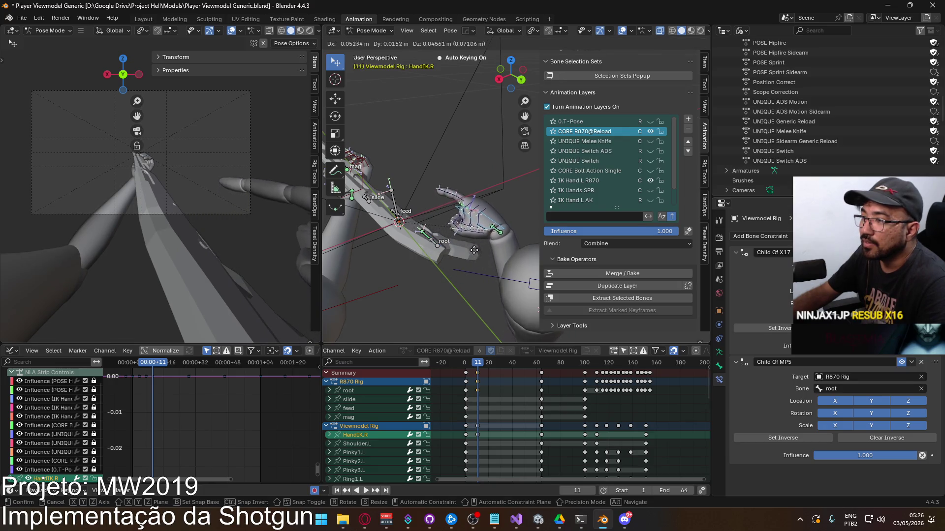
{"action": "left_click", "coordinate": [477, 244]}
{"action": "mouse_move", "coordinate": [477, 244]}
{"action": "middle_mouse_down"}
{"action": "mouse_move", "coordinate": [473, 236]}
{"action": "mouse_move", "coordinate": [365, 246]}
{"action": "mouse_move", "coordinate": [385, 208]}
{"action": "mouse_move", "coordinate": [425, 255]}
{"action": "middle_mouse_up"}
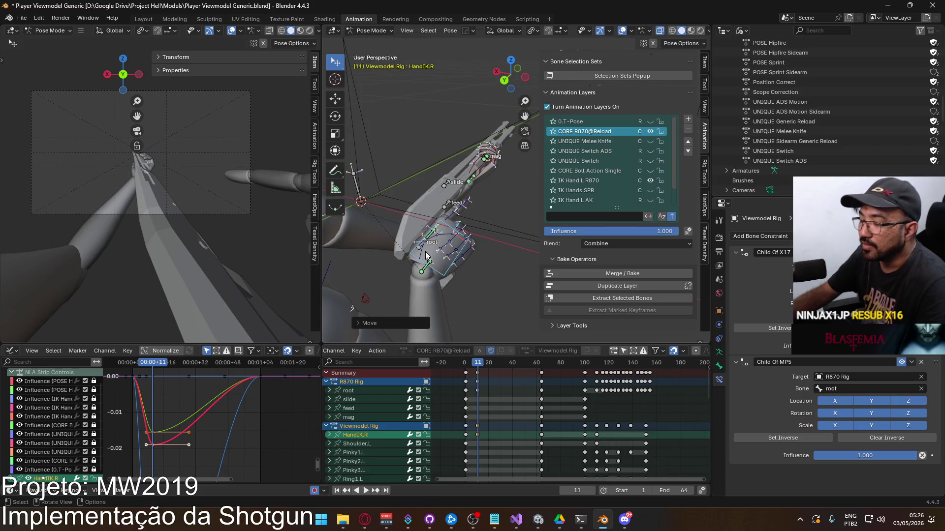
{"action": "key", "text": "alt+Tab"}
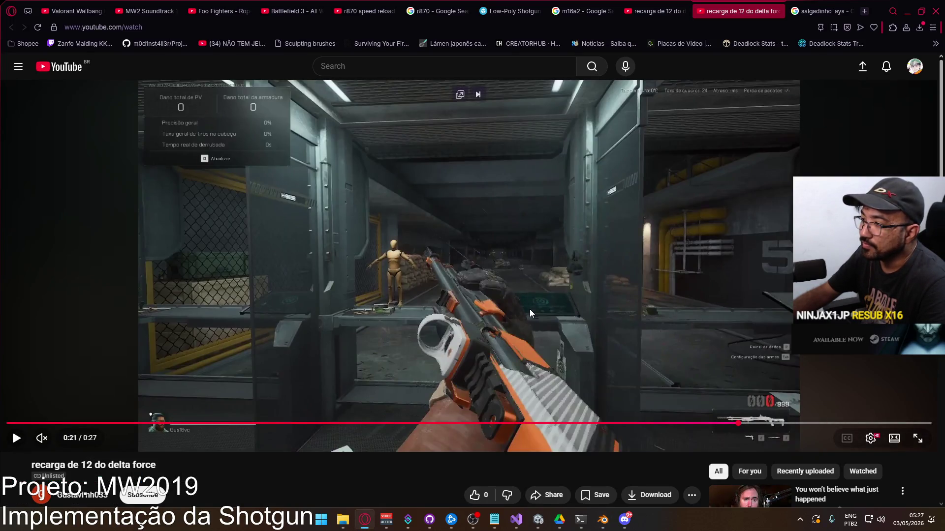
{"action": "key", "text": "alt+Tab"}
{"action": "mouse_move", "coordinate": [530, 309]}
{"action": "middle_mouse_down"}
{"action": "mouse_move", "coordinate": [412, 231]}
{"action": "mouse_move", "coordinate": [423, 239]}
{"action": "mouse_move", "coordinate": [412, 249]}
{"action": "mouse_move", "coordinate": [464, 241]}
{"action": "mouse_move", "coordinate": [392, 235]}
{"action": "mouse_move", "coordinate": [450, 245]}
{"action": "mouse_move", "coordinate": [388, 264]}
{"action": "mouse_move", "coordinate": [451, 169]}
{"action": "mouse_move", "coordinate": [453, 226]}
{"action": "middle_mouse_up"}
{"action": "key", "text": "g"}
{"action": "left_click", "coordinate": [471, 241]}
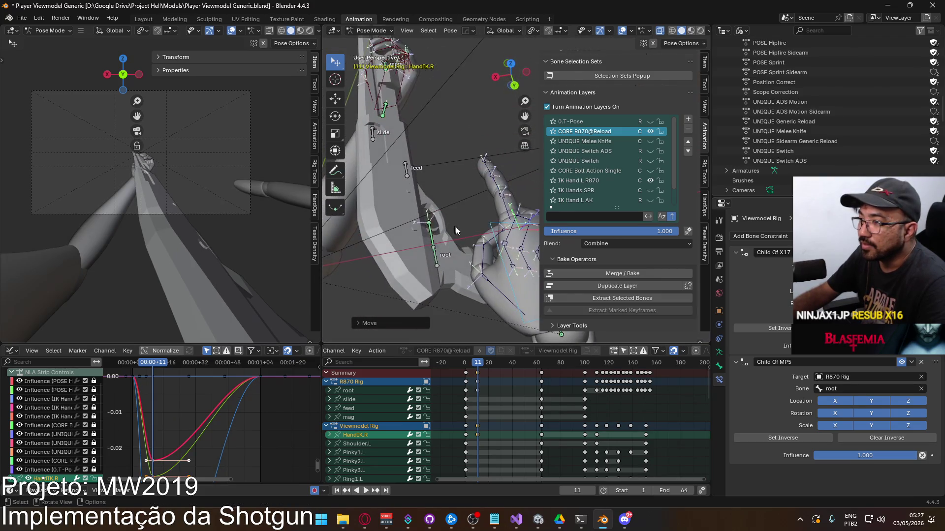
Step: Select the Thumb1.R and Thumb0.R bones of the right hand
{"action": "left_click", "coordinate": [482, 257]}
{"action": "mouse_move", "coordinate": [482, 257]}
{"action": "middle_mouse_down"}
{"action": "mouse_move", "coordinate": [472, 266]}
{"action": "mouse_move", "coordinate": [480, 272]}
{"action": "middle_mouse_up"}
{"action": "left_click", "coordinate": [480, 272]}
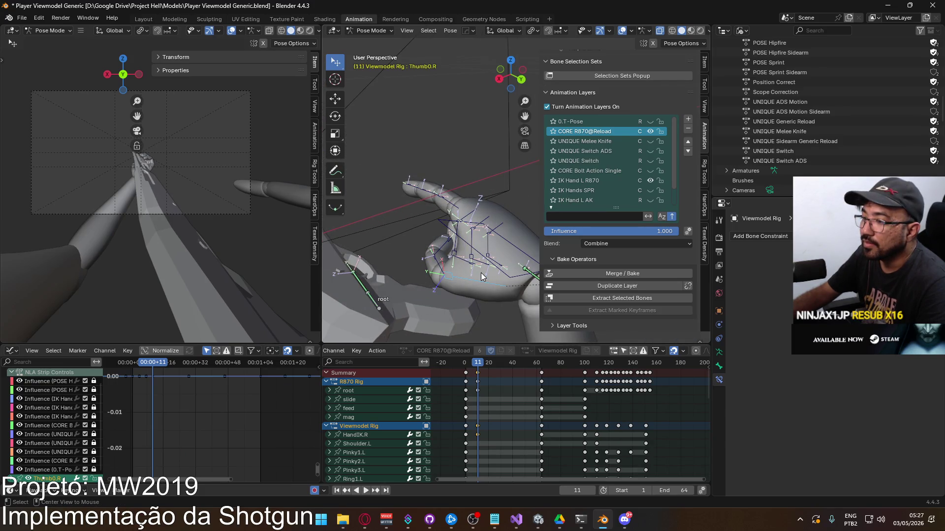
Step: Rotate the selected right-hand bone about the global Y axis
{"action": "left_click", "coordinate": [480, 272]}
{"action": "mouse_move", "coordinate": [480, 272]}
{"action": "middle_mouse_down"}
{"action": "mouse_move", "coordinate": [394, 250]}
{"action": "mouse_move", "coordinate": [386, 218]}
{"action": "mouse_move", "coordinate": [394, 193]}
{"action": "mouse_move", "coordinate": [382, 204]}
{"action": "mouse_move", "coordinate": [395, 200]}
{"action": "middle_mouse_up"}
{"action": "key", "text": "r"}
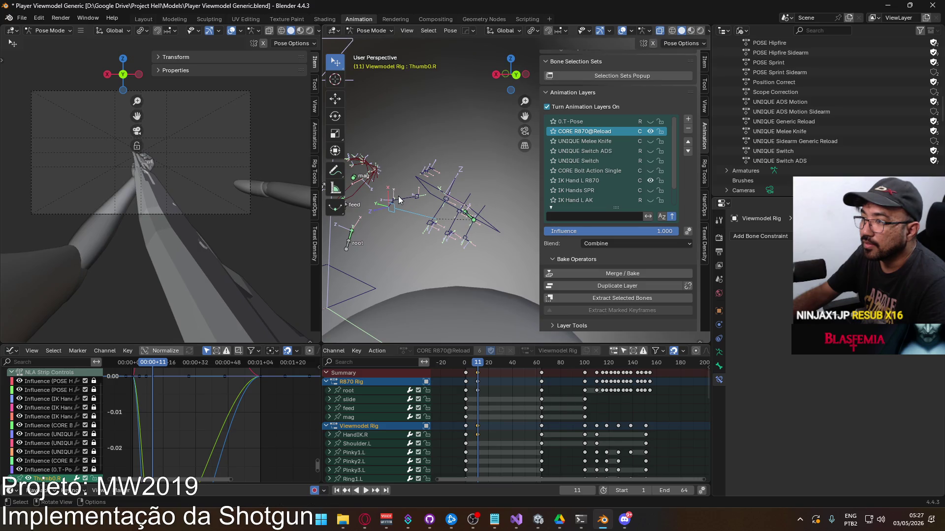
{"action": "key", "text": "y"}
{"action": "left_click", "coordinate": [406, 185]}
{"action": "mouse_move", "coordinate": [409, 184]}
{"action": "middle_mouse_down"}
{"action": "mouse_move", "coordinate": [394, 193]}
{"action": "mouse_move", "coordinate": [455, 241]}
{"action": "mouse_move", "coordinate": [458, 212]}
{"action": "mouse_move", "coordinate": [431, 218]}
{"action": "mouse_move", "coordinate": [470, 232]}
{"action": "mouse_move", "coordinate": [376, 271]}
{"action": "mouse_move", "coordinate": [453, 238]}
{"action": "middle_mouse_up"}
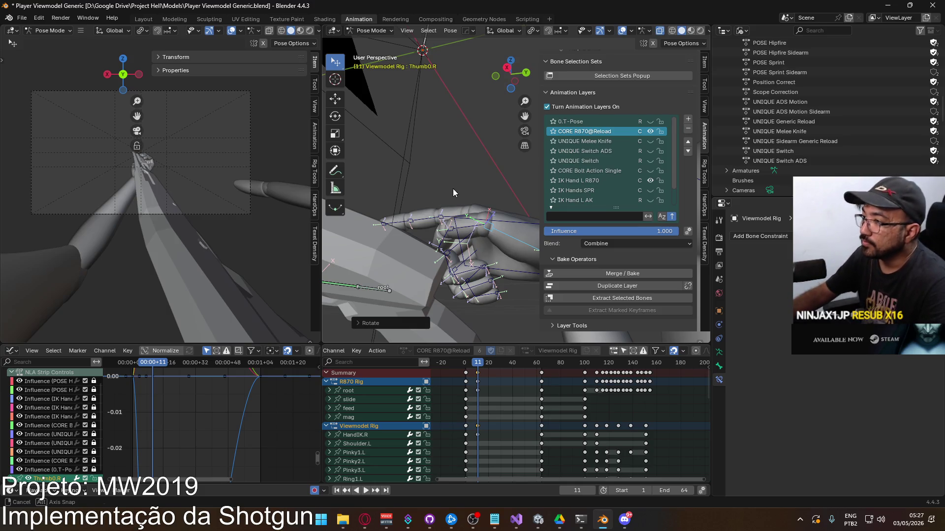
{"action": "middle_click_drag", "start_coordinate": [454, 230], "coordinate": [459, 226]}
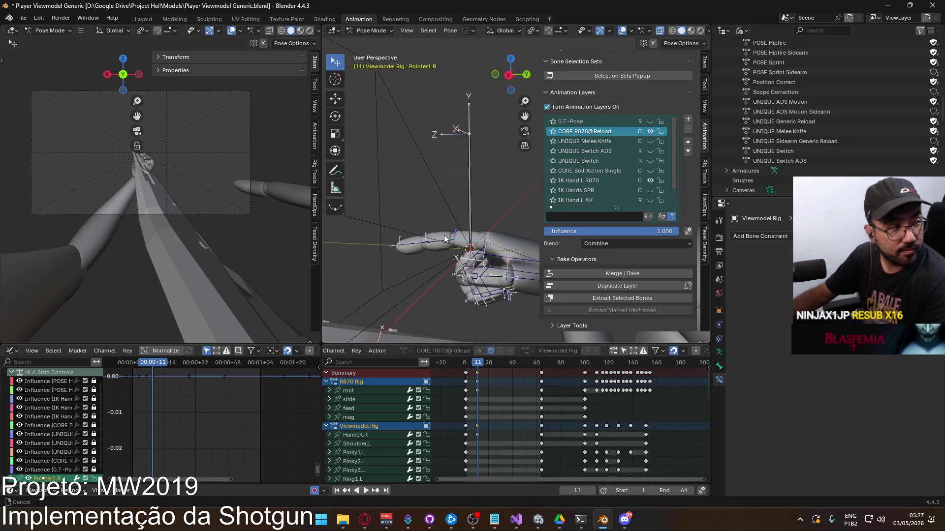
Step: Bend Pointer1.R about its local X axis to curl the index finger's base
{"action": "left_click", "coordinate": [446, 234]}
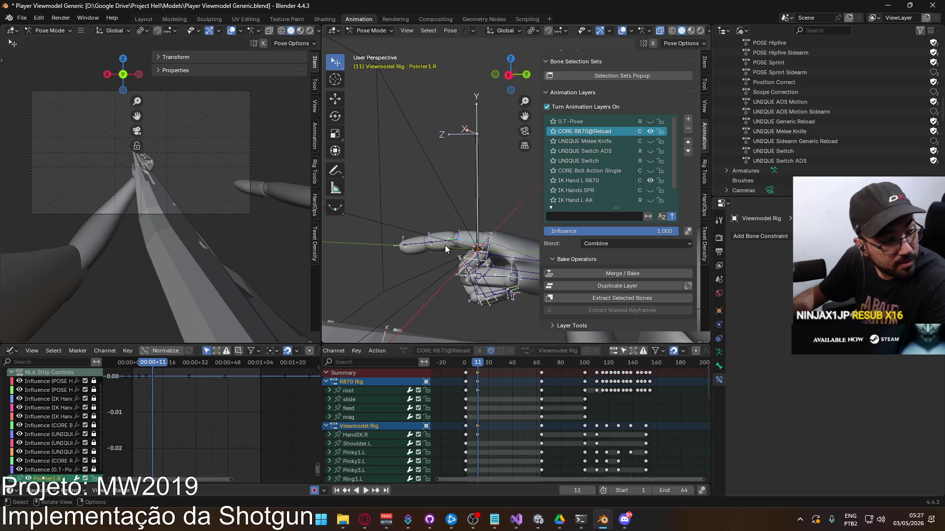
{"action": "middle_click_drag", "start_coordinate": [472, 217], "coordinate": [482, 203], "text": "shift"}
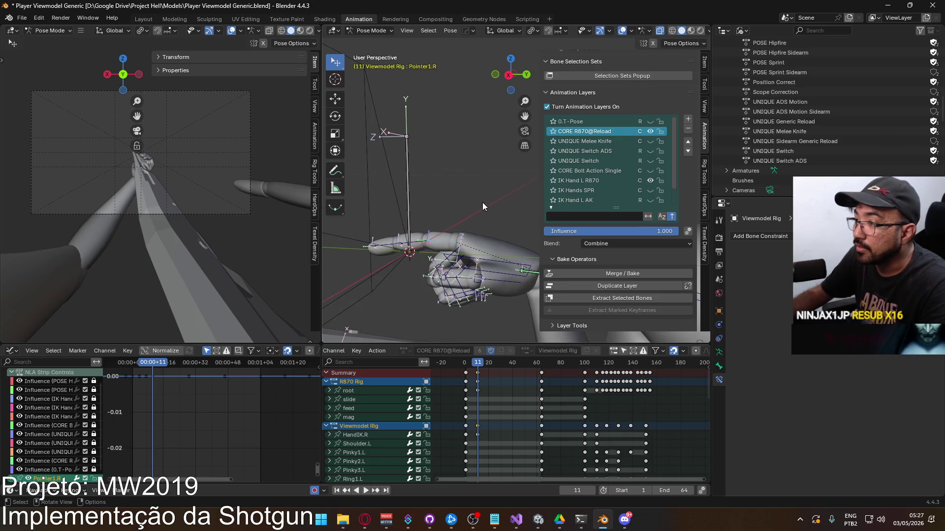
{"action": "key", "text": "r"}
{"action": "key", "text": "x"}
{"action": "key", "text": "x"}
{"action": "left_click", "coordinate": [480, 200]}
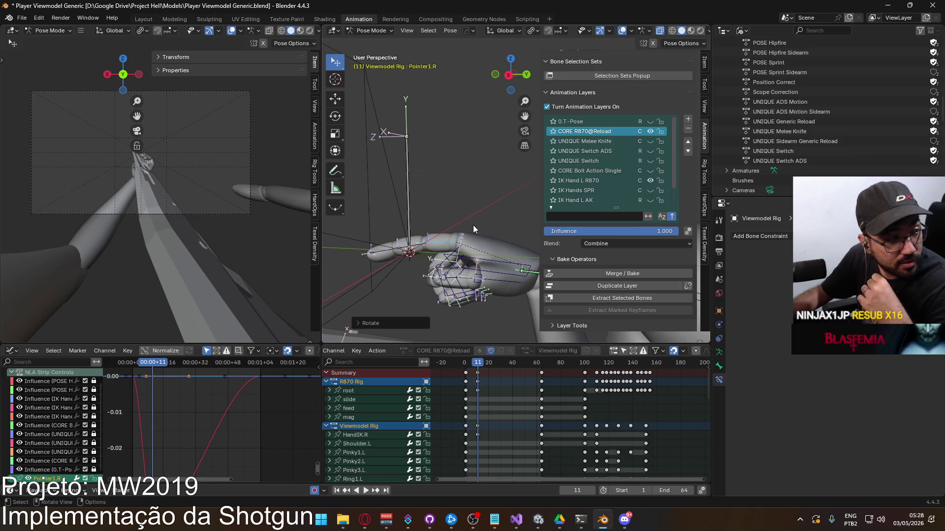
Step: Bend Pointer2.R and Pointer3.R along X, turning the fingertip about -49°
{"action": "left_click", "coordinate": [460, 238]}
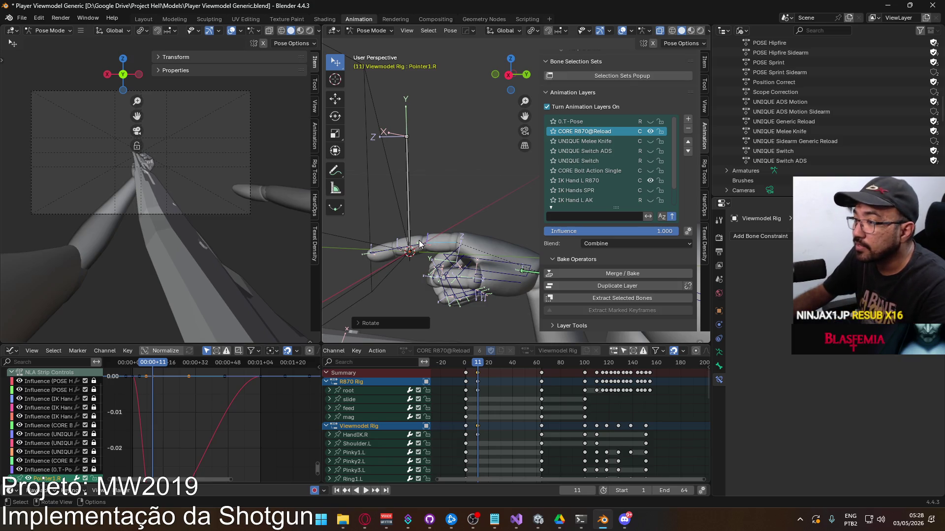
{"action": "key", "text": "r"}
{"action": "key", "text": "x"}
{"action": "left_click", "coordinate": [495, 221]}
{"action": "left_click", "coordinate": [400, 267]}
{"action": "key", "text": "r"}
{"action": "key", "text": "x"}
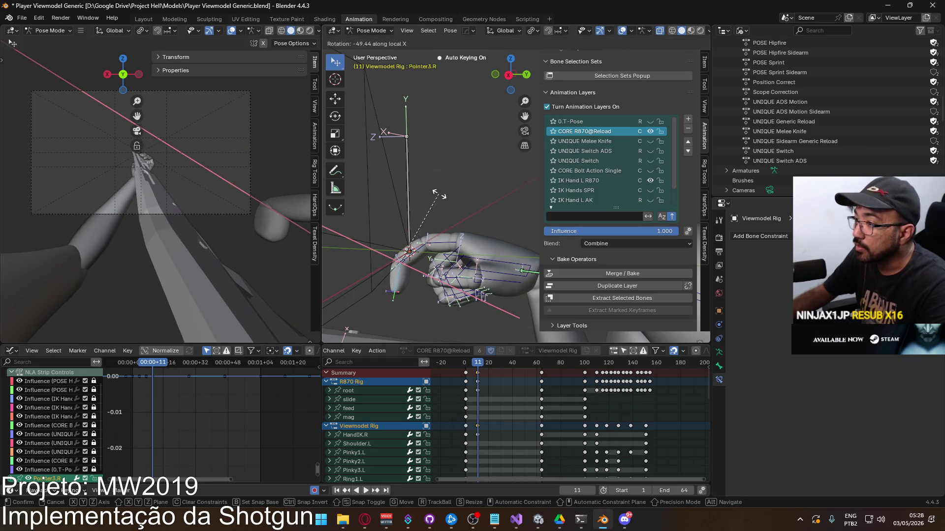
{"action": "left_click", "coordinate": [443, 220]}
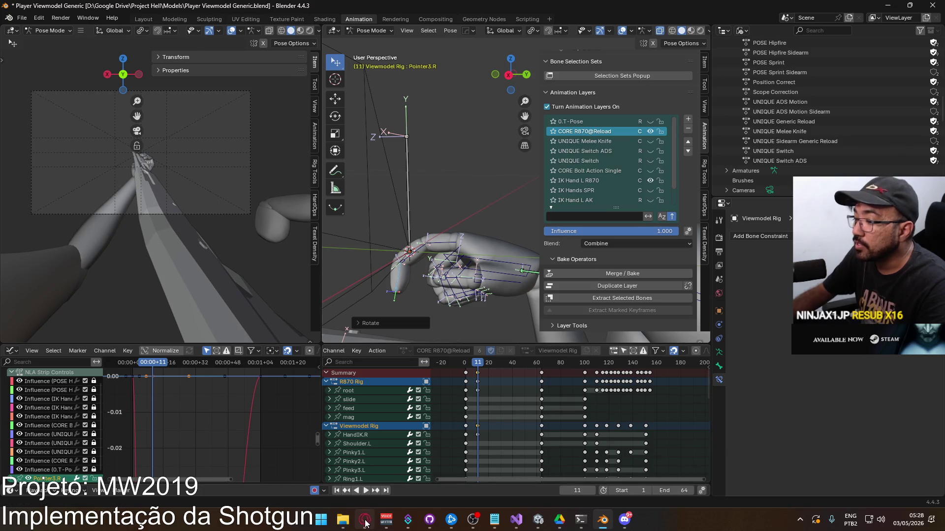
{"action": "left_click", "coordinate": [365, 520]}
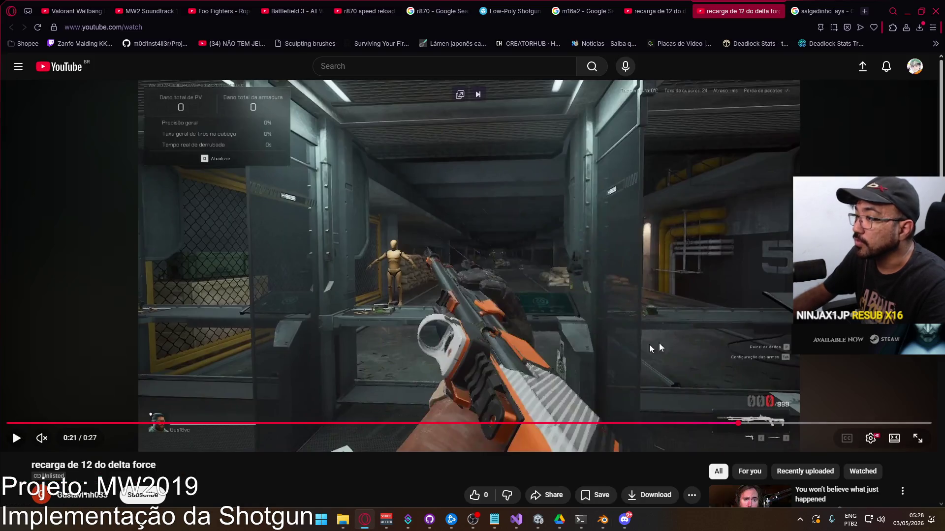
Step: Close the salgadinho lays, m16a2, Low-Poly Shotguns and r870 reference tabs, leaving a blank tab
{"action": "left_click", "coordinate": [853, 10]}
{"action": "left_click", "coordinate": [645, 11]}
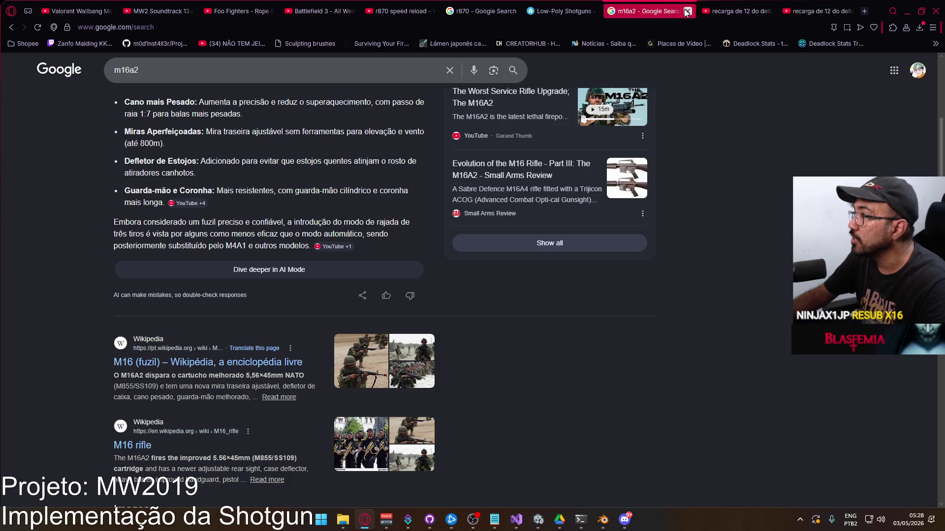
{"action": "left_click", "coordinate": [686, 12]}
{"action": "left_click", "coordinate": [596, 11]}
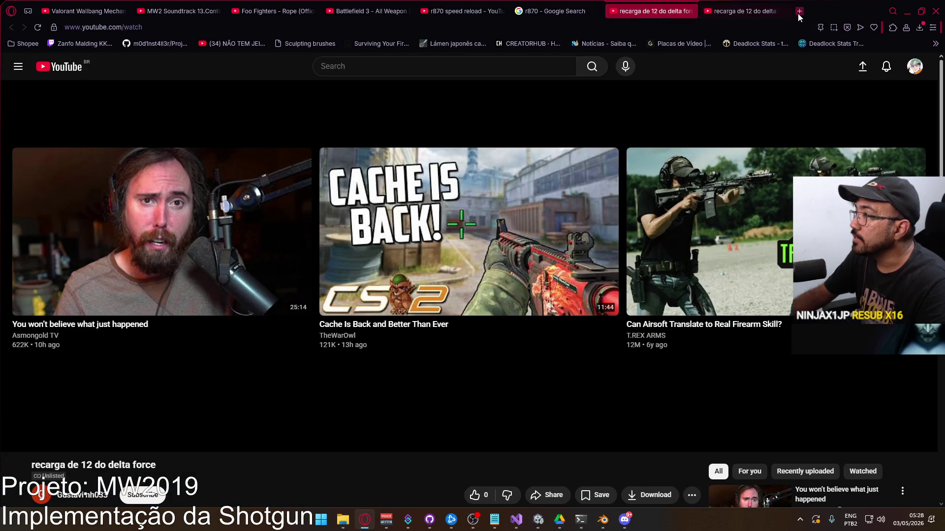
{"action": "left_click", "coordinate": [799, 11]}
{"action": "left_click", "coordinate": [567, 14]}
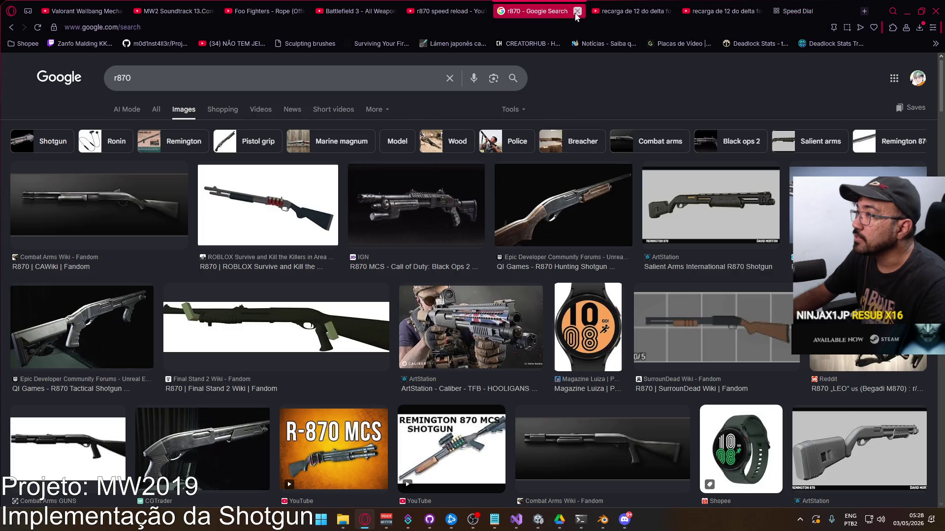
{"action": "left_click", "coordinate": [576, 10]}
Step: Search mw2019 in the blank tab, then show Google Images results for 'iwi galil ace' in another
{"action": "left_click", "coordinate": [792, 11]}
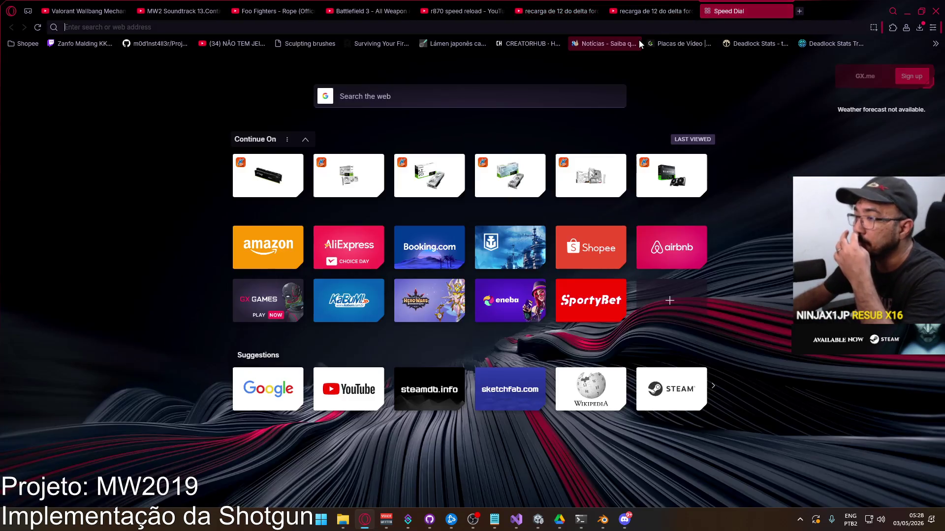
{"action": "type", "text": "mw2019"}
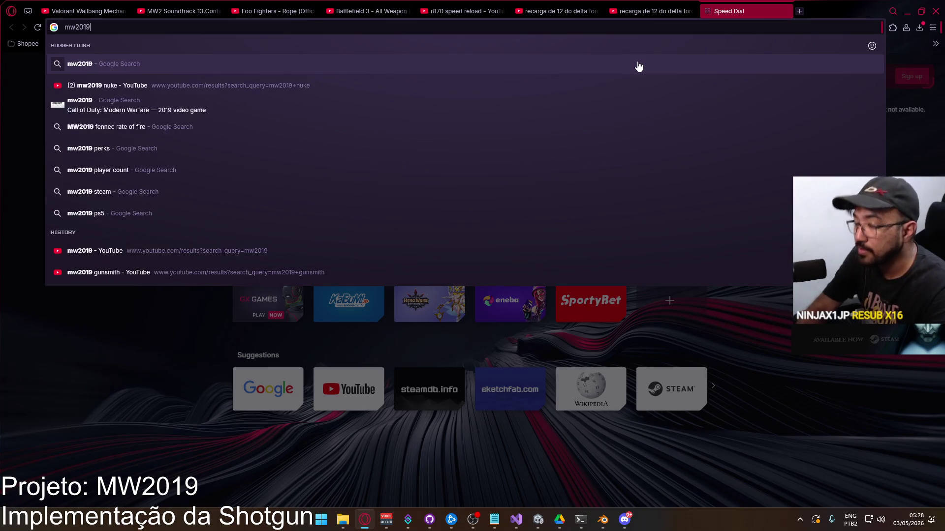
{"action": "key", "text": "Return"}
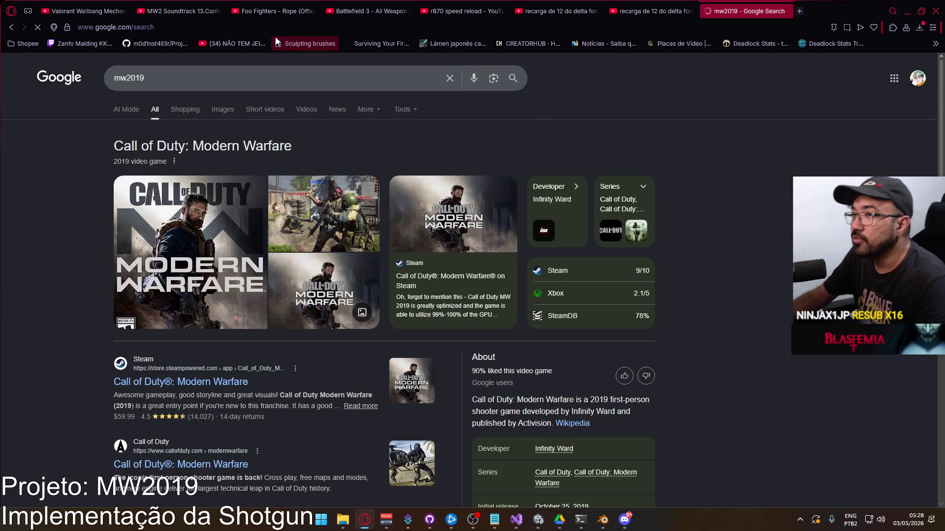
{"action": "left_click", "coordinate": [799, 11]}
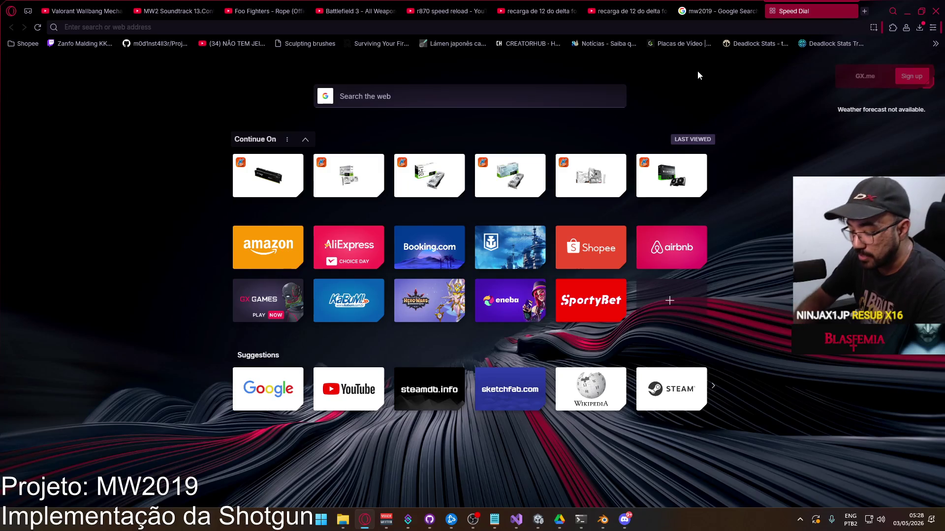
{"action": "type", "text": "iwi"}
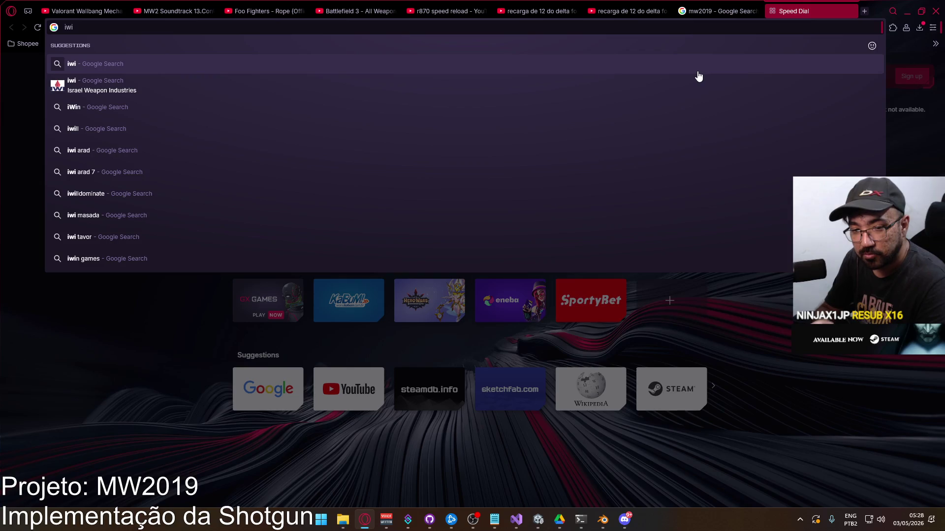
{"action": "type", "text": " galil ace"}
{"action": "key", "text": "Return"}
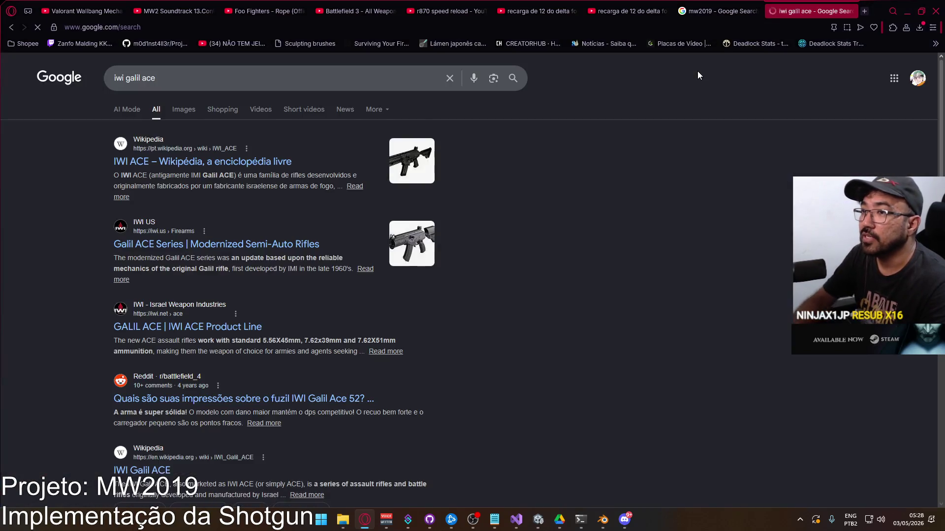
{"action": "left_click", "coordinate": [184, 109]}
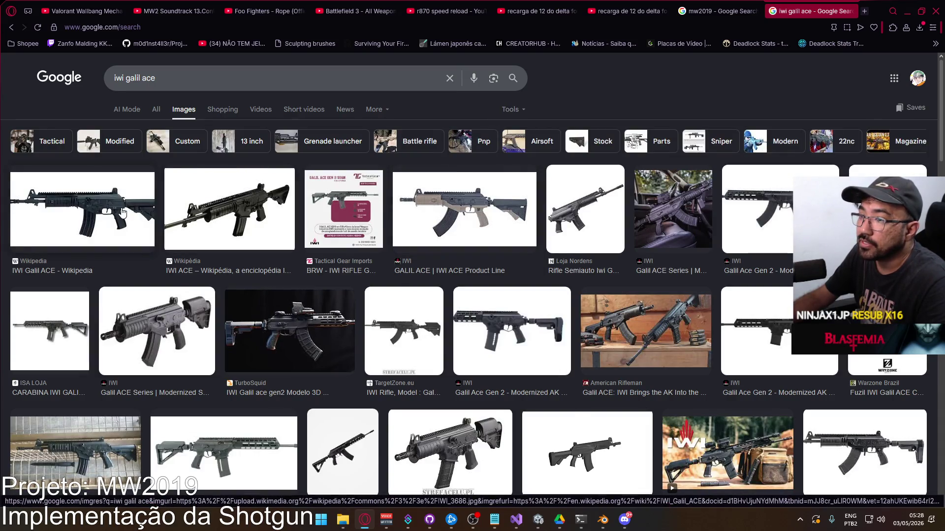
Step: Open the preview of the first Wikipedia IWI Galil ACE image in the results grid
{"action": "left_click", "coordinate": [122, 213]}
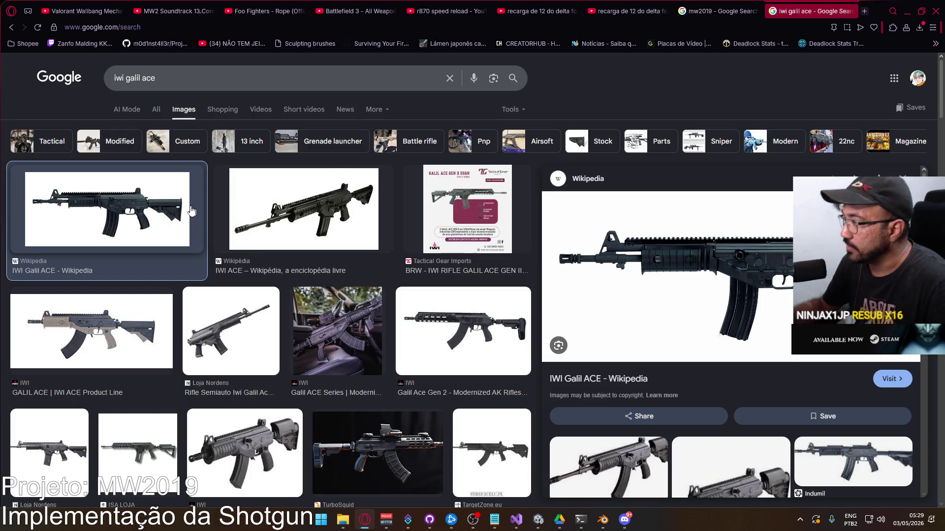
Step: Search Google Images for 'cr56 amax' and view the Games Atlas CR-56 AMAX image full-size
{"action": "left_click", "coordinate": [864, 11]}
{"action": "type", "text": "cd56 ama"}
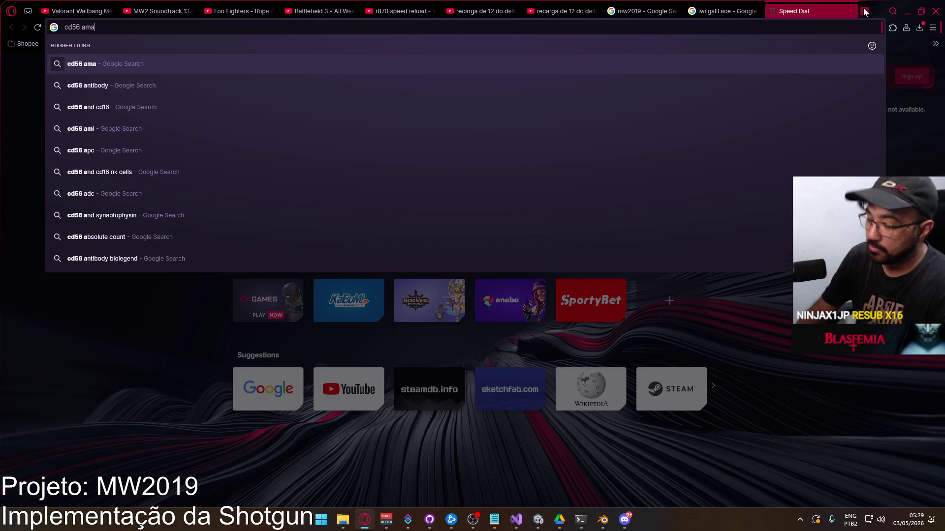
{"action": "type", "text": "x"}
{"action": "key", "text": "Return"}
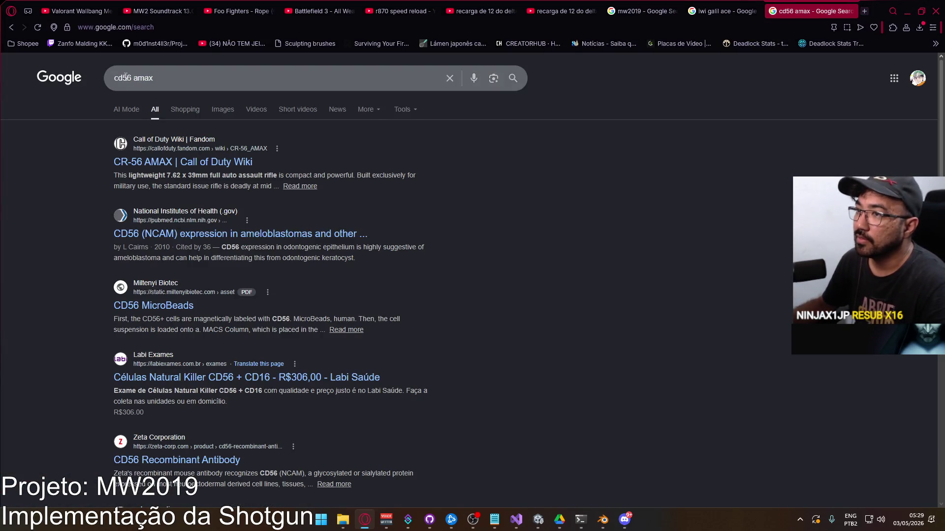
{"action": "type", "text": "r"}
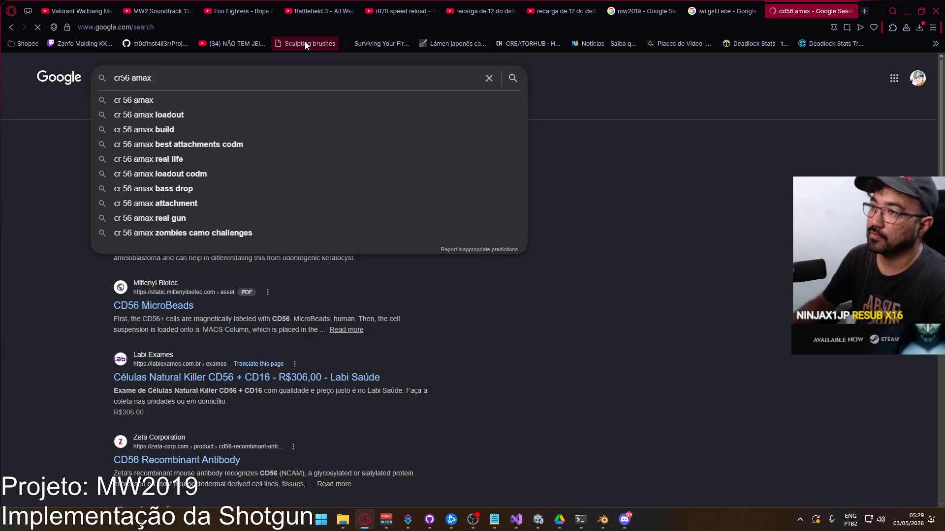
{"action": "key", "text": "Return"}
{"action": "left_click", "coordinate": [183, 110]}
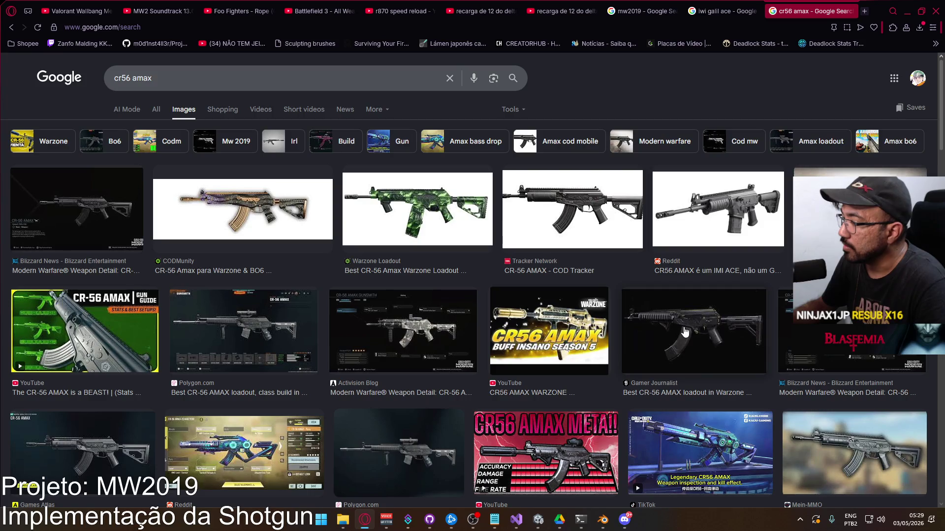
{"action": "scroll", "coordinate": [455, 302], "scroll_direction": "down", "scroll_amount": 2}
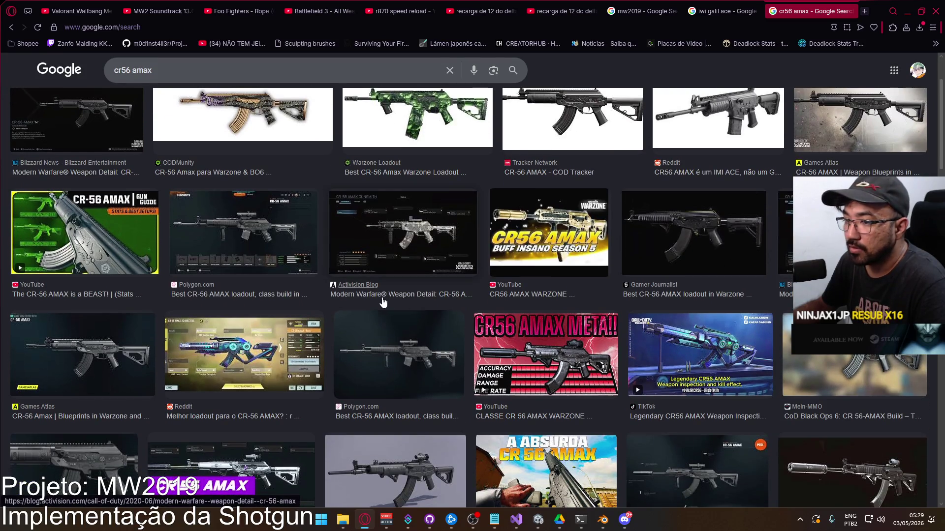
{"action": "left_click", "coordinate": [83, 354]}
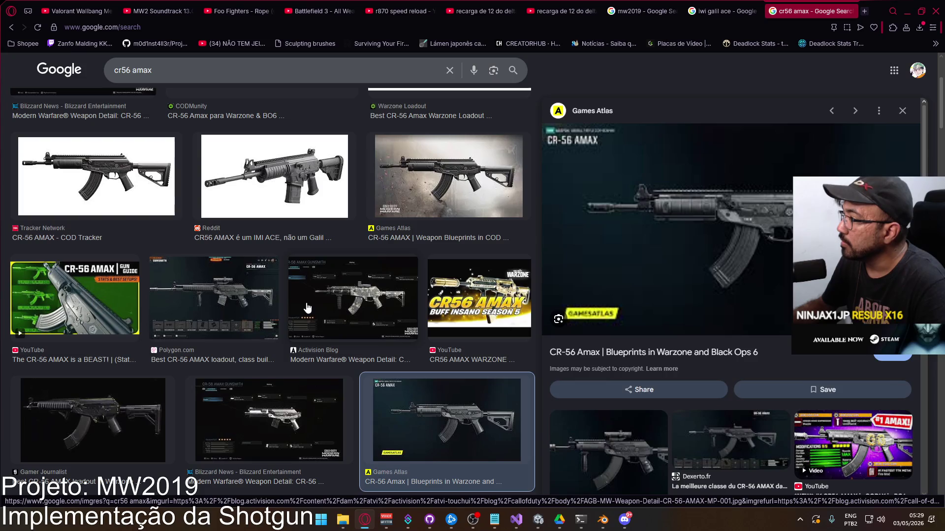
{"action": "right_click", "coordinate": [680, 204]}
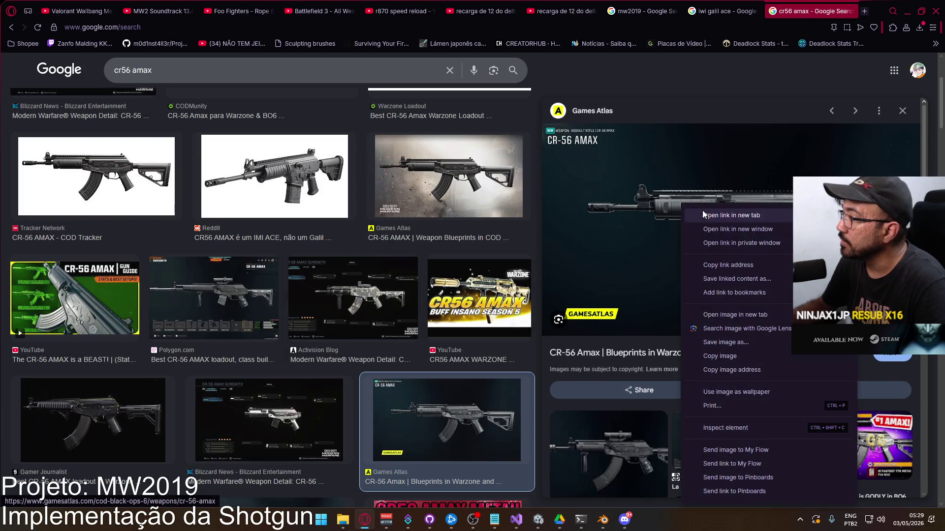
{"action": "left_click", "coordinate": [745, 315]}
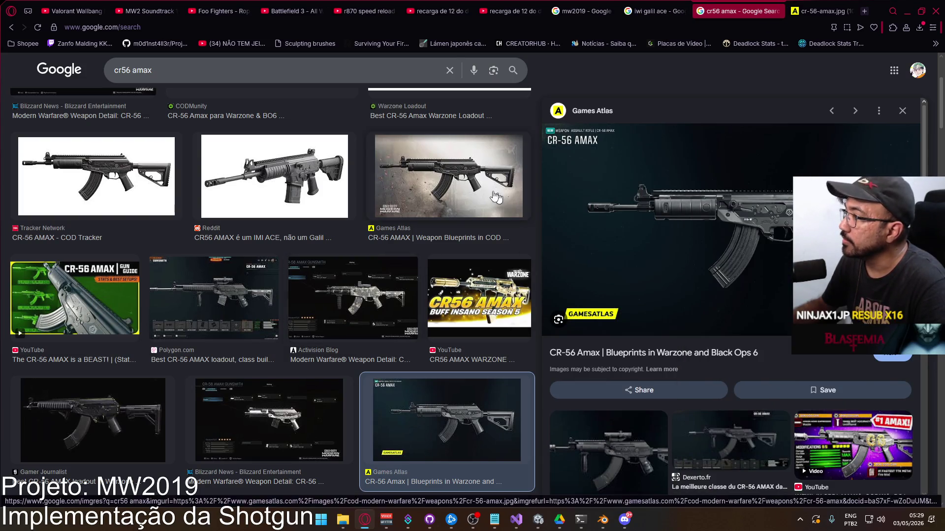
{"action": "left_click", "coordinate": [816, 12]}
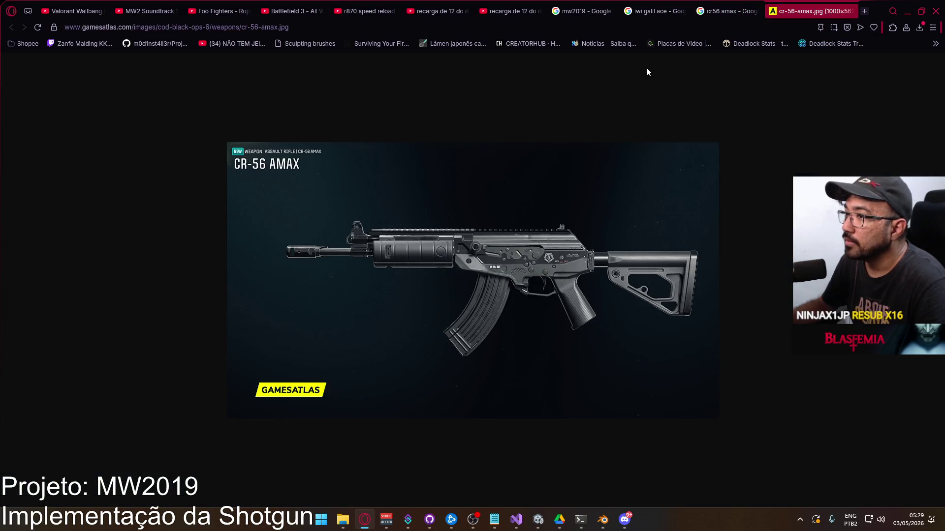
{"action": "left_click", "coordinate": [849, 12]}
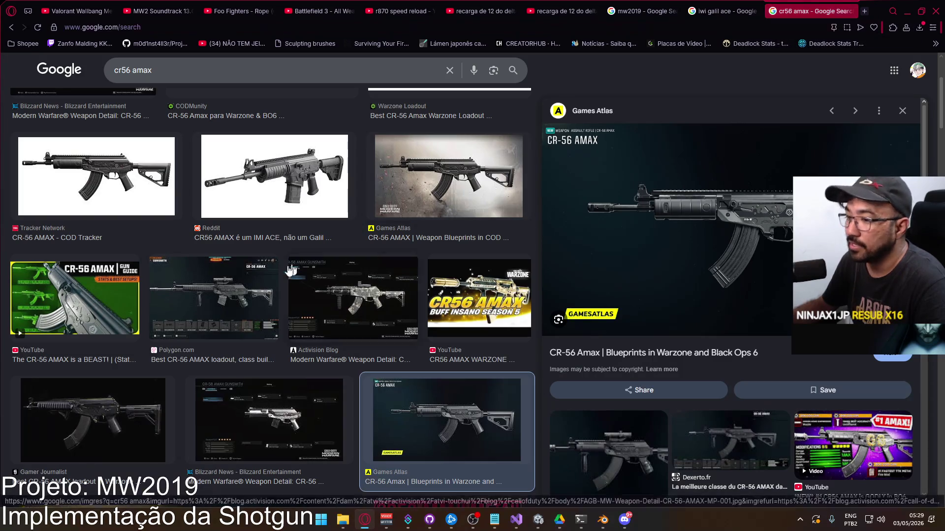
Step: Refine the search to 'mw2019 cr56 amax' and open the Games Atlas image in a new tab
{"action": "scroll", "coordinate": [176, 181], "scroll_direction": "down", "scroll_amount": 2}
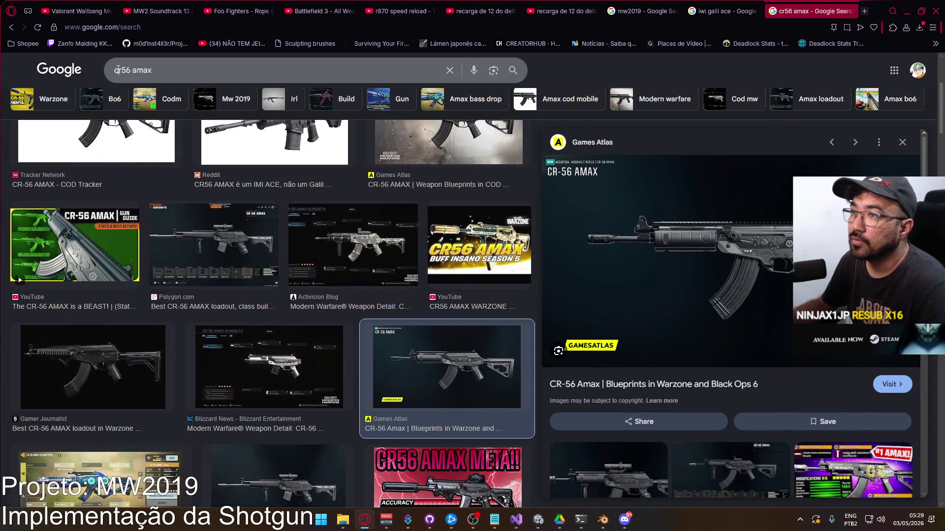
{"action": "left_click", "coordinate": [114, 70]}
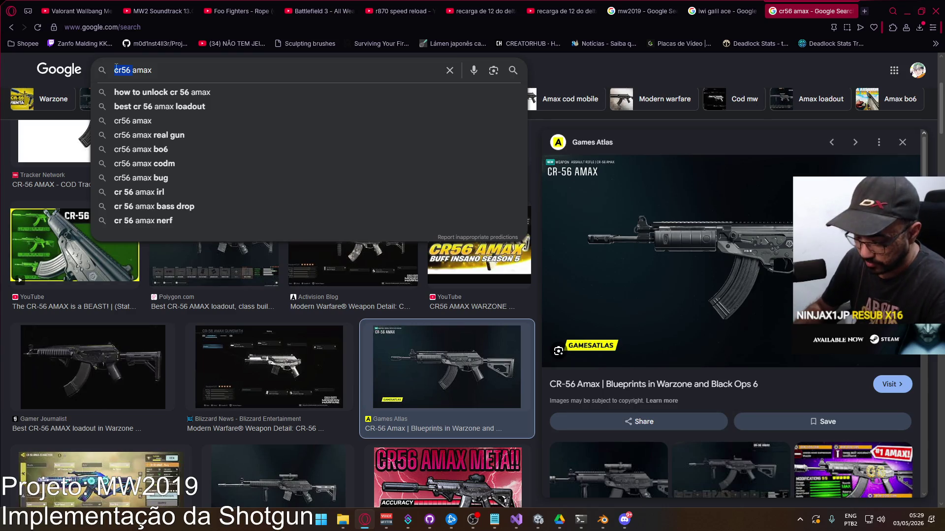
{"action": "type", "text": "mw2019"}
{"action": "key", "text": "Return"}
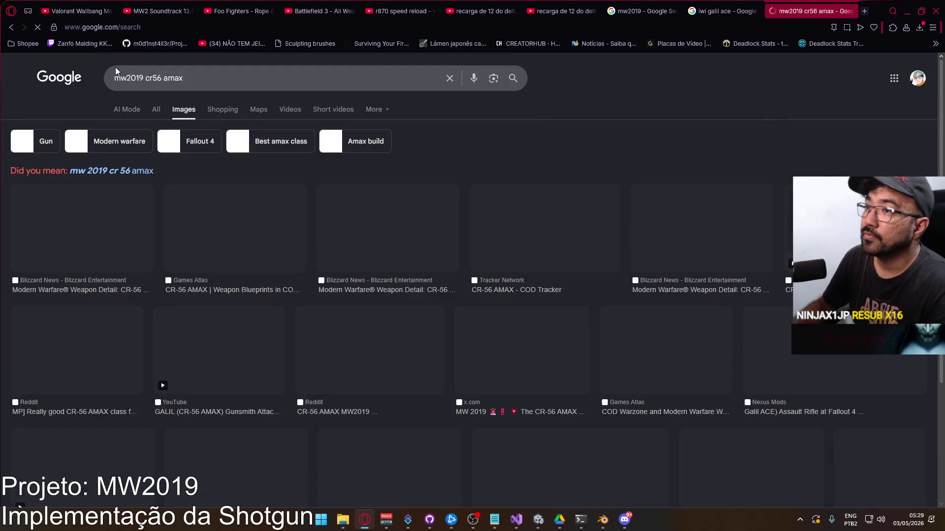
{"action": "left_click", "coordinate": [232, 226]}
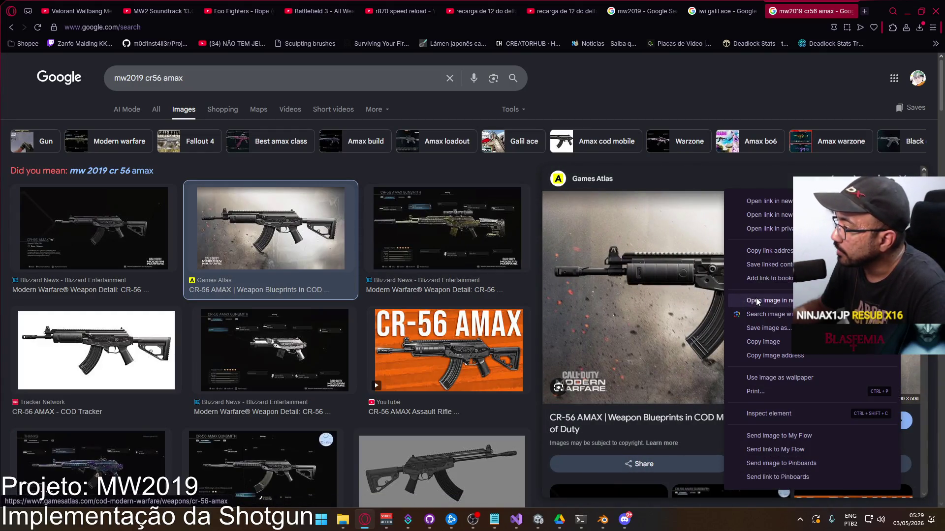
{"action": "left_click", "coordinate": [756, 301]}
{"action": "left_click", "coordinate": [784, 5]}
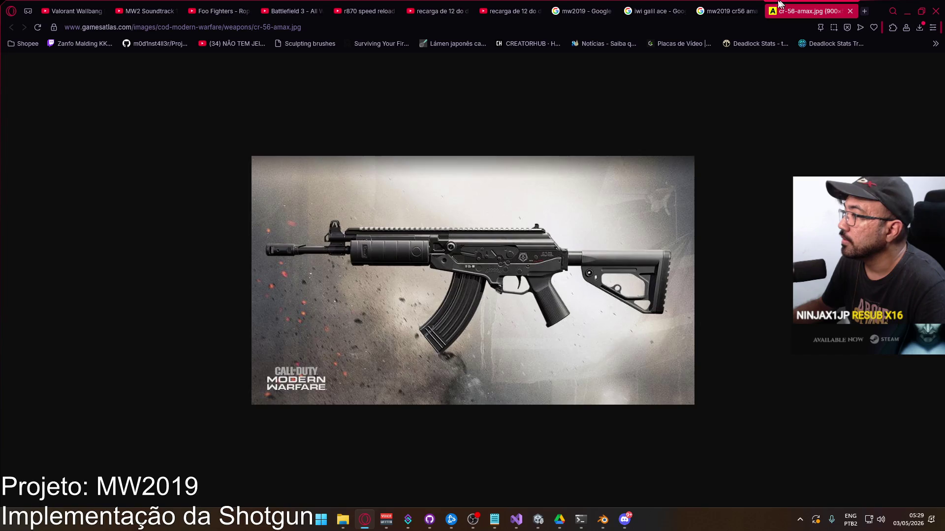
{"action": "left_click", "coordinate": [728, 11]}
Step: Open the Wikipedia Galil ACE image in a new tab and split both images into side-by-side windows
{"action": "left_click", "coordinate": [655, 10]}
{"action": "right_click", "coordinate": [667, 195]}
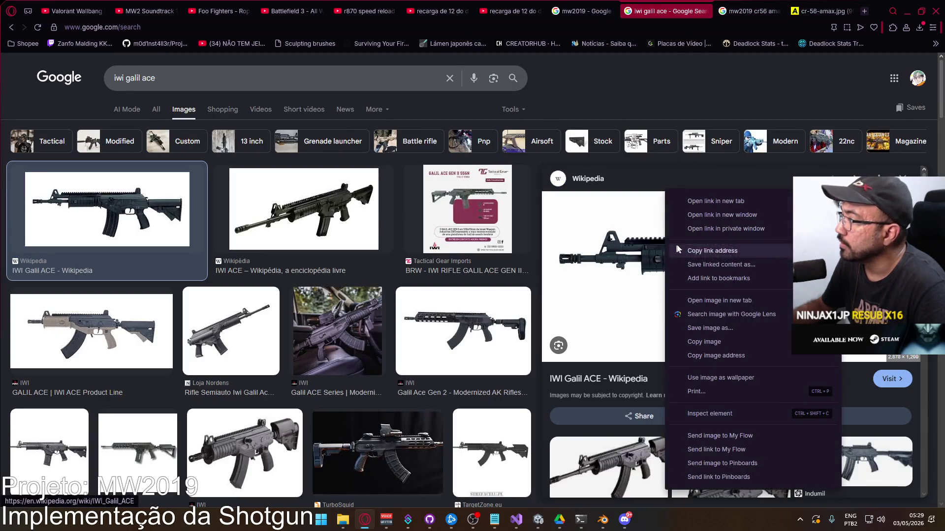
{"action": "left_click", "coordinate": [731, 300]}
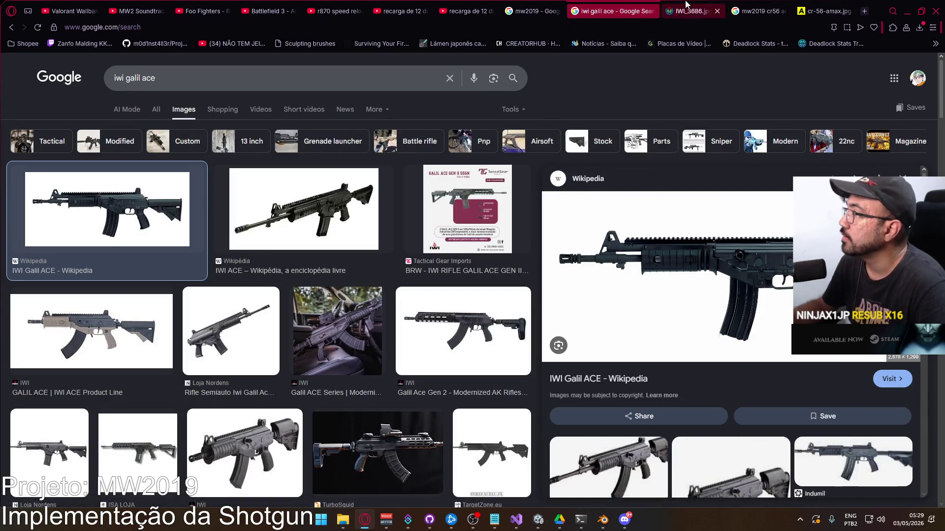
{"action": "left_click", "coordinate": [686, 5]}
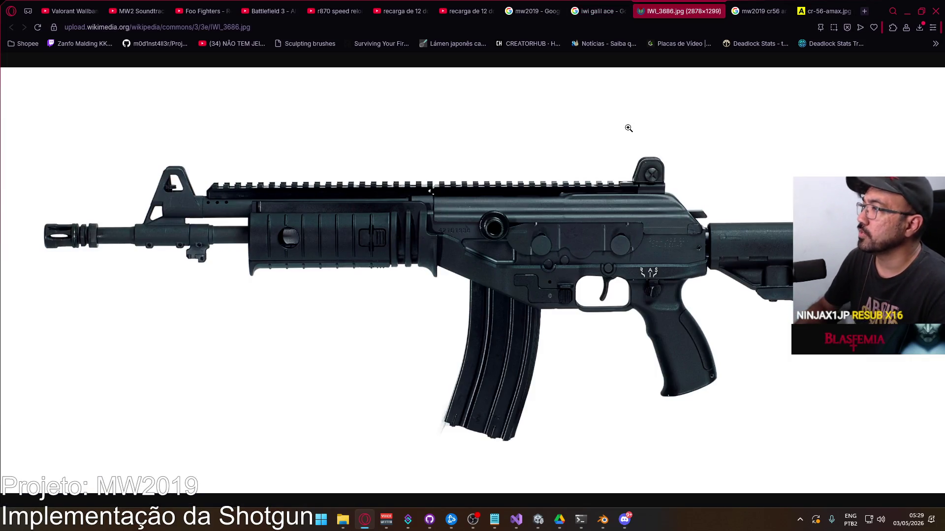
{"action": "key", "text": "super+Left"}
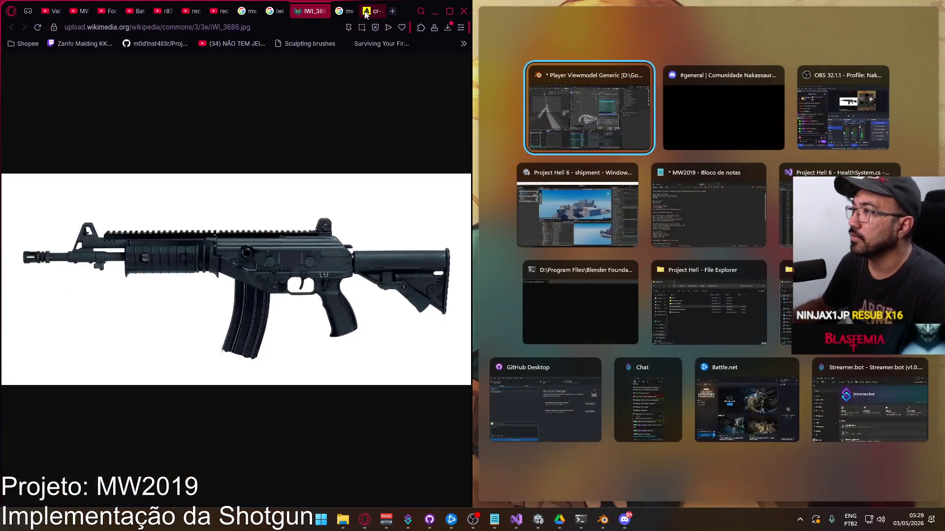
{"action": "left_click_drag", "start_coordinate": [414, 11], "coordinate": [621, 180]}
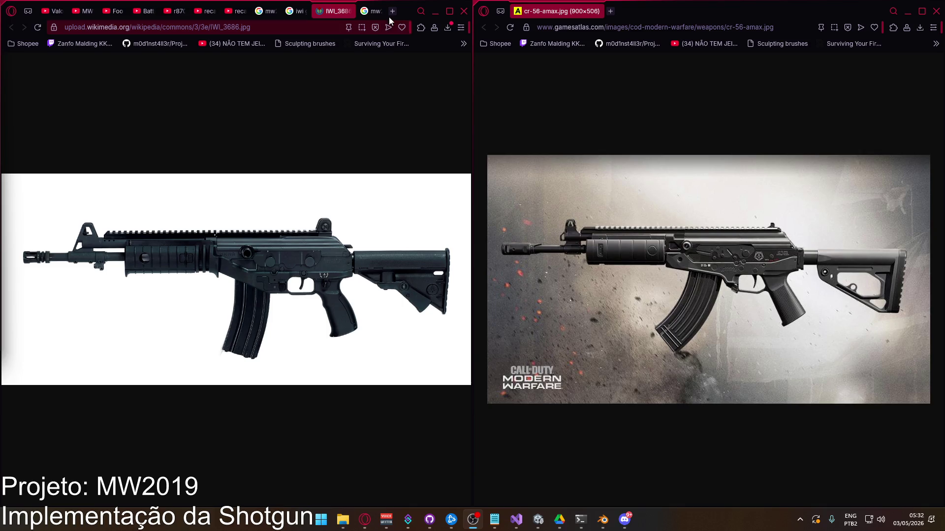
{"action": "left_click", "coordinate": [298, 11]}
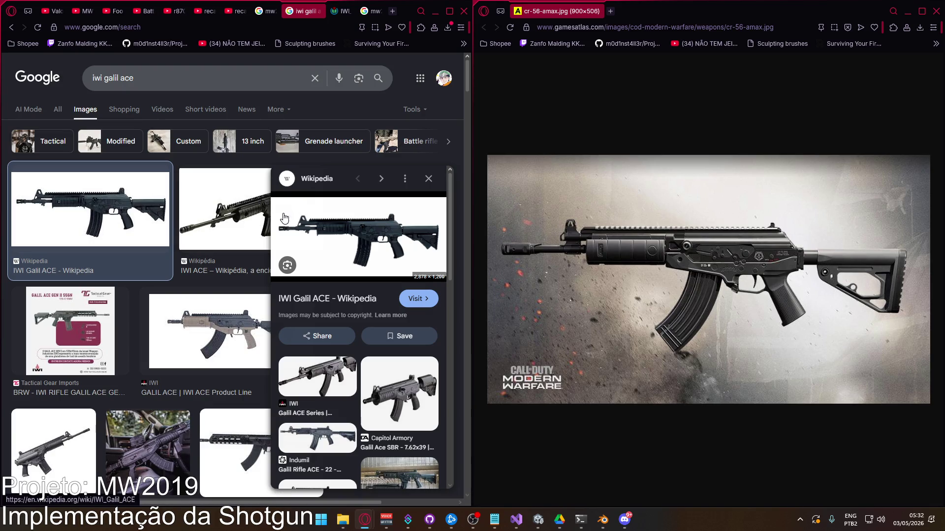
{"action": "left_click", "coordinate": [428, 178]}
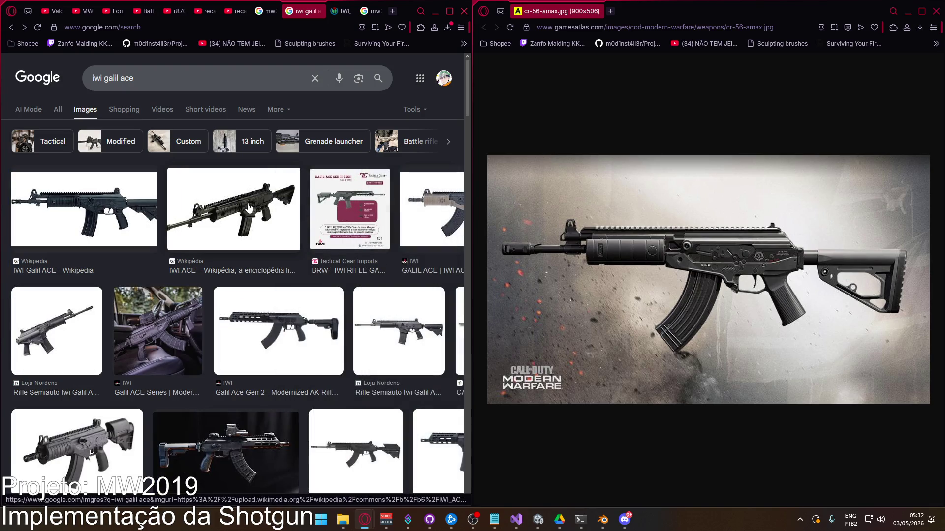
{"action": "left_click", "coordinate": [314, 317]}
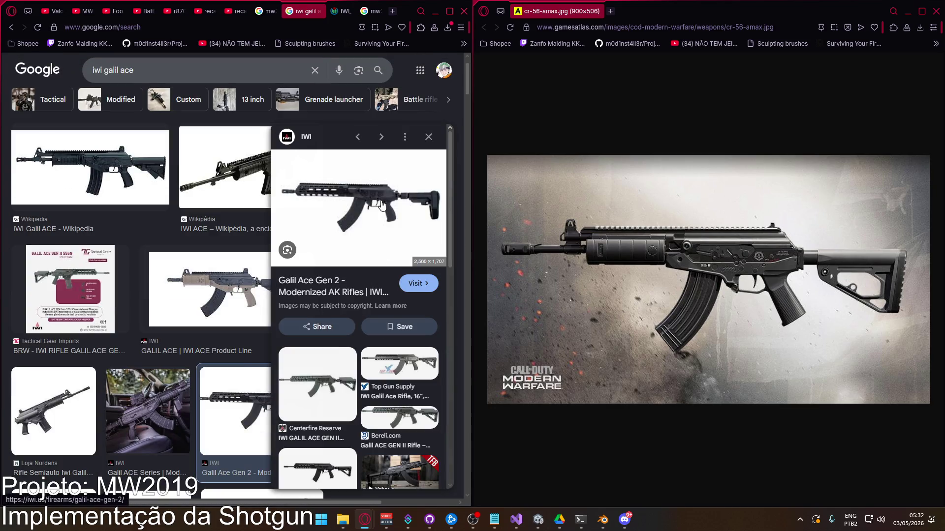
{"action": "scroll", "coordinate": [236, 332], "scroll_direction": "down", "scroll_amount": 1}
{"action": "scroll", "coordinate": [236, 333], "scroll_direction": "down", "scroll_amount": 2}
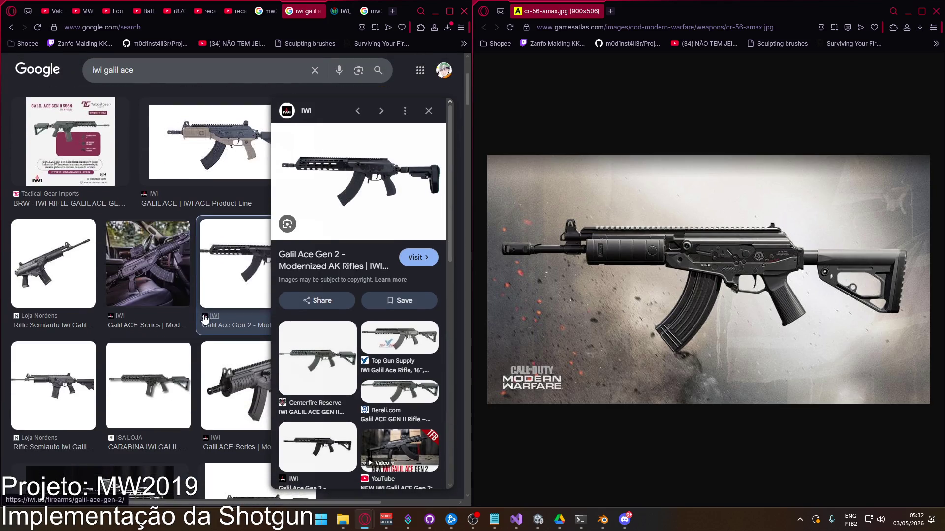
{"action": "left_click", "coordinate": [157, 272]}
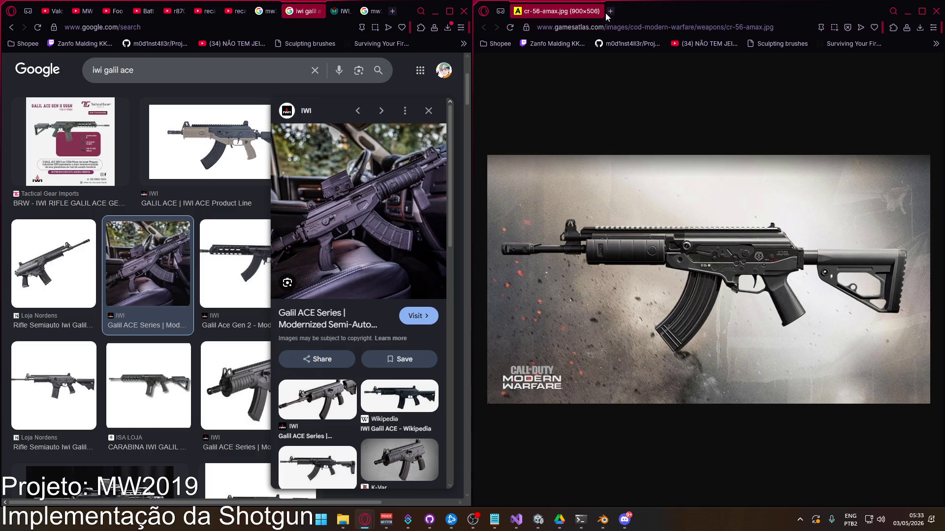
{"action": "left_click", "coordinate": [344, 11]}
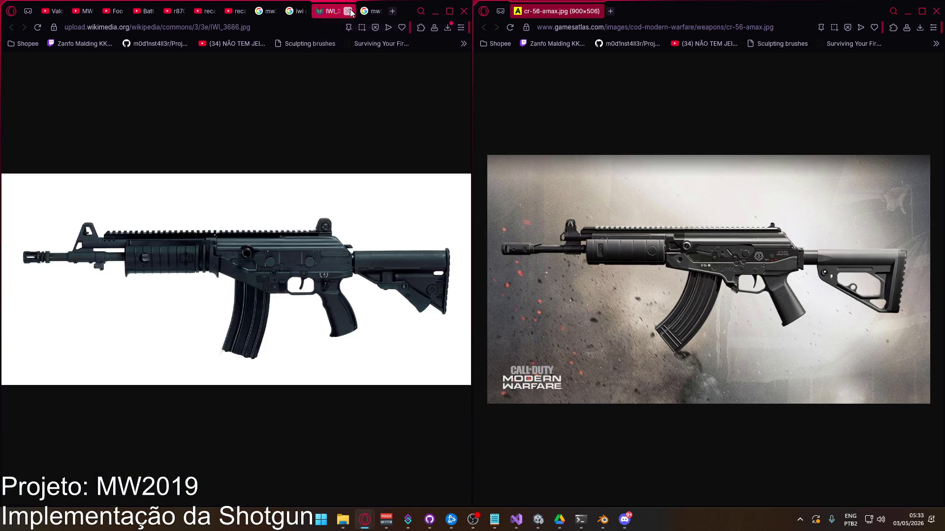
Step: Close the Galil ACE photo tab and search Google Images for 'iwi tar 21'
{"action": "left_click", "coordinate": [348, 11]}
{"action": "left_click", "coordinate": [350, 11]}
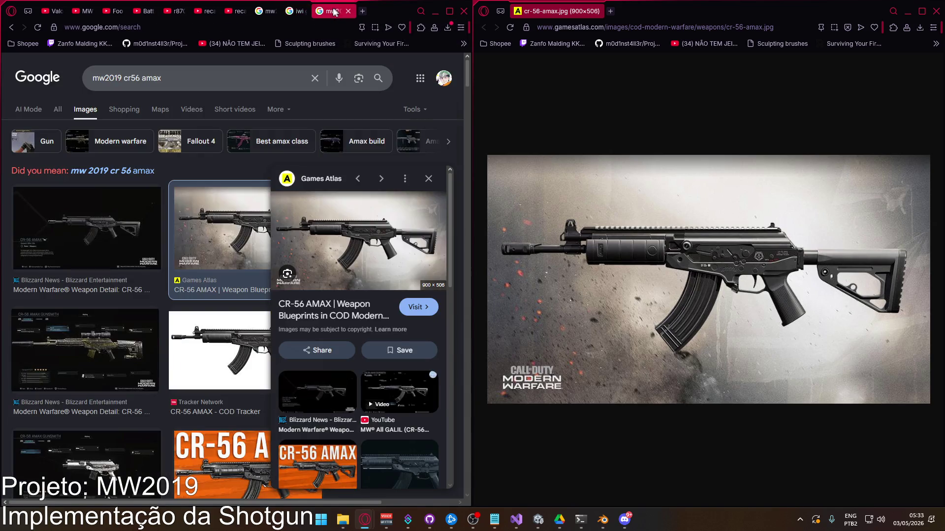
{"action": "triple_click", "coordinate": [154, 78]}
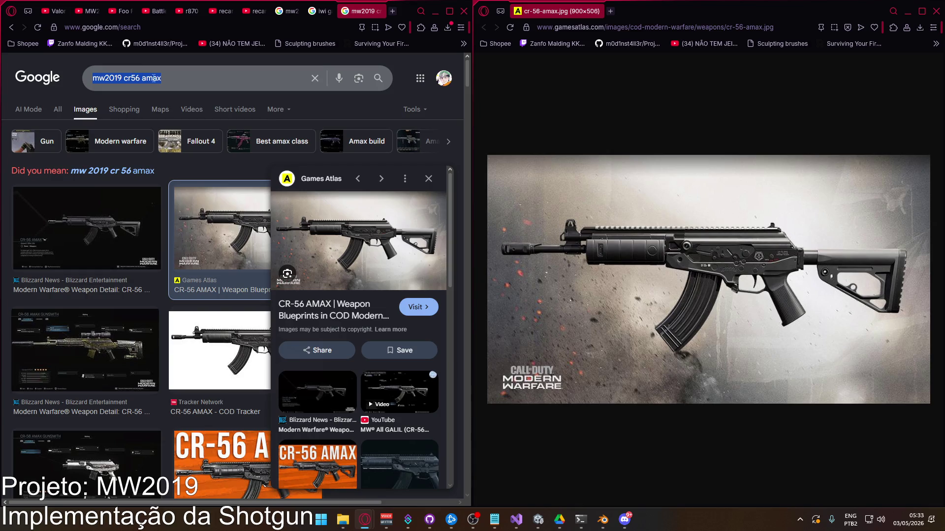
{"action": "type", "text": "iwi tar 21"}
{"action": "key", "text": "Return"}
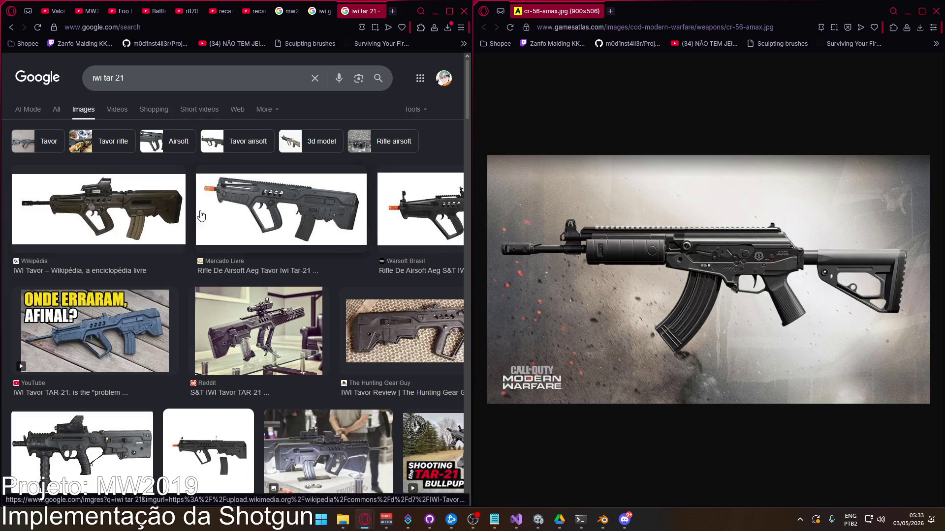
Step: Open the Wikipedia IWI Tavor article and view its TAR-21 photo full-size
{"action": "left_click", "coordinate": [114, 204]}
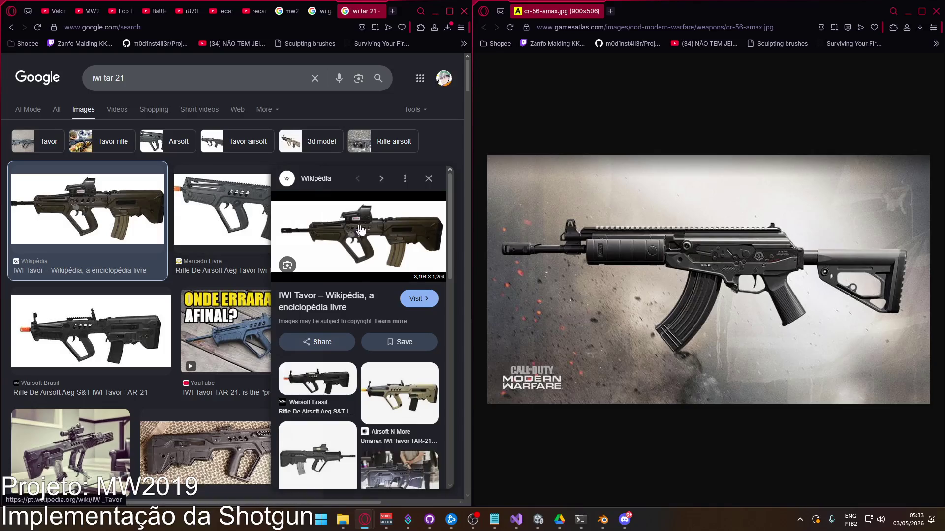
{"action": "scroll", "coordinate": [204, 317], "scroll_direction": "down", "scroll_amount": 4}
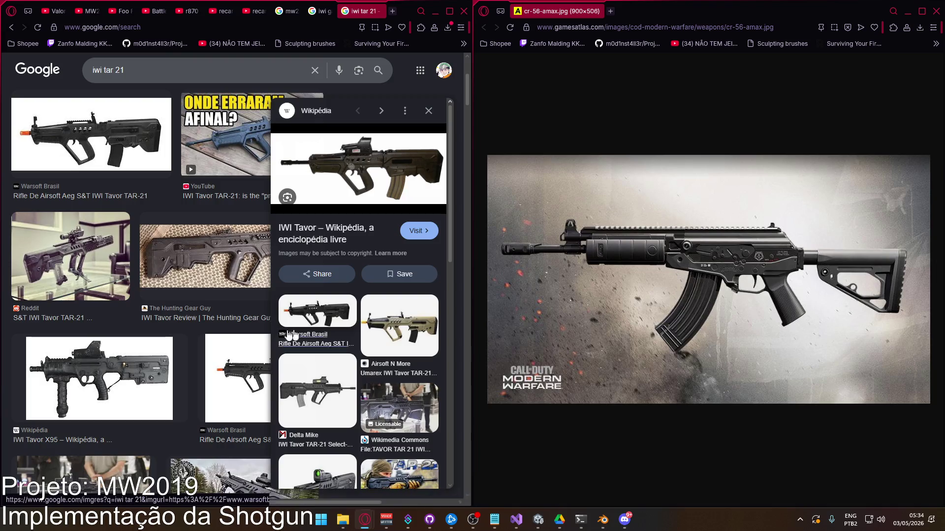
{"action": "scroll", "coordinate": [191, 334], "scroll_direction": "down", "scroll_amount": 3}
{"action": "scroll", "coordinate": [191, 335], "scroll_direction": "down", "scroll_amount": 2}
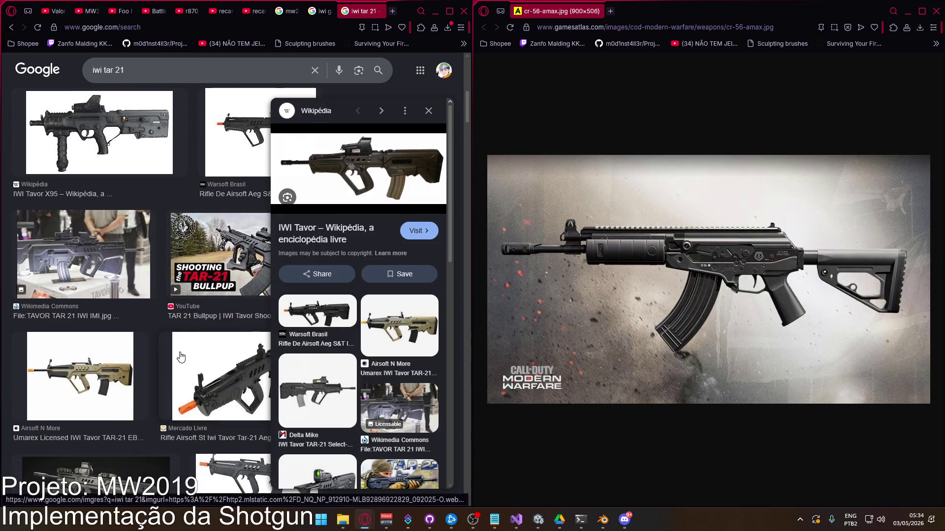
{"action": "scroll", "coordinate": [181, 357], "scroll_direction": "down", "scroll_amount": 3}
{"action": "scroll", "coordinate": [176, 345], "scroll_direction": "up", "scroll_amount": 5}
{"action": "scroll", "coordinate": [175, 315], "scroll_direction": "up", "scroll_amount": 4}
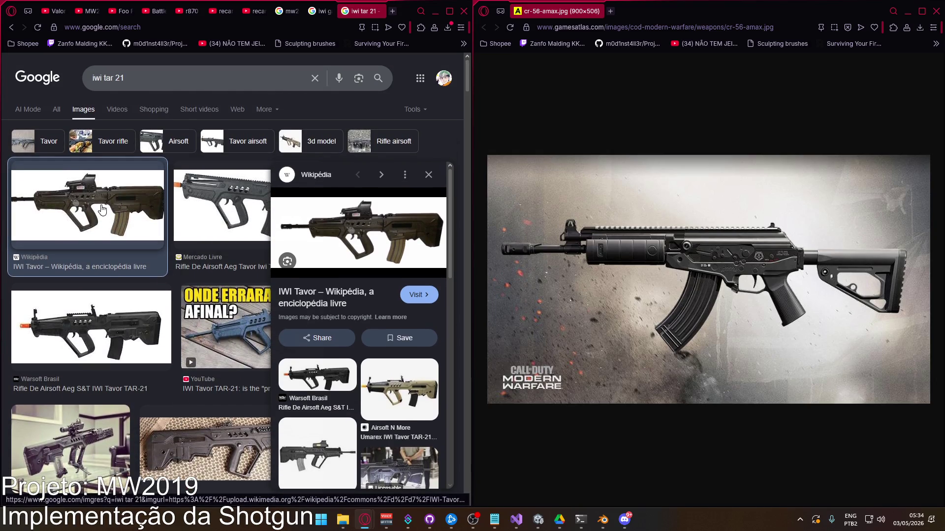
{"action": "left_click", "coordinate": [325, 214]}
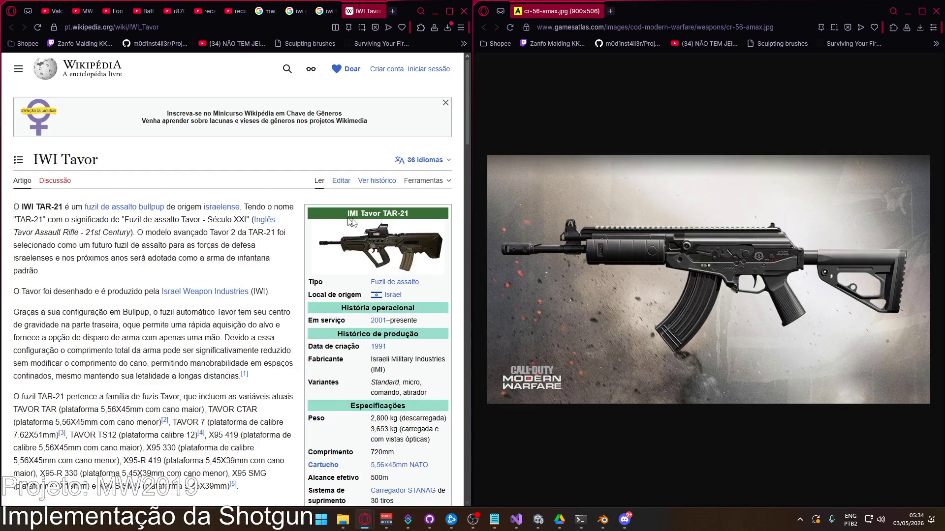
{"action": "left_click", "coordinate": [348, 222]}
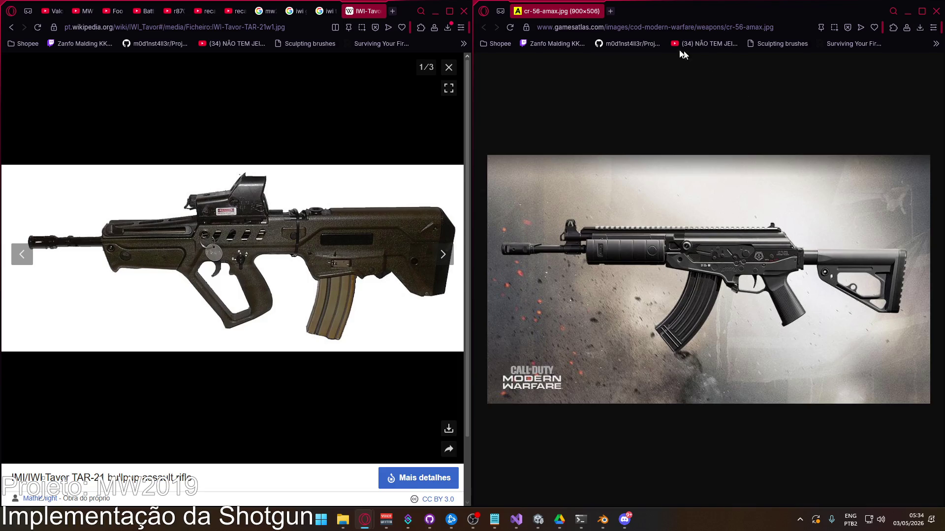
{"action": "key", "text": "ctrl+t"}
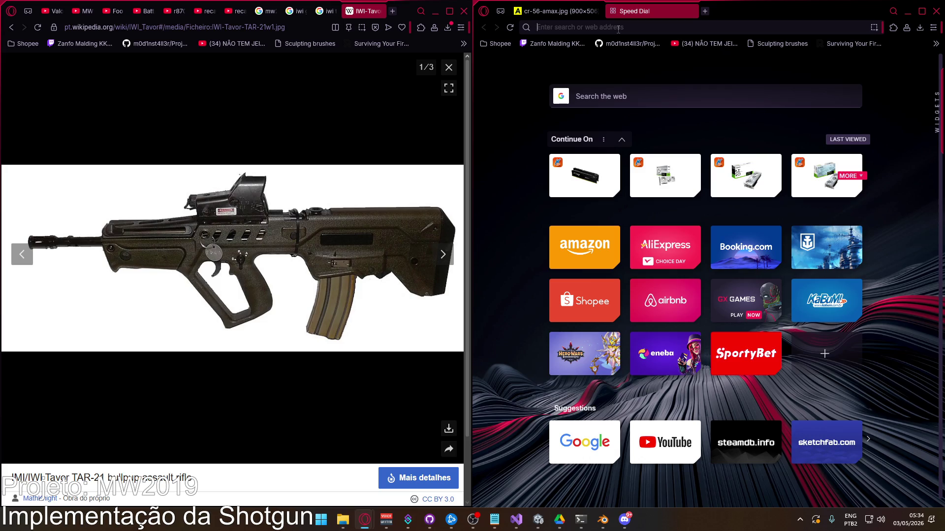
Step: Search ram-7 and open the Tracker Network RAM-7 render full-size in a new tab
{"action": "type", "text": "ram-7"}
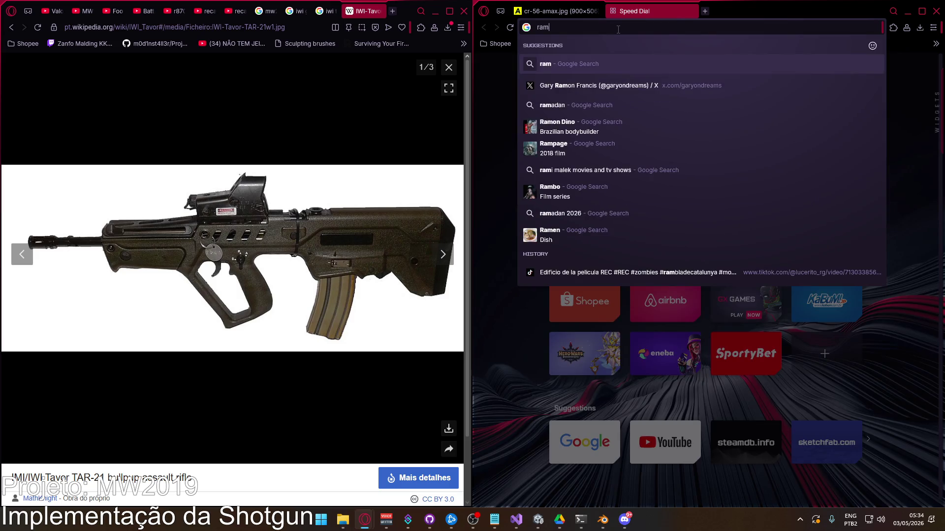
{"action": "key", "text": "Return"}
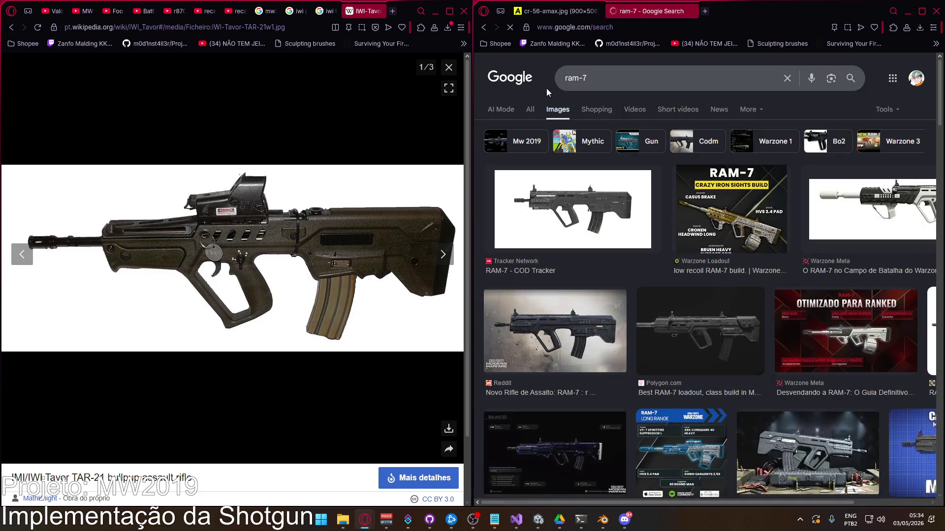
{"action": "left_click", "coordinate": [568, 79]}
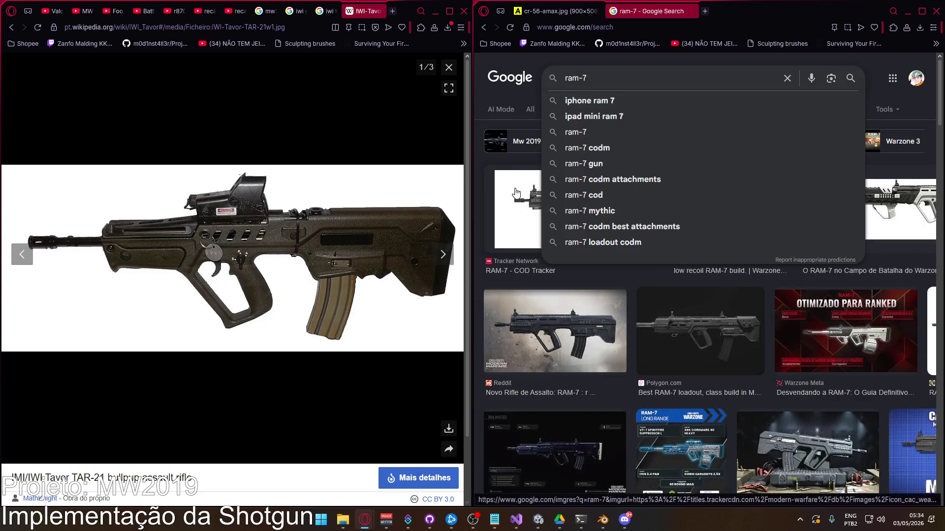
{"action": "left_click", "coordinate": [514, 177]}
{"action": "right_click", "coordinate": [807, 216]}
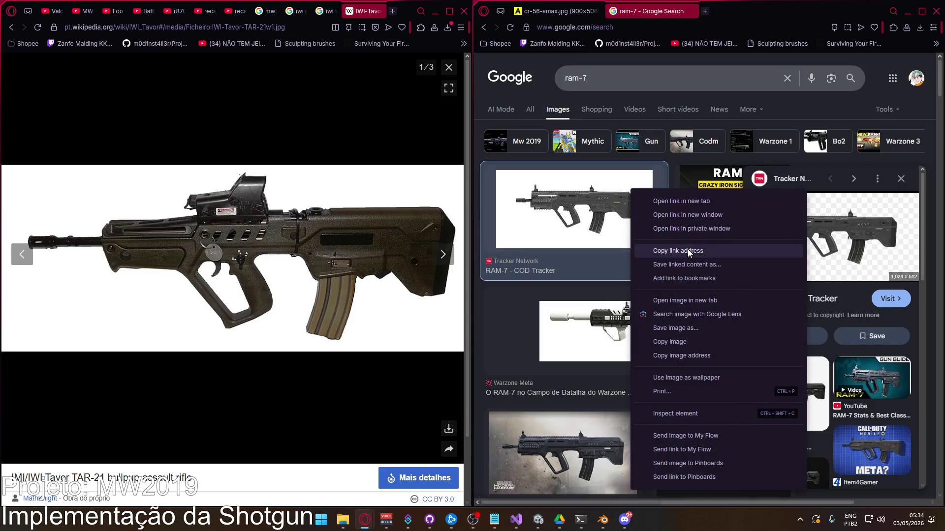
{"action": "left_click", "coordinate": [694, 300]}
{"action": "left_click", "coordinate": [732, 15]}
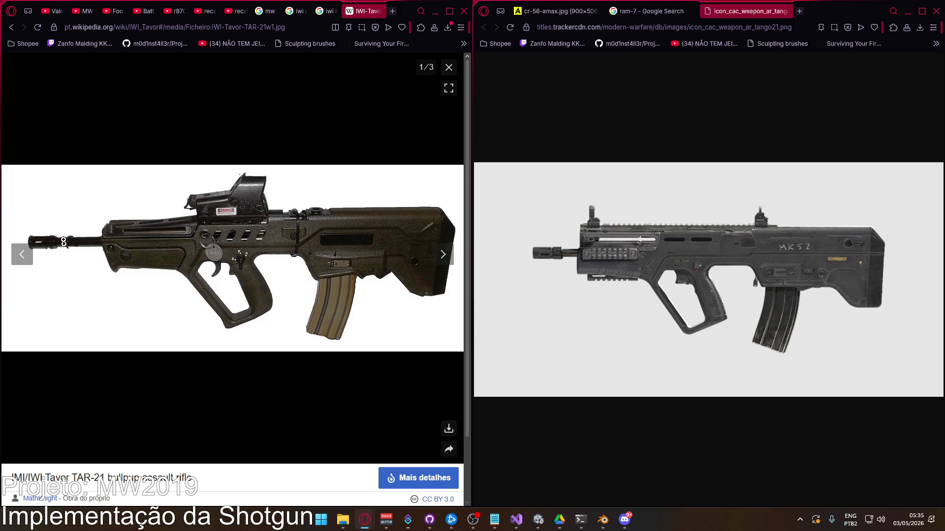
Step: Search Google Images for 'xm7' in a fresh tab and scroll through the results
{"action": "left_click", "coordinate": [392, 11]}
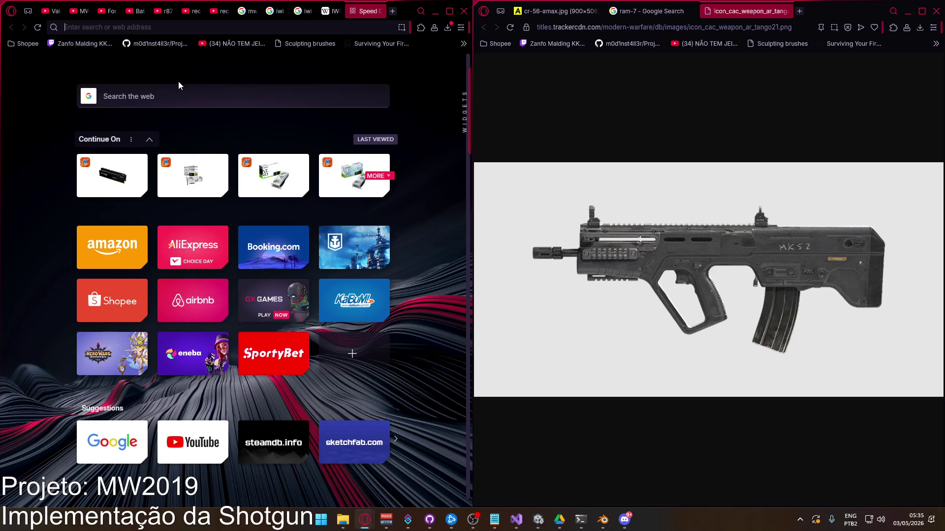
{"action": "type", "text": "xm7"}
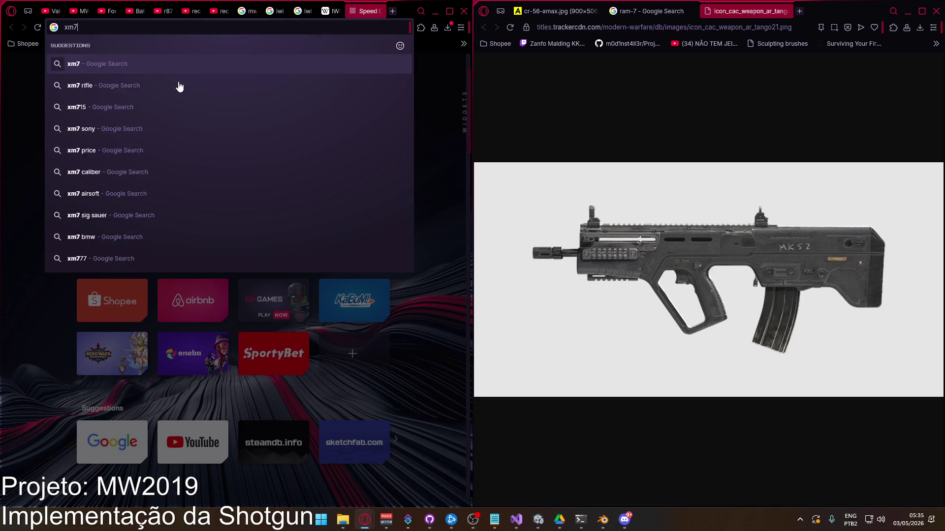
{"action": "key", "text": "Return"}
{"action": "left_click", "coordinate": [88, 109]}
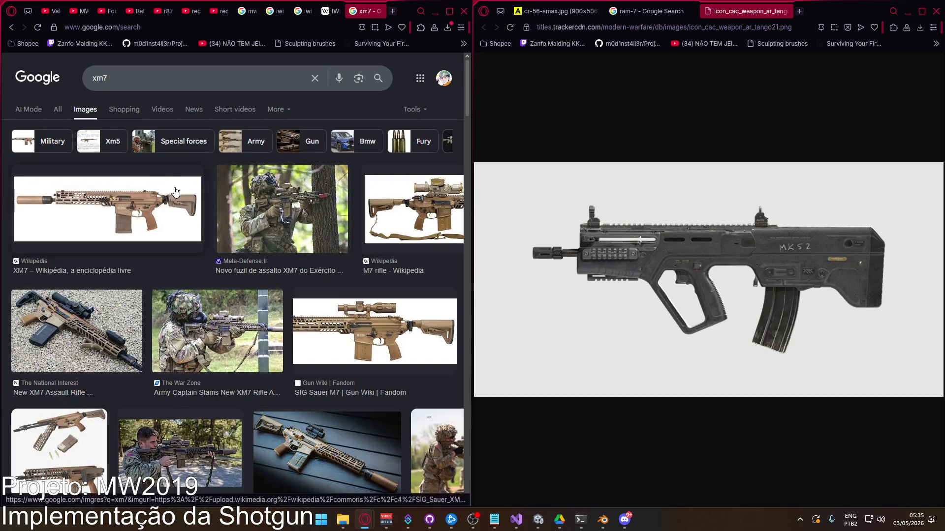
{"action": "scroll", "coordinate": [179, 204], "scroll_direction": "down", "scroll_amount": 5}
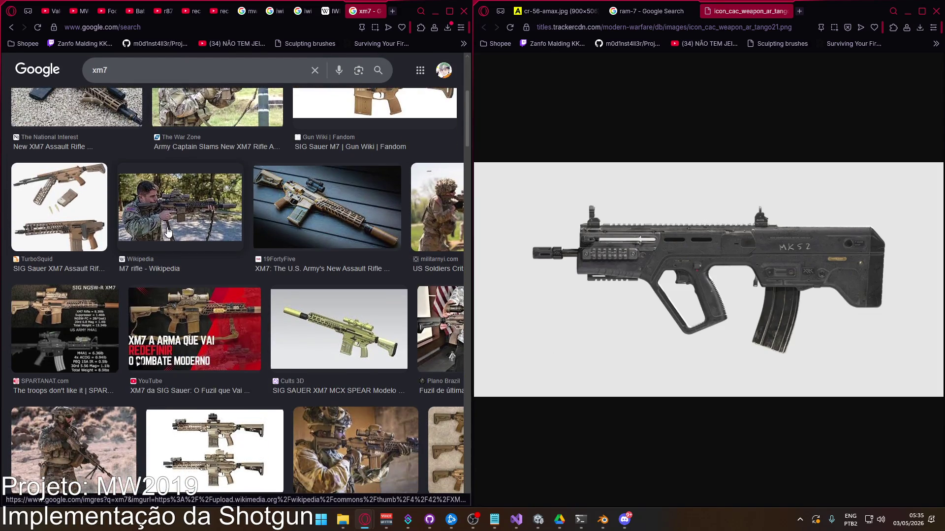
{"action": "scroll", "coordinate": [168, 231], "scroll_direction": "down", "scroll_amount": 4}
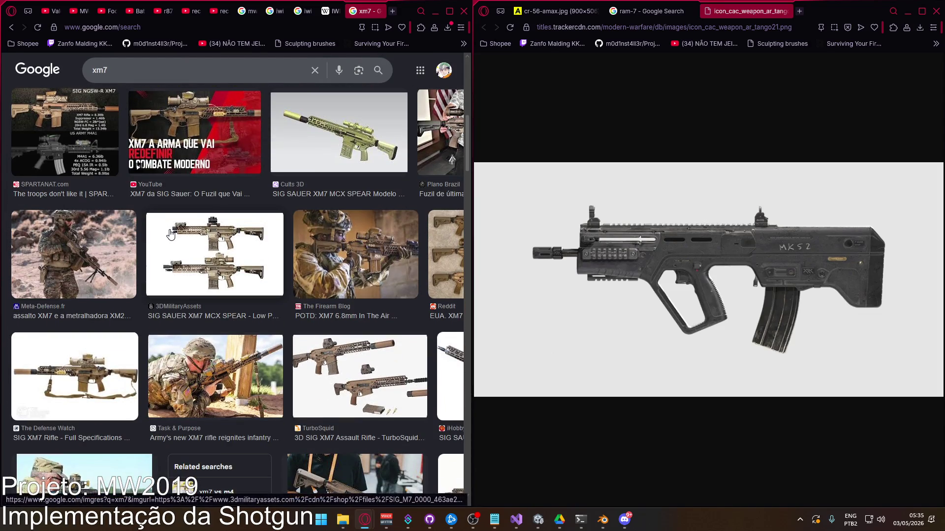
{"action": "scroll", "coordinate": [170, 235], "scroll_direction": "up", "scroll_amount": 10}
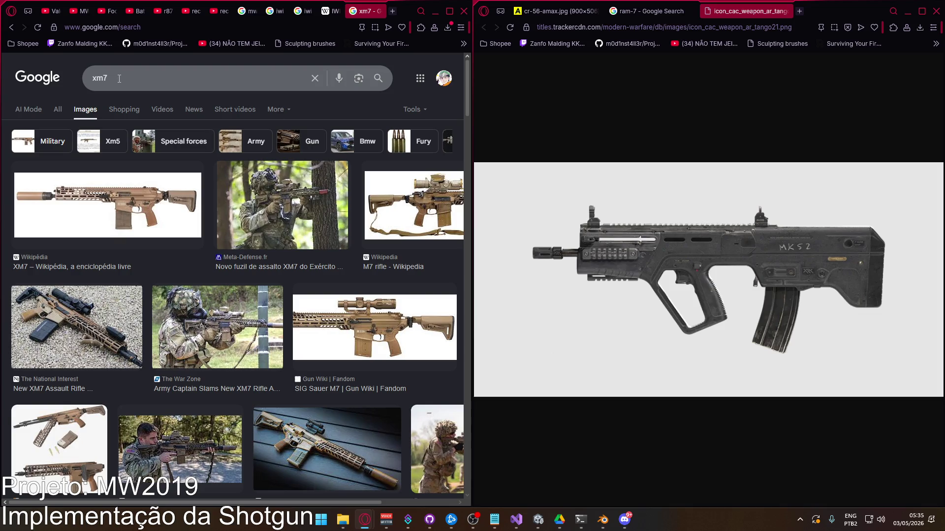
{"action": "left_click_drag", "start_coordinate": [119, 79], "coordinate": [92, 83]}
Step: Search for 'future us soldier program', then refine the query to 'future us soldier program rifle'
{"action": "type", "text": "fu"}
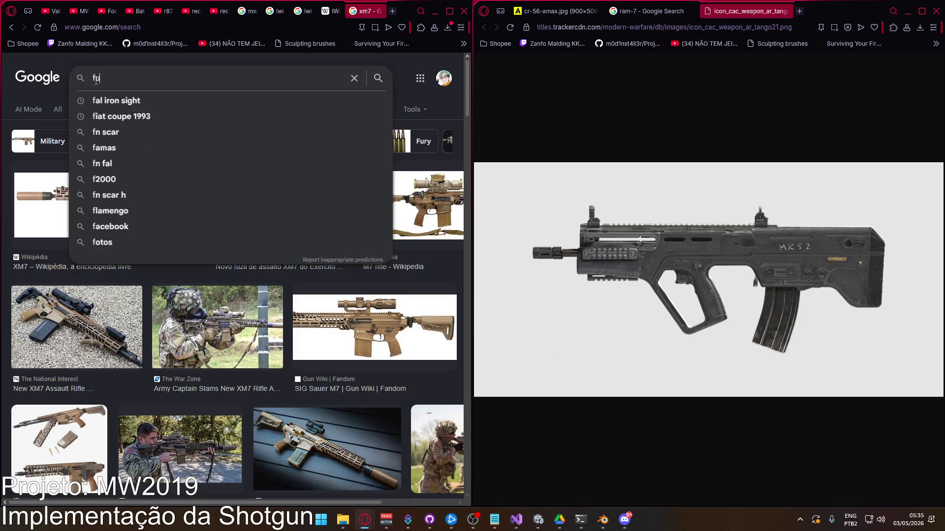
{"action": "type", "text": "ture us so"}
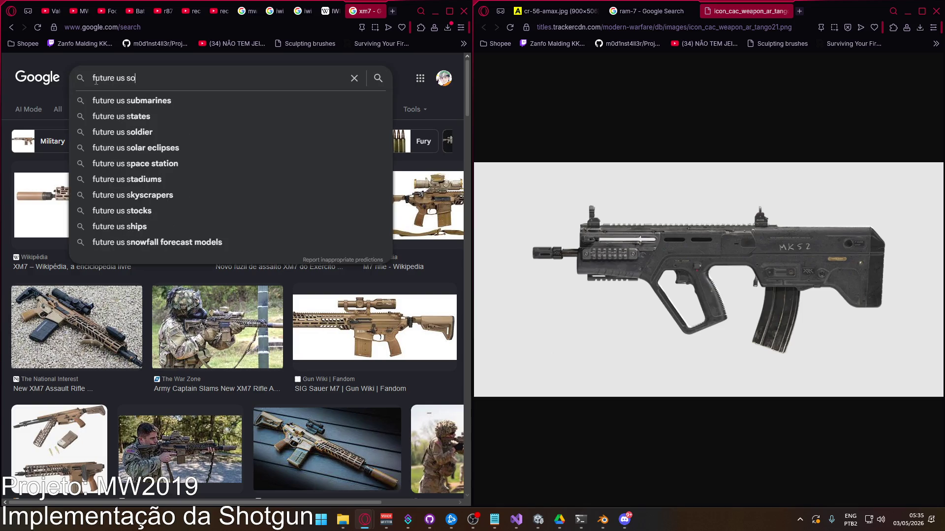
{"action": "type", "text": "ldier program"}
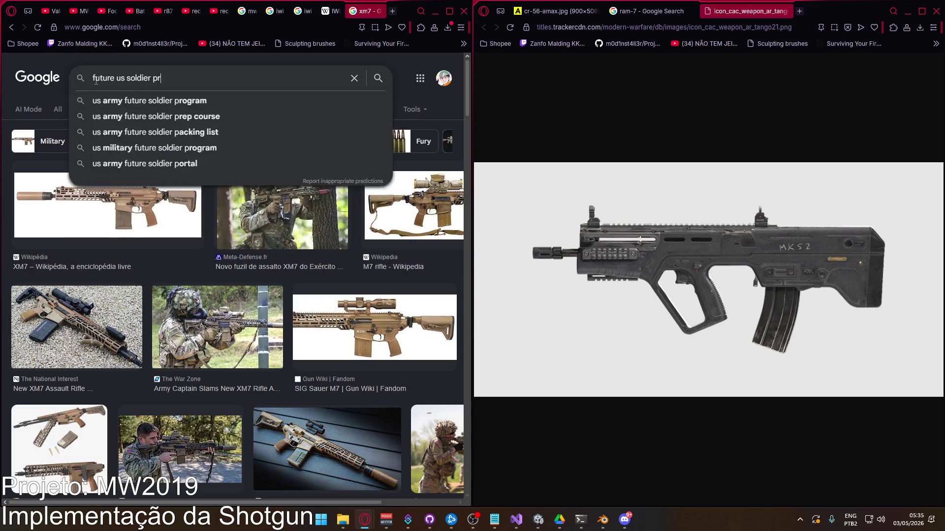
{"action": "key", "text": "Return"}
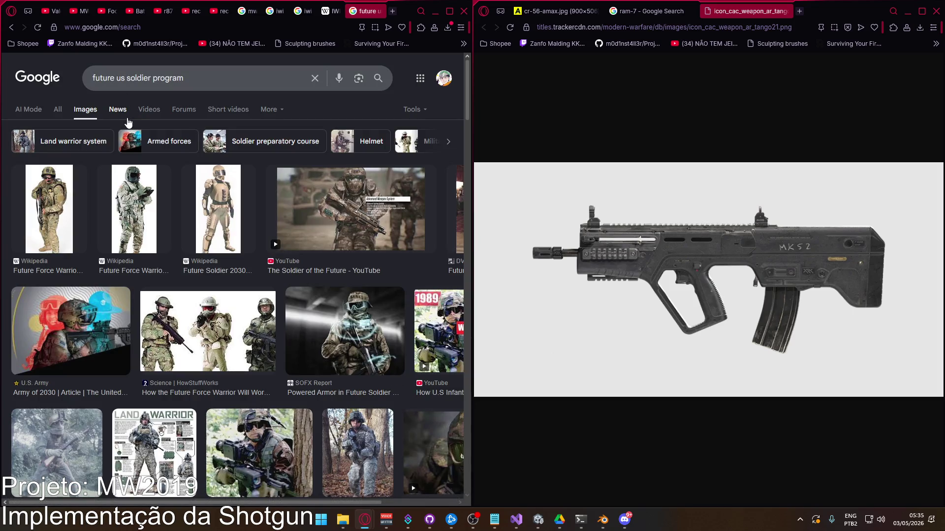
{"action": "left_click", "coordinate": [212, 88]}
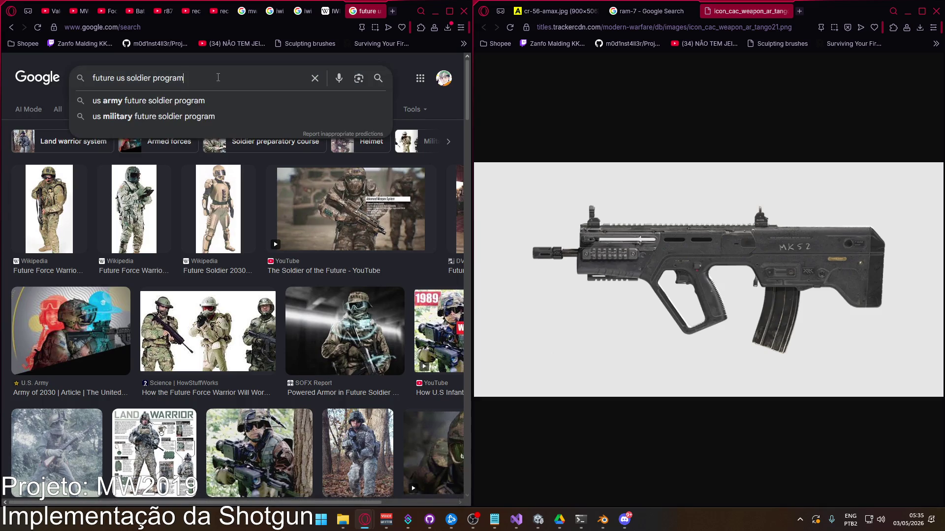
{"action": "type", "text": " rifle"}
{"action": "key", "text": "Return"}
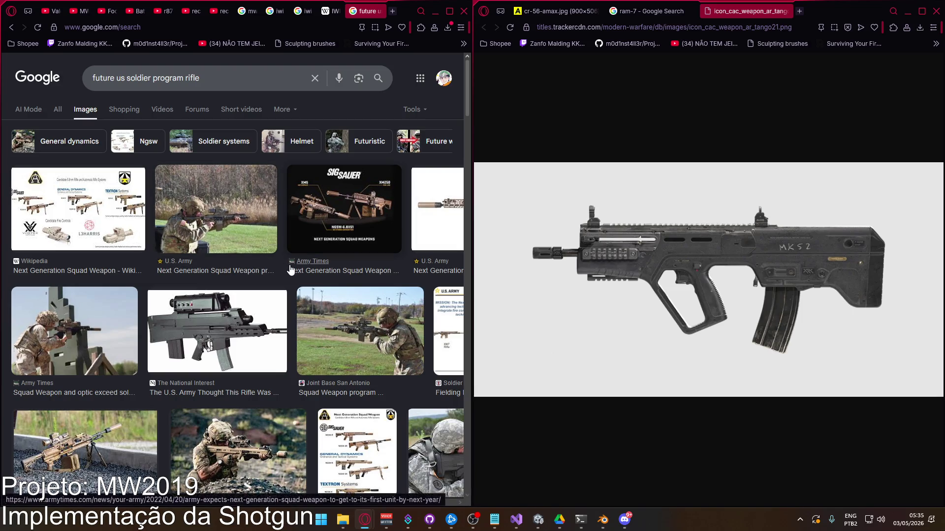
Step: Scroll through the XM7 and NGSW rifle photos in the image results
{"action": "scroll", "coordinate": [288, 270], "scroll_direction": "down", "scroll_amount": 1}
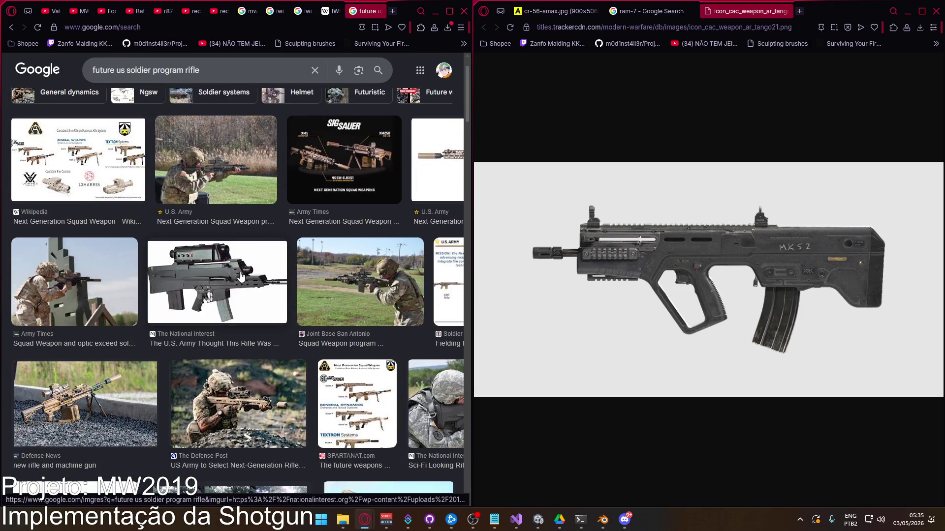
{"action": "scroll", "coordinate": [398, 330], "scroll_direction": "down", "scroll_amount": 2}
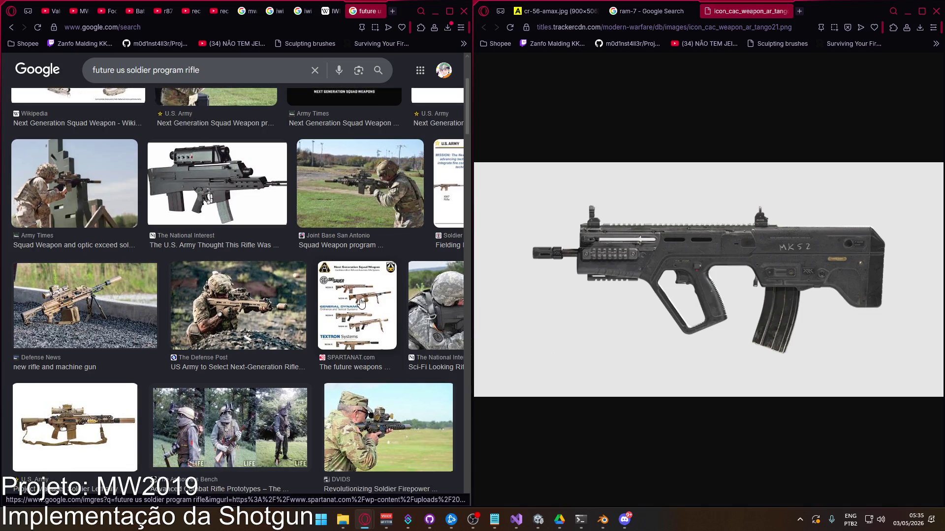
{"action": "scroll", "coordinate": [360, 303], "scroll_direction": "down", "scroll_amount": 3}
{"action": "scroll", "coordinate": [324, 299], "scroll_direction": "down", "scroll_amount": 2}
{"action": "scroll", "coordinate": [323, 299], "scroll_direction": "down", "scroll_amount": 2}
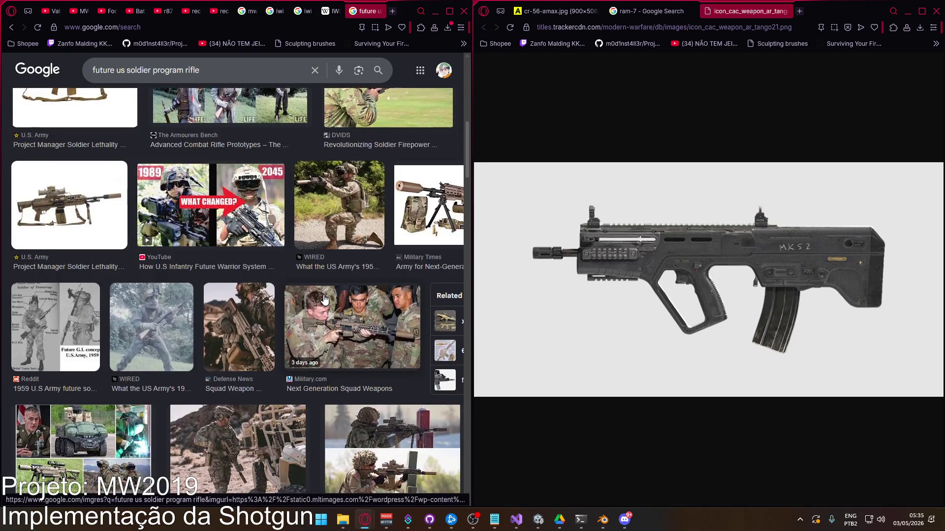
{"action": "scroll", "coordinate": [322, 298], "scroll_direction": "down", "scroll_amount": 2}
{"action": "scroll", "coordinate": [315, 294], "scroll_direction": "down", "scroll_amount": 2}
{"action": "scroll", "coordinate": [316, 293], "scroll_direction": "down", "scroll_amount": 10}
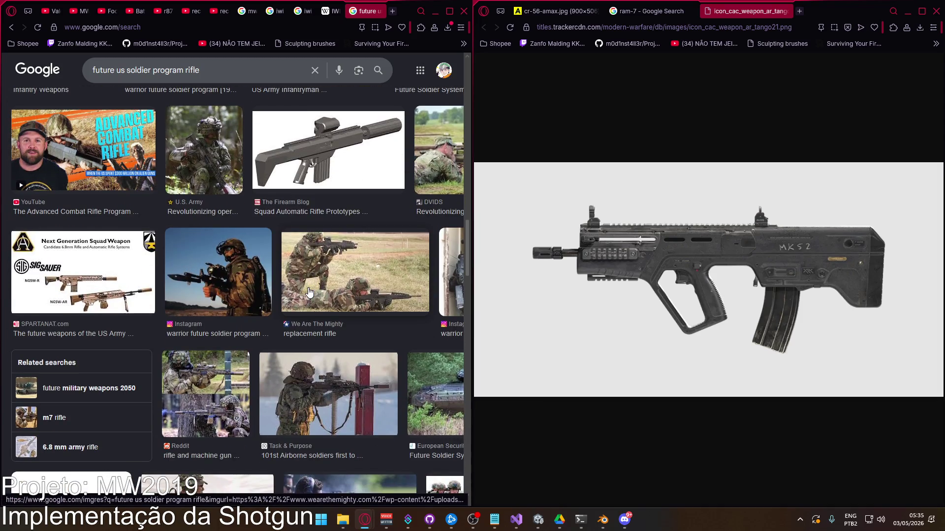
{"action": "scroll", "coordinate": [309, 292], "scroll_direction": "down", "scroll_amount": 3}
{"action": "scroll", "coordinate": [309, 292], "scroll_direction": "down", "scroll_amount": 9}
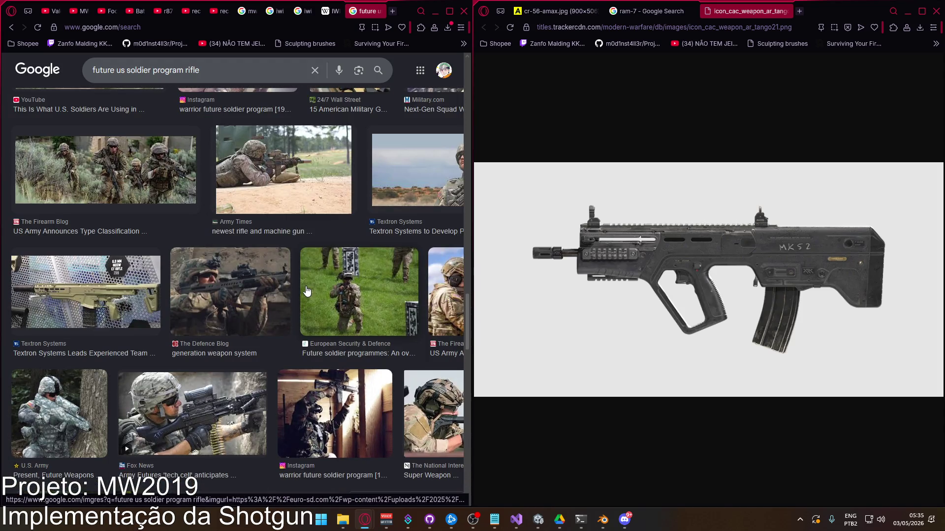
{"action": "scroll", "coordinate": [306, 292], "scroll_direction": "up", "scroll_amount": 8}
{"action": "scroll", "coordinate": [304, 291], "scroll_direction": "down", "scroll_amount": 2}
{"action": "scroll", "coordinate": [304, 291], "scroll_direction": "down", "scroll_amount": 6}
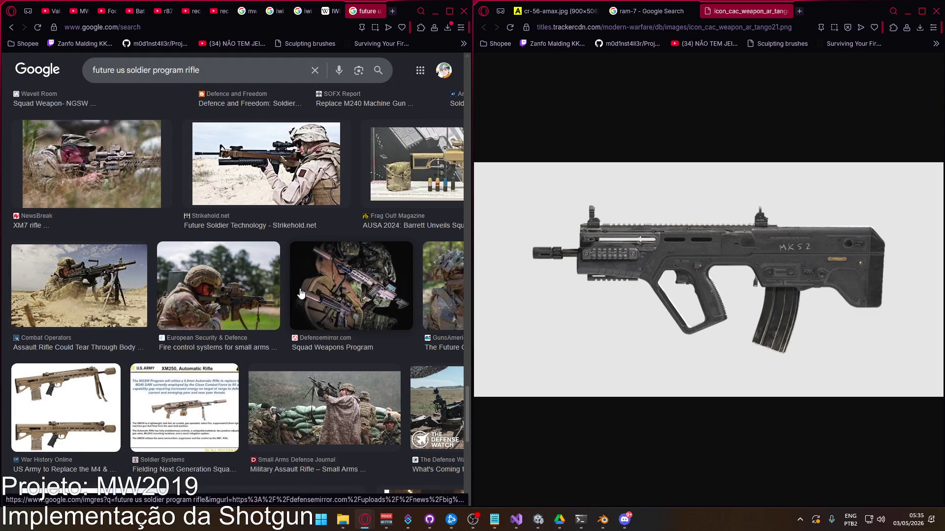
{"action": "scroll", "coordinate": [302, 293], "scroll_direction": "down", "scroll_amount": 9}
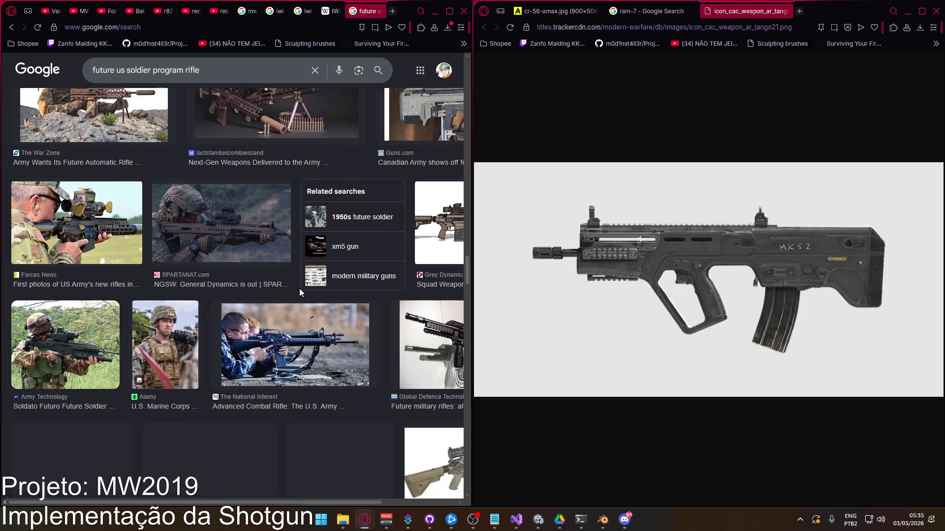
{"action": "scroll", "coordinate": [301, 294], "scroll_direction": "up", "scroll_amount": 10}
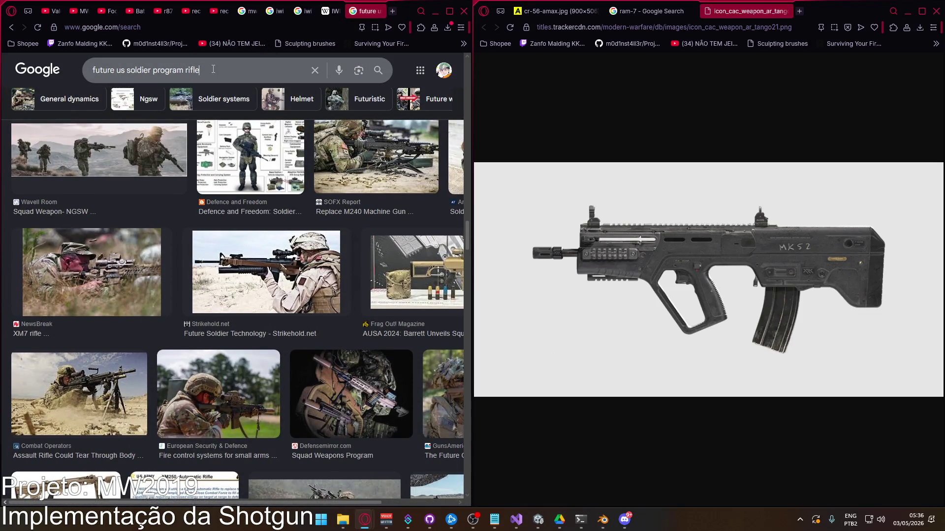
{"action": "triple_click", "coordinate": [103, 77]}
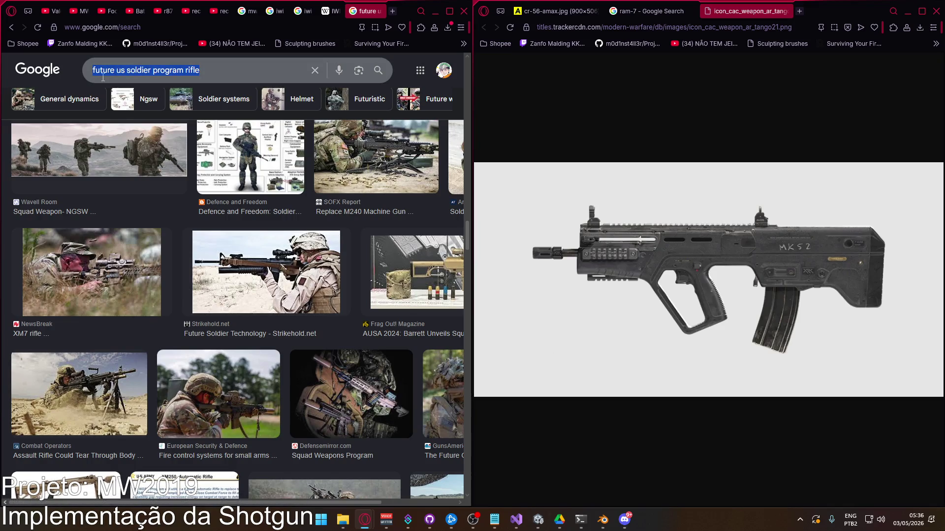
{"action": "scroll", "coordinate": [239, 210], "scroll_direction": "down", "scroll_amount": 10}
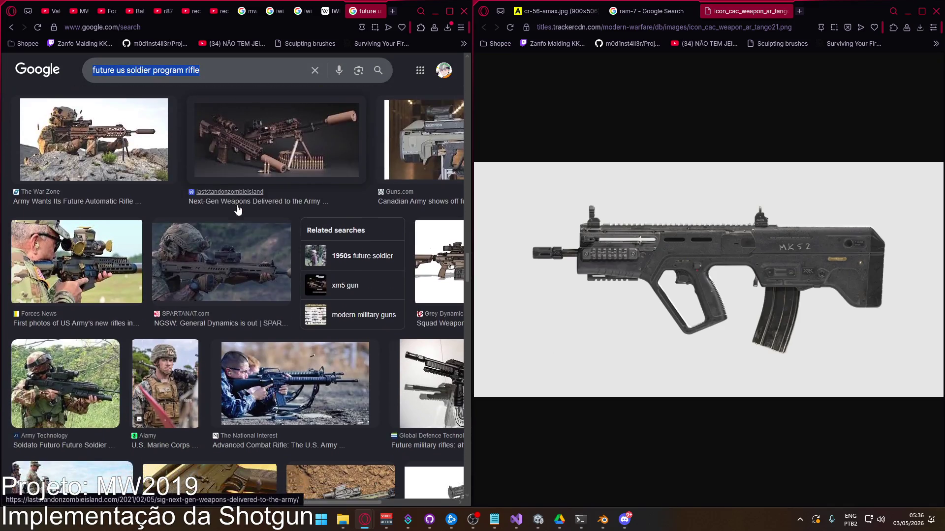
{"action": "scroll", "coordinate": [238, 211], "scroll_direction": "down", "scroll_amount": 3}
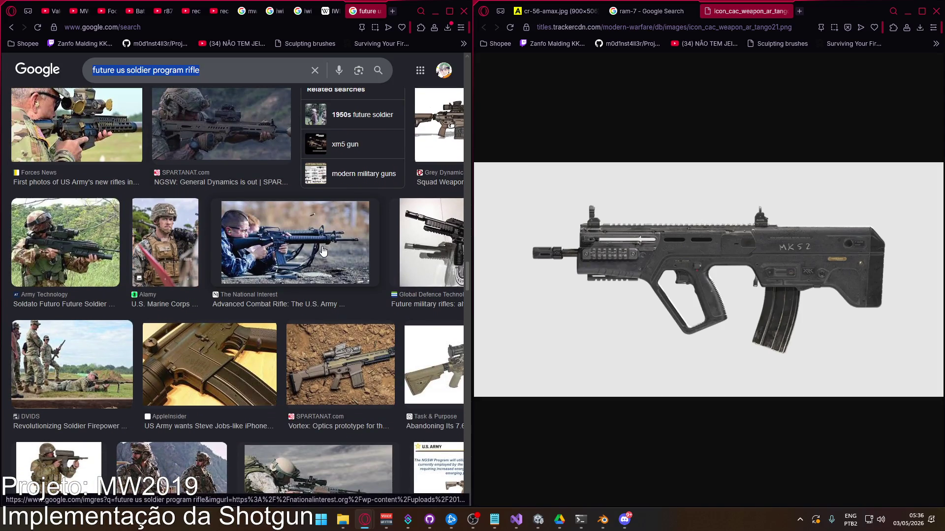
{"action": "scroll", "coordinate": [297, 240], "scroll_direction": "up", "scroll_amount": 1}
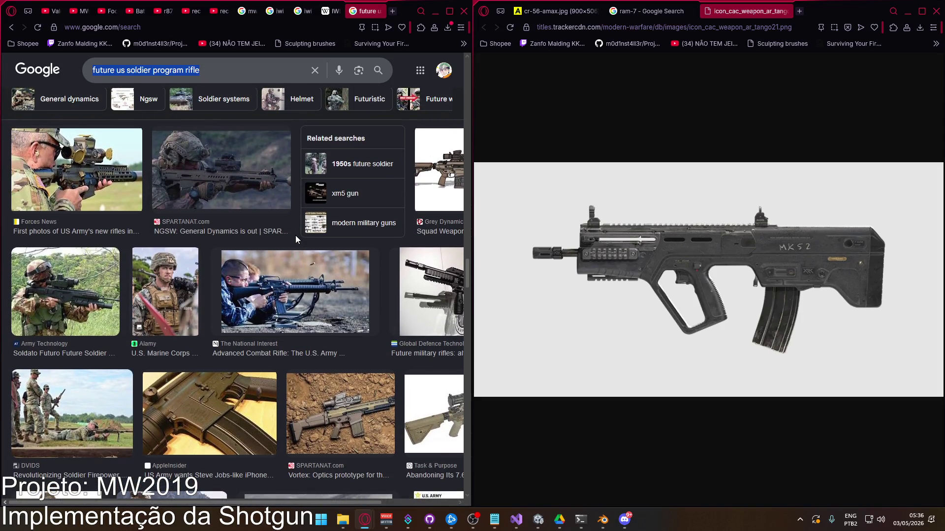
{"action": "scroll", "coordinate": [244, 210], "scroll_direction": "up", "scroll_amount": 3}
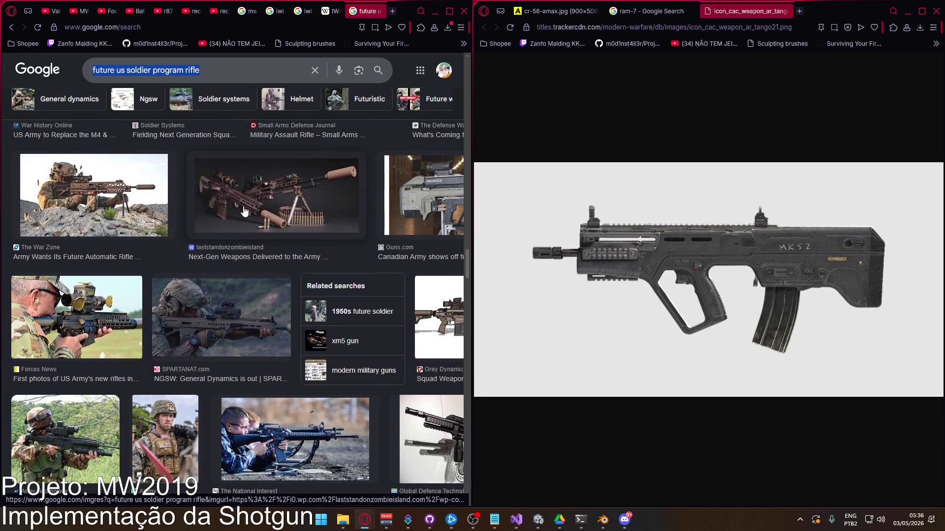
{"action": "scroll", "coordinate": [255, 215], "scroll_direction": "up", "scroll_amount": 2}
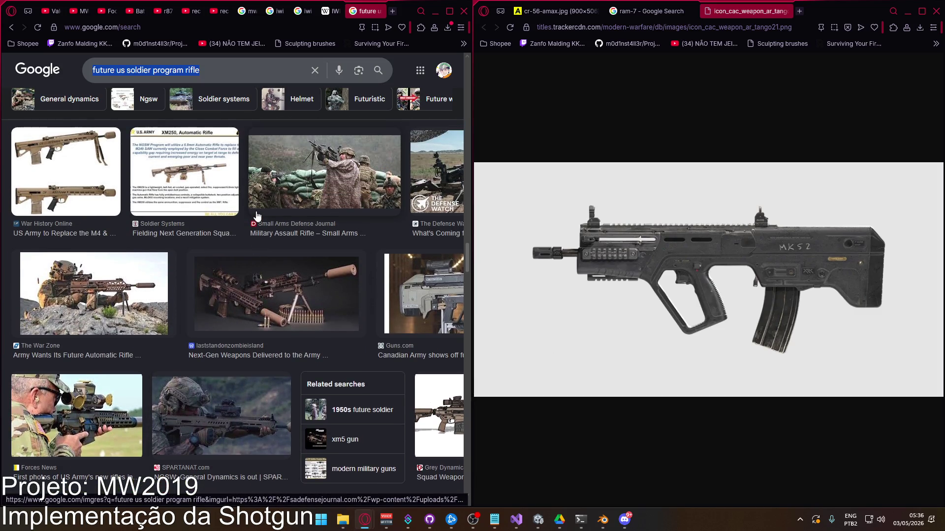
{"action": "scroll", "coordinate": [256, 215], "scroll_direction": "up", "scroll_amount": 3}
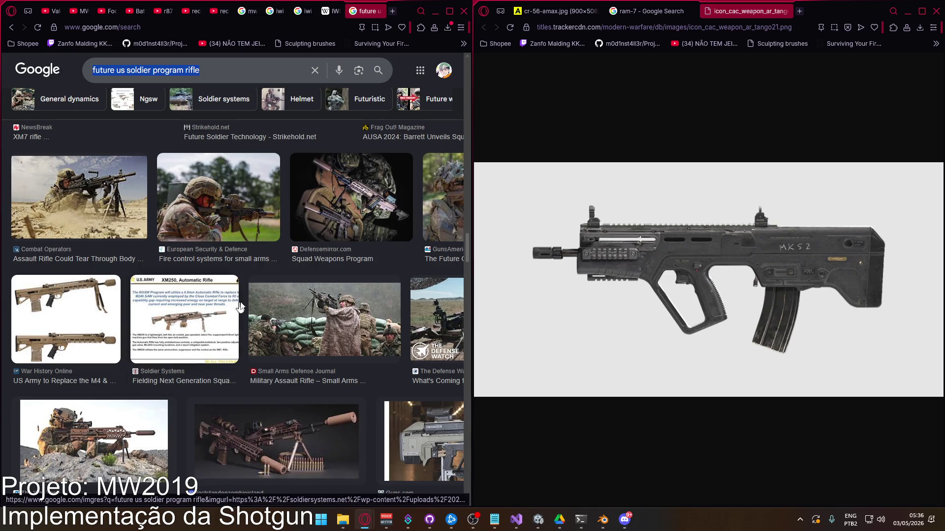
{"action": "scroll", "coordinate": [256, 298], "scroll_direction": "down", "scroll_amount": 5}
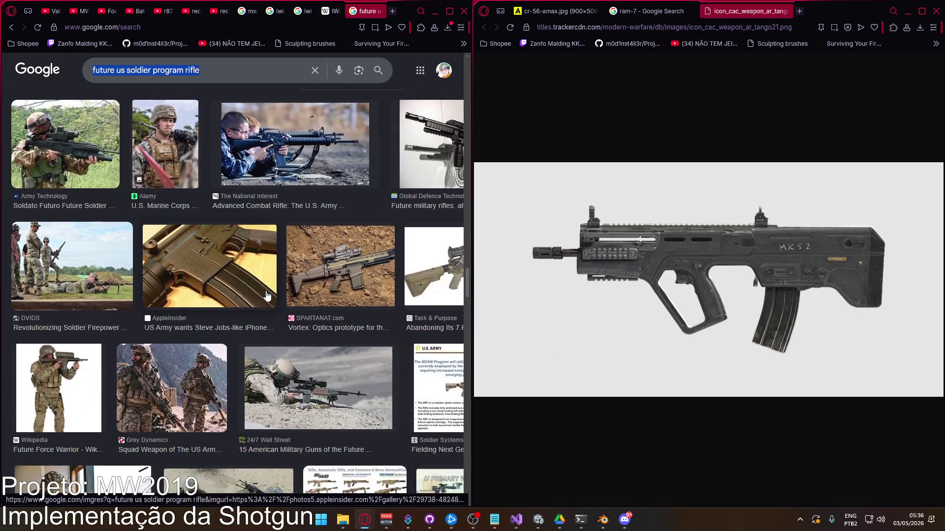
{"action": "scroll", "coordinate": [267, 296], "scroll_direction": "down", "scroll_amount": 3}
{"action": "scroll", "coordinate": [269, 296], "scroll_direction": "down", "scroll_amount": 5}
{"action": "scroll", "coordinate": [236, 237], "scroll_direction": "up", "scroll_amount": 5}
{"action": "scroll", "coordinate": [203, 171], "scroll_direction": "up", "scroll_amount": 2}
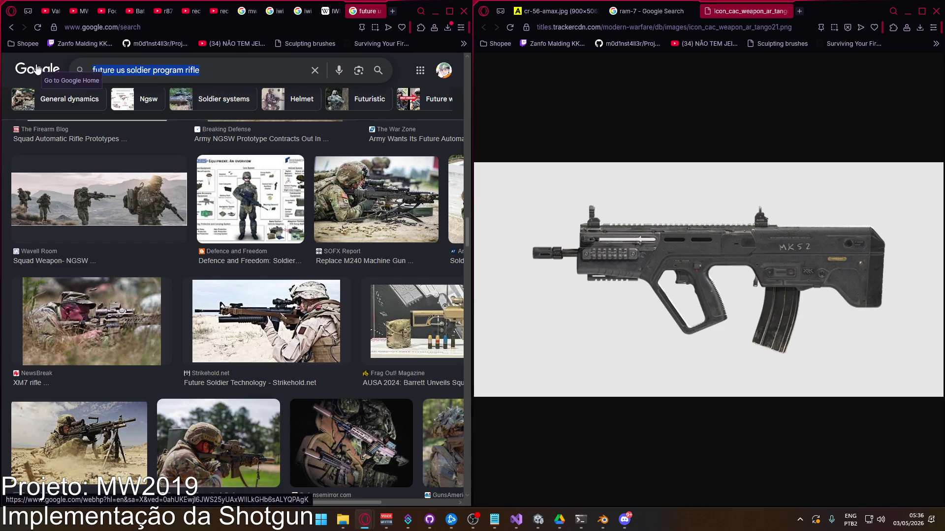
Step: Search images for 'rifles that failed to replace the m4' and open the Every Failed M4 Replacement Attempt video
{"action": "type", "text": "rifles that fai"}
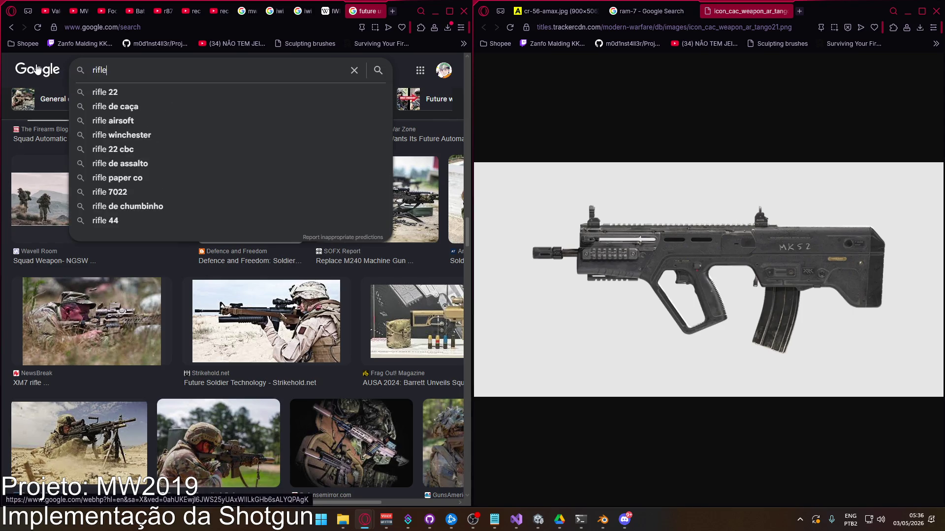
{"action": "type", "text": "led to re"}
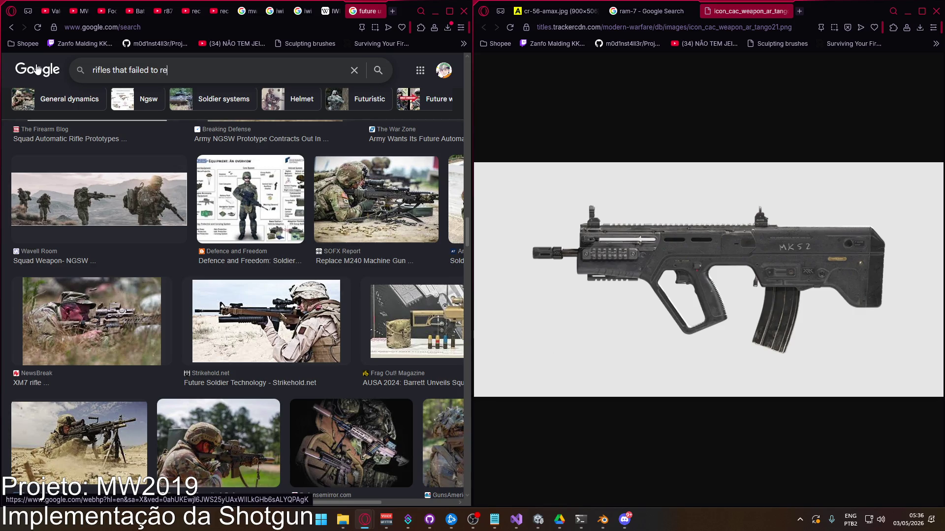
{"action": "type", "text": "4"}
{"action": "key", "text": "Return"}
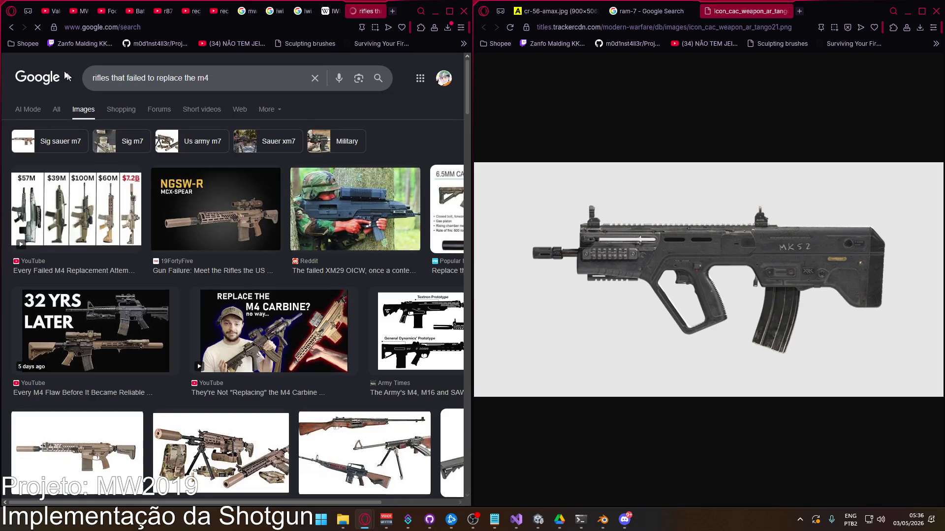
{"action": "left_click", "coordinate": [127, 221]}
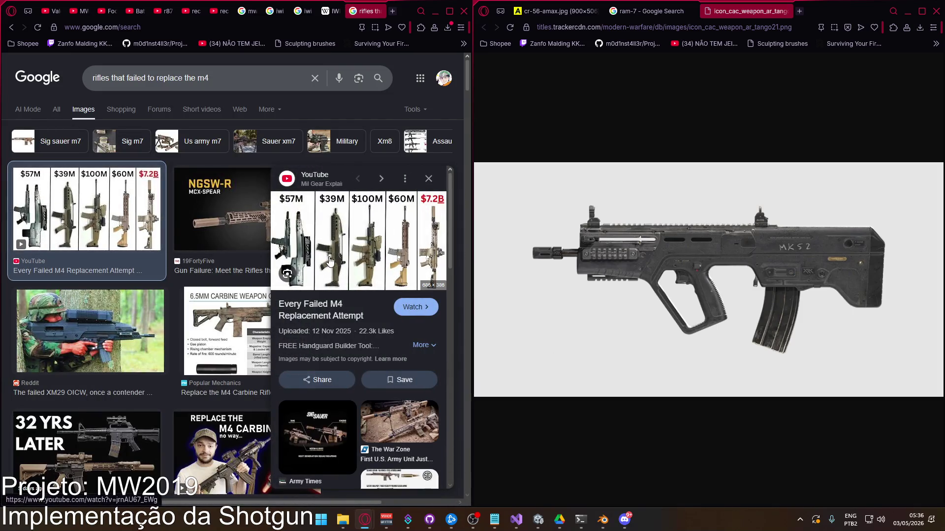
{"action": "left_click", "coordinate": [325, 246]}
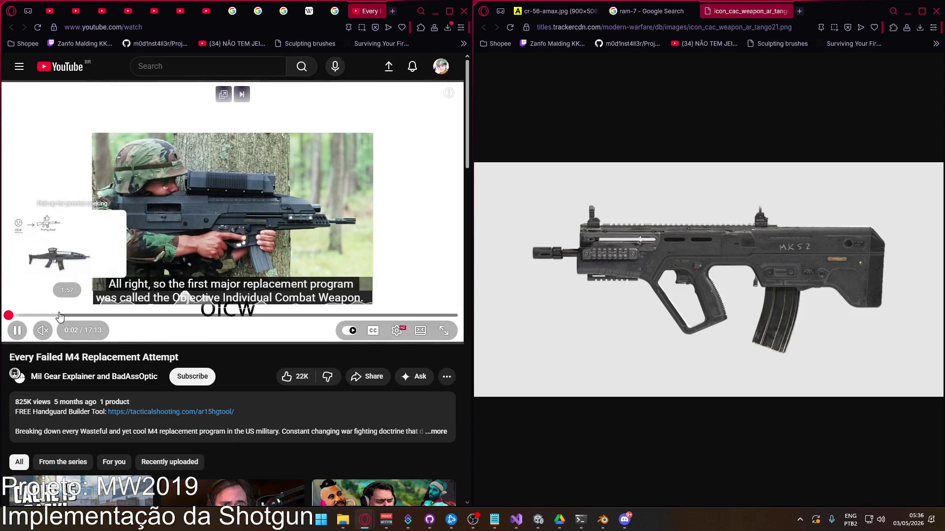
Step: Jump the failed-M4 video to about 1:57 and pause it on the XM8 section
{"action": "left_click", "coordinate": [59, 315]}
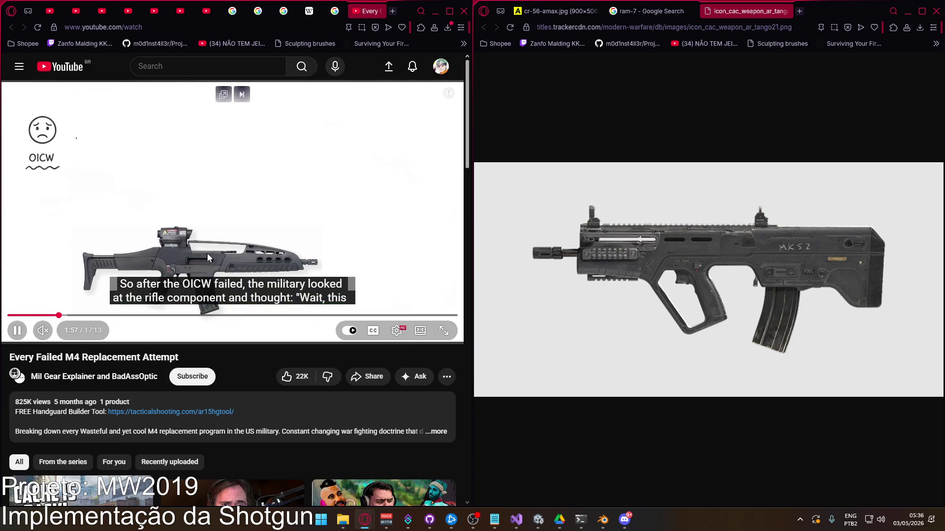
{"action": "left_click", "coordinate": [254, 253]}
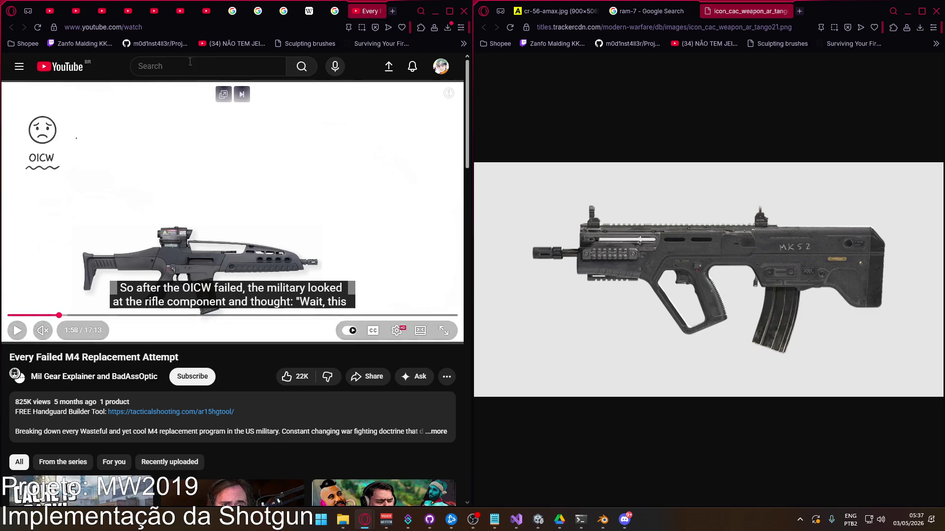
{"action": "left_click", "coordinate": [171, 31]}
Step: Look up image results for 'ashe r6 weapons', then close that tab to return to the failed-M4 results
{"action": "type", "text": "ash"}
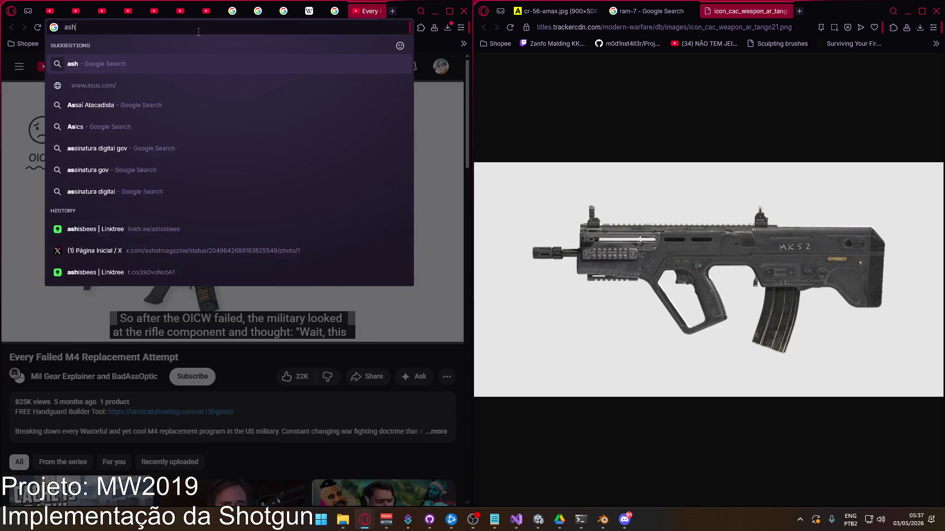
{"action": "type", "text": "e r6 weapons"}
{"action": "key", "text": "Return"}
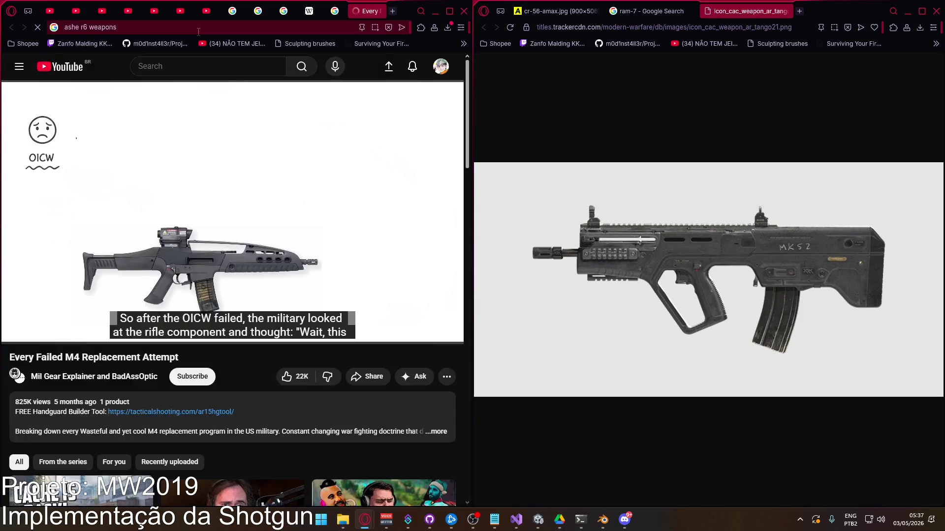
{"action": "left_click", "coordinate": [129, 109]}
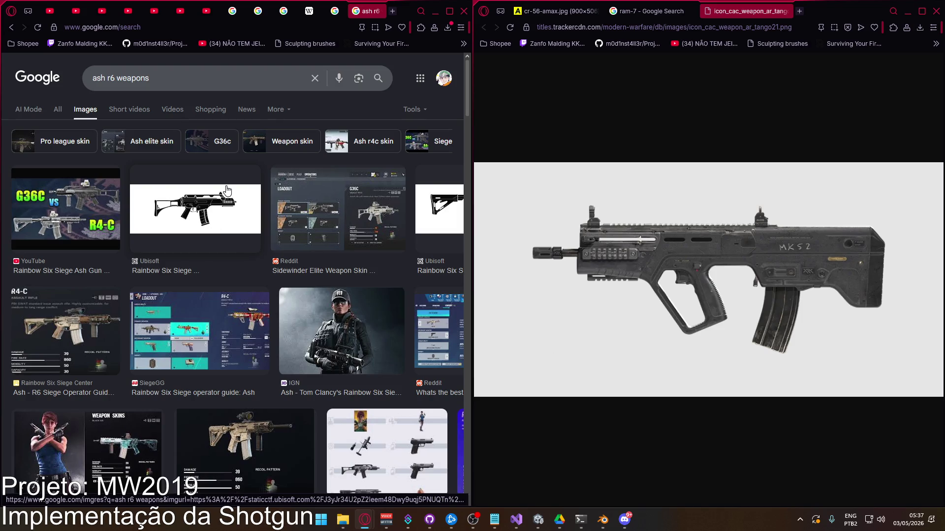
{"action": "left_click", "coordinate": [385, 11]}
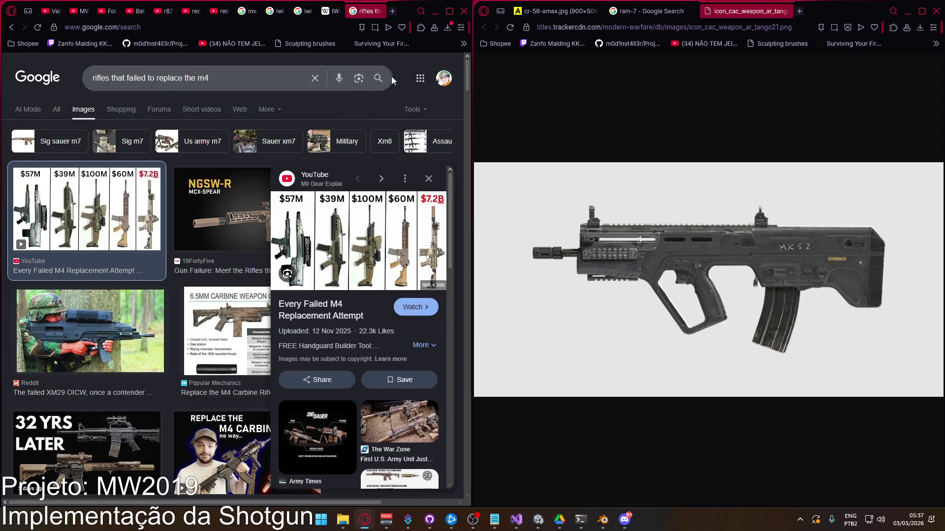
Step: Bring up the IWI Tavor TAR-21 Wikipedia photo and close the ram-7 Google Search tab
{"action": "left_click", "coordinate": [332, 11]}
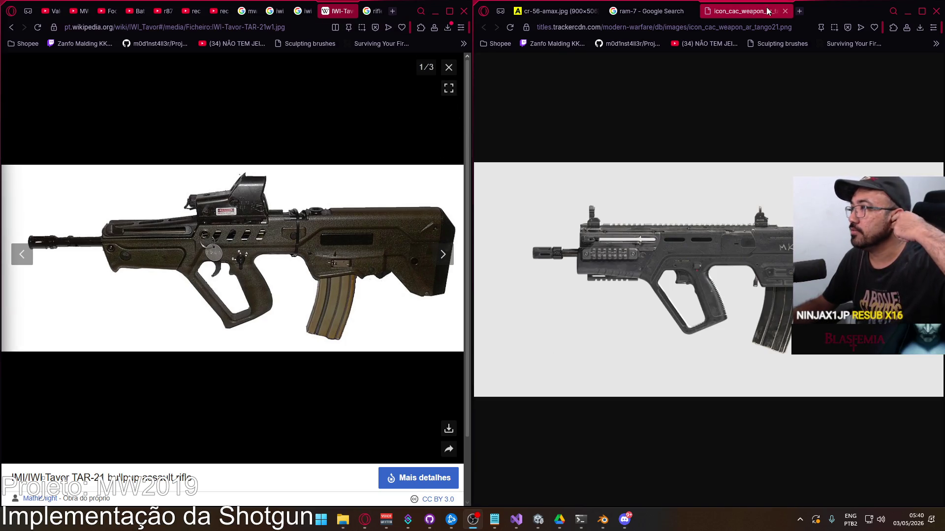
{"action": "left_click", "coordinate": [690, 11]}
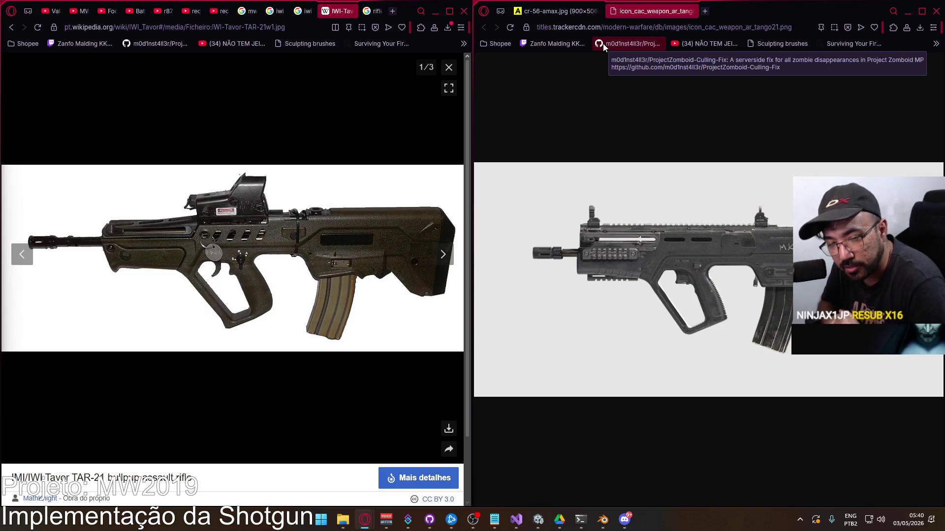
Step: Start a new 'mw2019 .50gs' search in the second browser window
{"action": "left_click", "coordinate": [639, 27]}
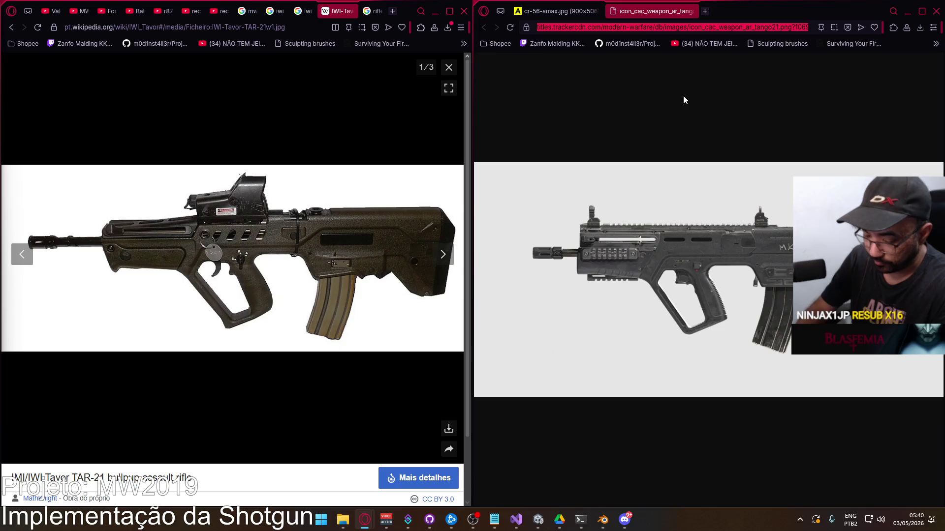
{"action": "type", "text": "mw2019 "}
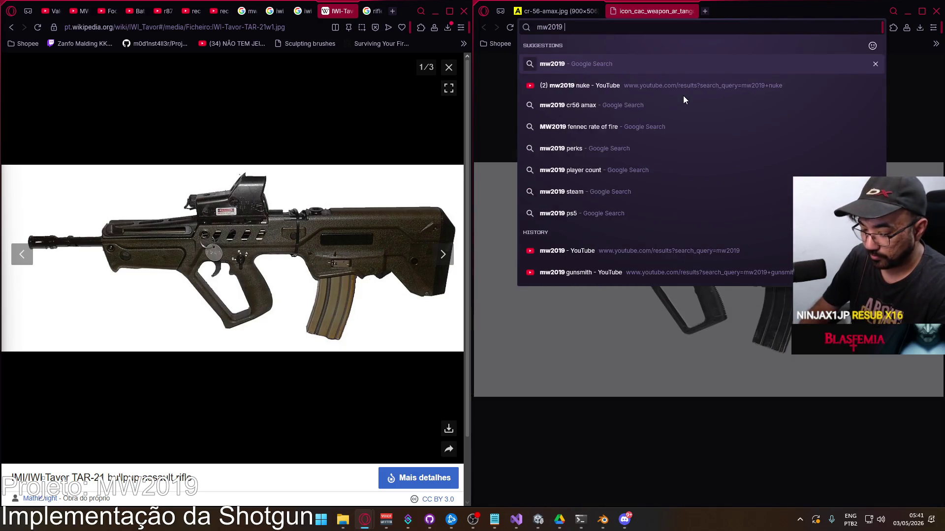
{"action": "type", "text": ".50gs"}
Step: Find 'mw2019 .50gs' images and open the Games Atlas 50-gs.jpg picture in a new tab
{"action": "key", "text": "Return"}
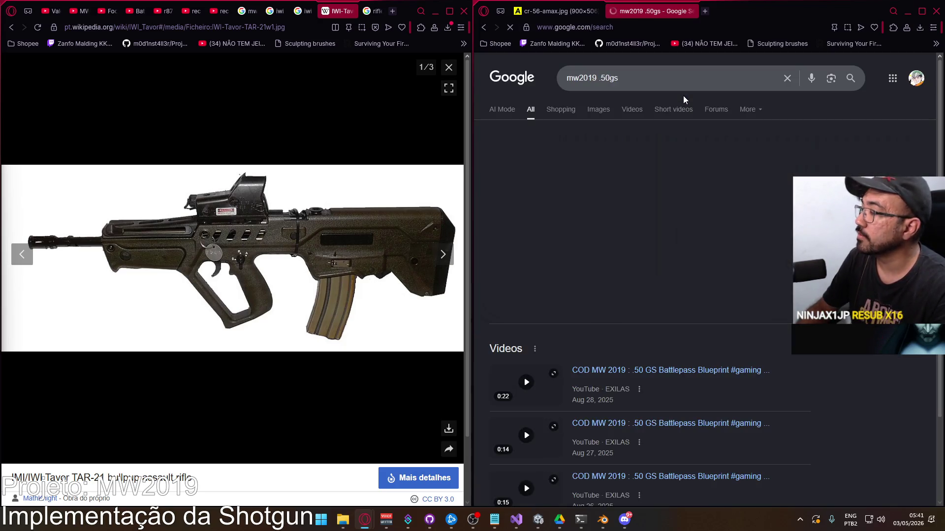
{"action": "left_click", "coordinate": [598, 109]}
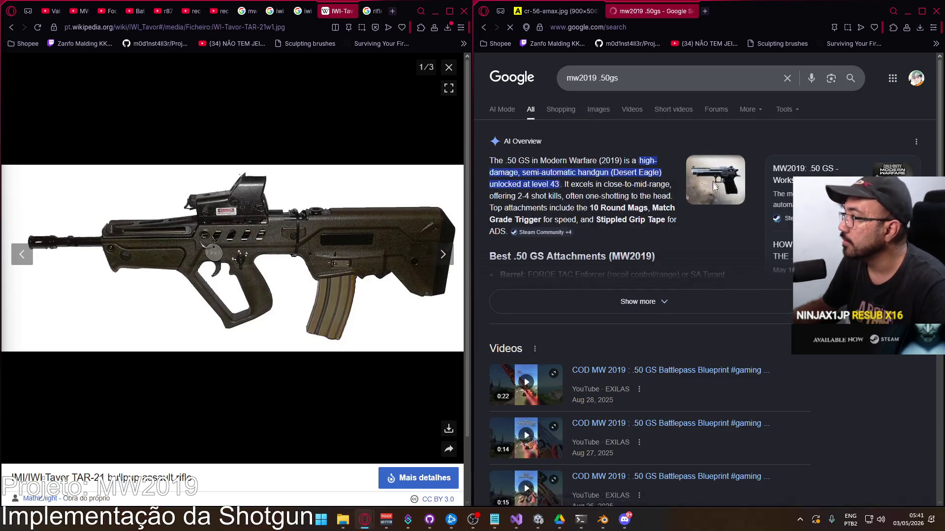
{"action": "left_click", "coordinate": [571, 196]}
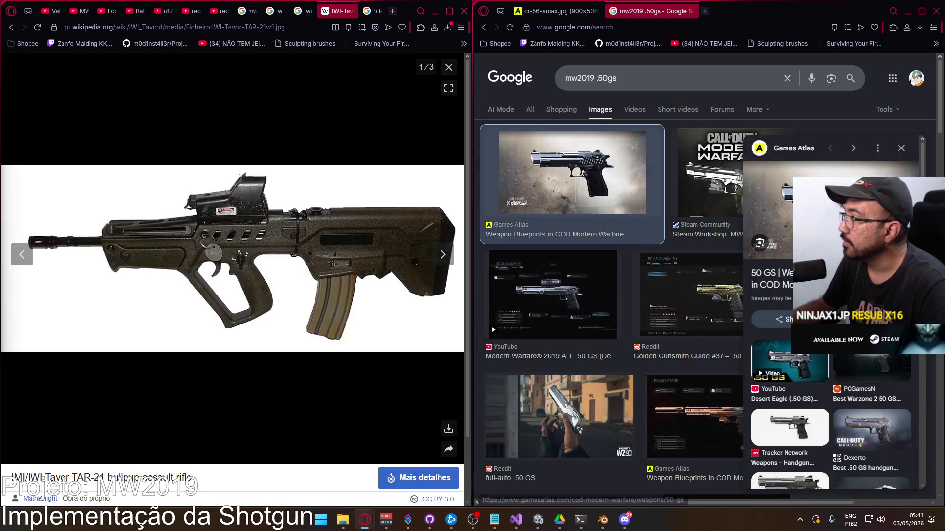
{"action": "right_click", "coordinate": [637, 199]}
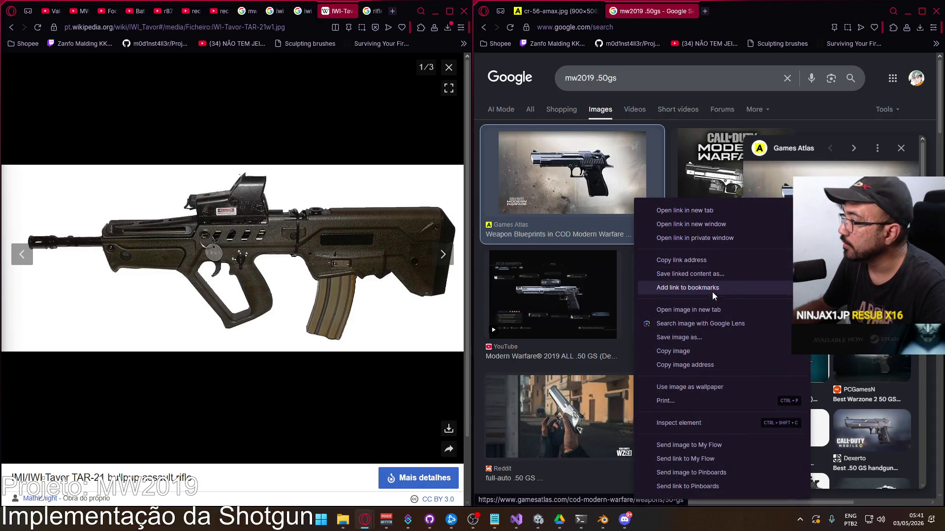
{"action": "left_click", "coordinate": [711, 309]}
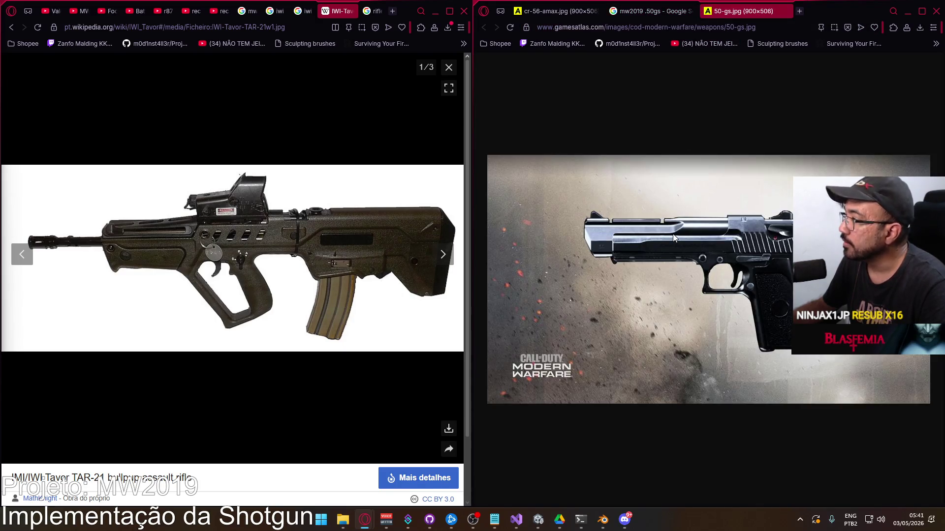
{"action": "left_click", "coordinate": [192, 27]}
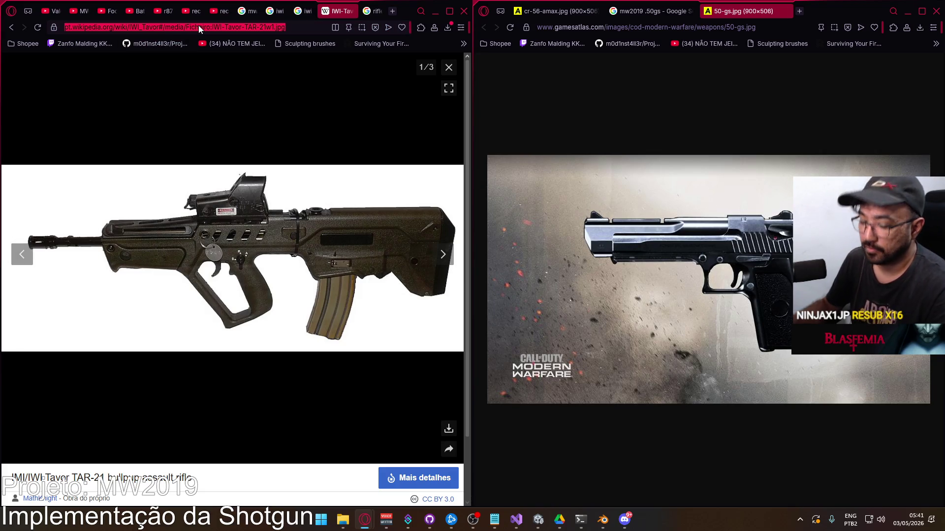
Step: Search Google Images for 'desert eagle' and preview the Magnum Research Desert Eagle photo
{"action": "type", "text": "desert eag"}
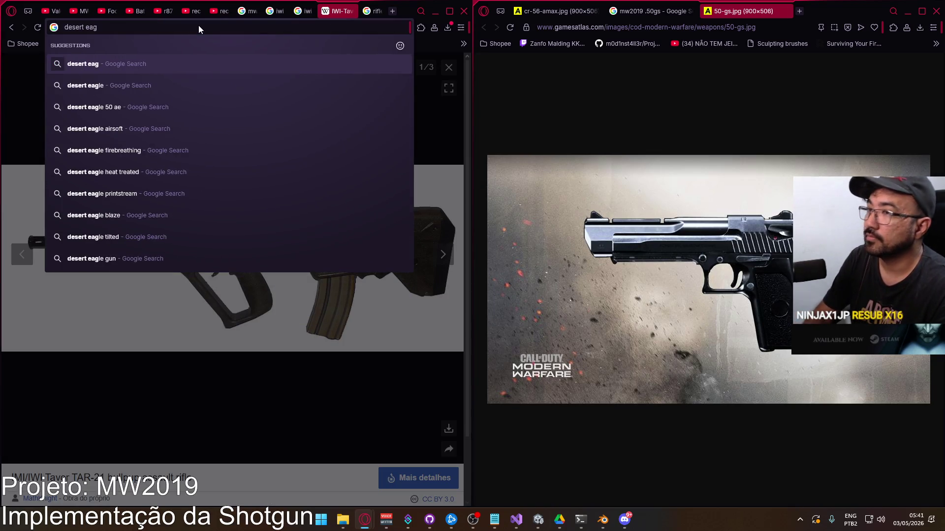
{"action": "type", "text": "le"}
{"action": "key", "text": "Return"}
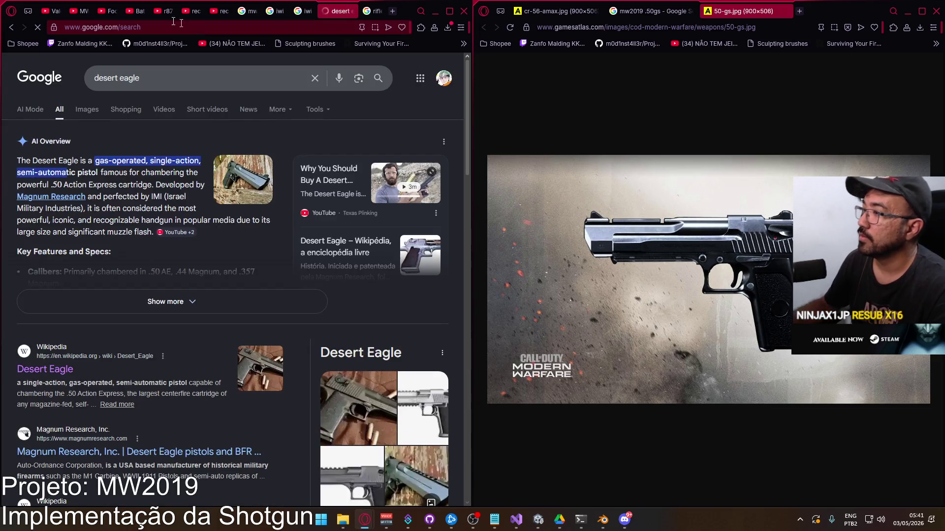
{"action": "left_click", "coordinate": [86, 109]}
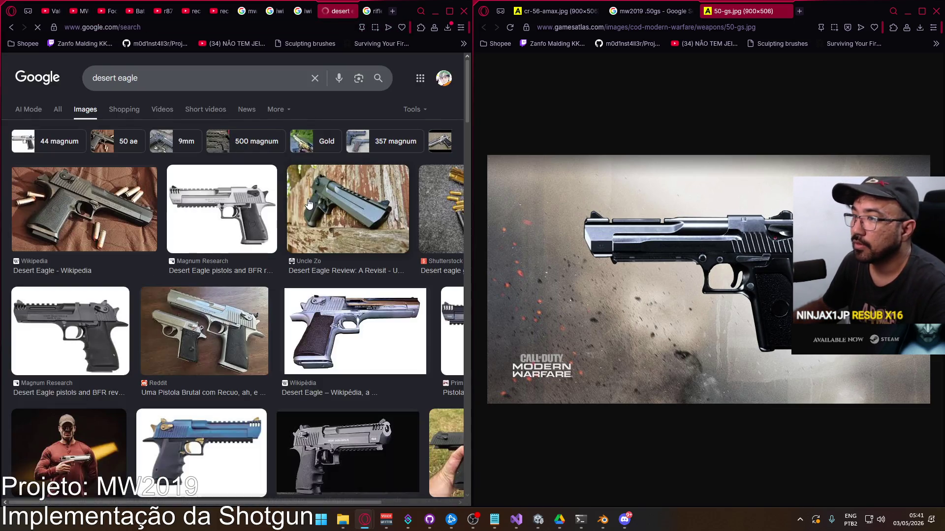
{"action": "left_click", "coordinate": [265, 221]}
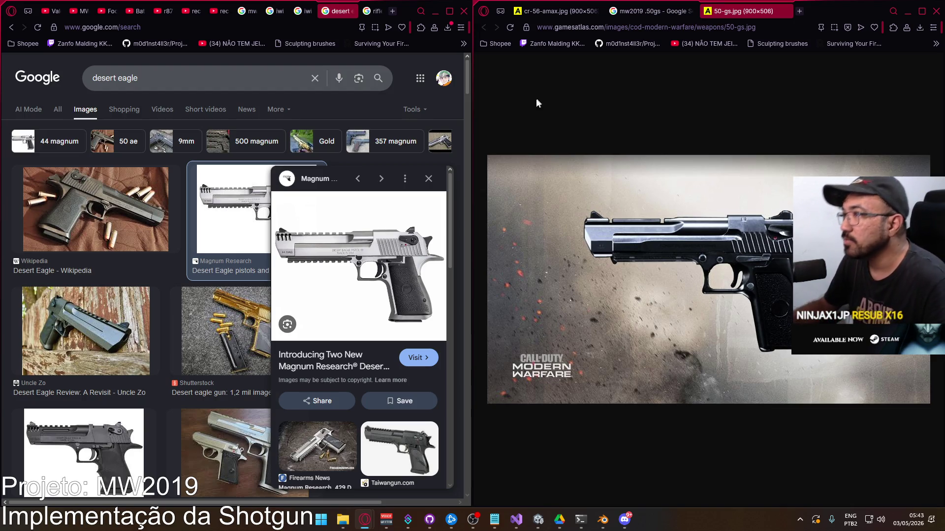
Step: Close the desert eagle, M4 replacement, IWI TAR-21, Galil ACE and mw2019 search tabs
{"action": "left_click", "coordinate": [350, 11]}
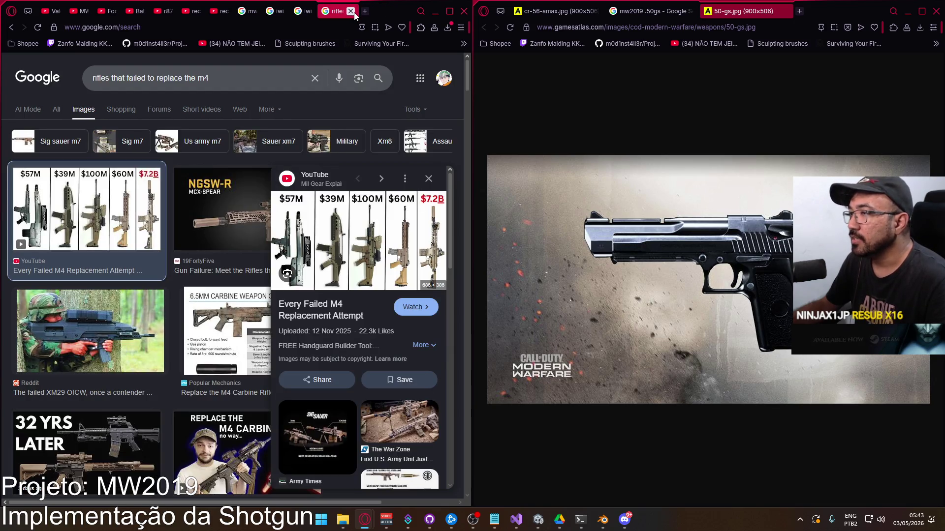
{"action": "left_click", "coordinate": [350, 11]}
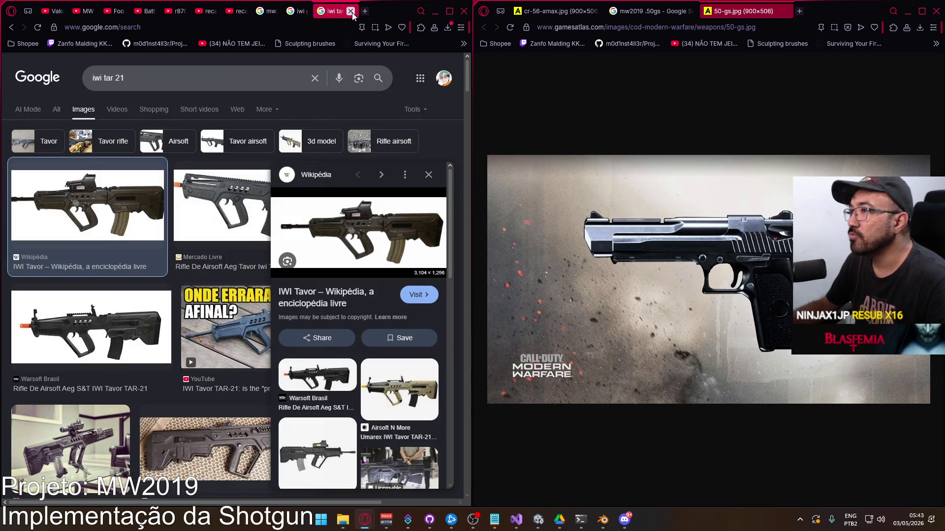
{"action": "left_click", "coordinate": [353, 12]}
{"action": "left_click", "coordinate": [353, 11]}
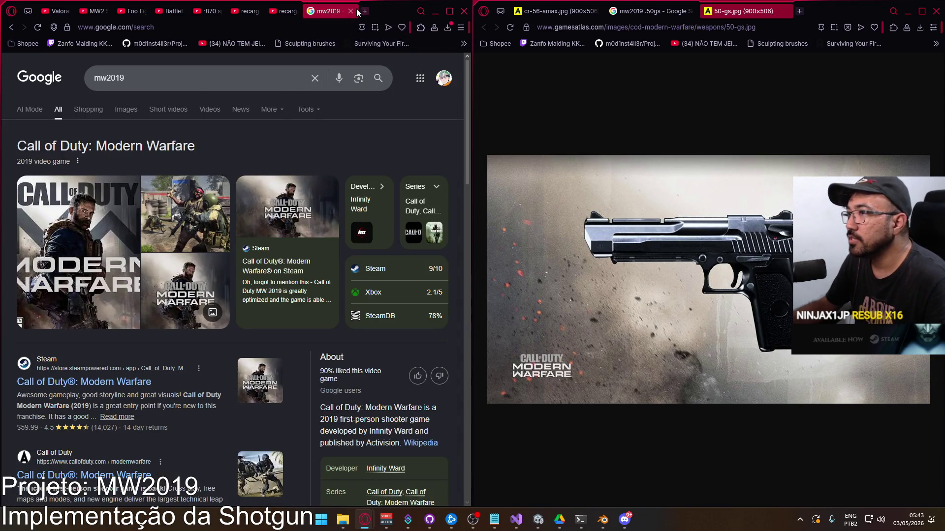
{"action": "left_click", "coordinate": [351, 11]}
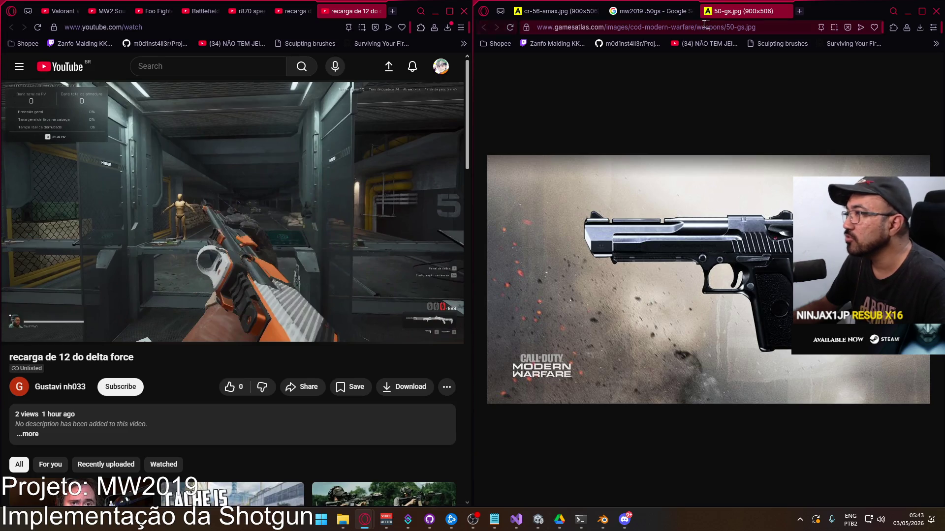
Step: Close the pistol-image browser window and minimize the YouTube window to reveal Blender
{"action": "left_click", "coordinate": [936, 11]}
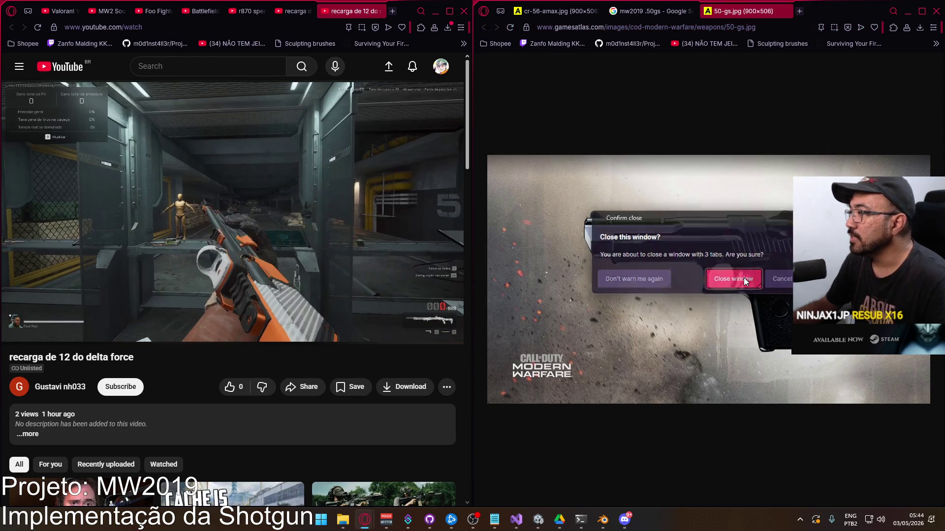
{"action": "left_click", "coordinate": [731, 279]}
{"action": "left_click", "coordinate": [451, 13]}
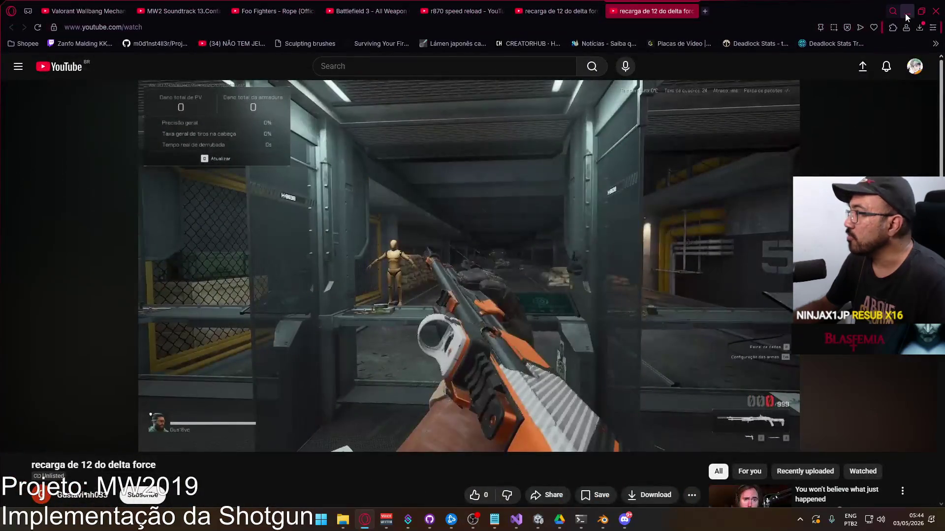
{"action": "left_click", "coordinate": [905, 13]}
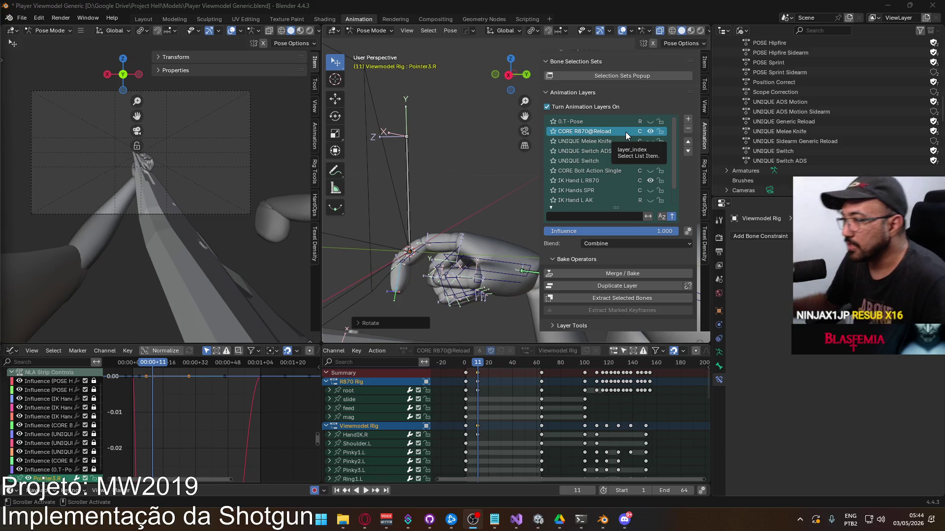
Step: Rotate Pointer1.R on Z and bend Pointer2.R on local X to curl the index finger
{"action": "mouse_move", "coordinate": [376, 301]}
{"action": "middle_mouse_down"}
{"action": "mouse_move", "coordinate": [425, 288]}
{"action": "mouse_move", "coordinate": [427, 266]}
{"action": "mouse_move", "coordinate": [455, 283]}
{"action": "mouse_move", "coordinate": [421, 243]}
{"action": "mouse_move", "coordinate": [477, 240]}
{"action": "mouse_move", "coordinate": [527, 195]}
{"action": "mouse_move", "coordinate": [485, 186]}
{"action": "mouse_move", "coordinate": [504, 156]}
{"action": "middle_mouse_up"}
{"action": "left_click", "coordinate": [427, 266]}
{"action": "scroll", "coordinate": [405, 254], "scroll_direction": "up", "scroll_amount": 3}
{"action": "left_click", "coordinate": [477, 240]}
{"action": "key", "text": "r"}
{"action": "key", "text": "z"}
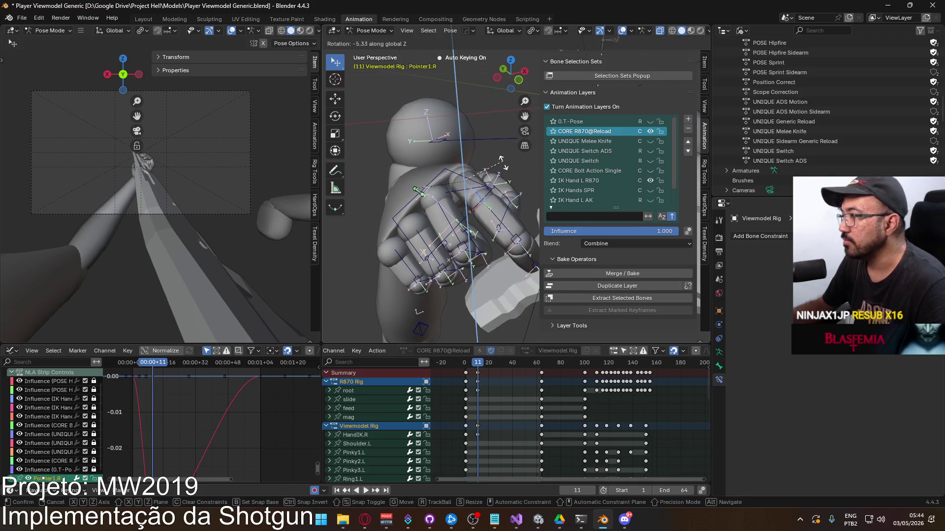
{"action": "left_click", "coordinate": [460, 199]}
{"action": "mouse_move", "coordinate": [460, 200]}
{"action": "middle_mouse_down"}
{"action": "mouse_move", "coordinate": [442, 225]}
{"action": "mouse_move", "coordinate": [472, 182]}
{"action": "middle_mouse_up"}
{"action": "left_click", "coordinate": [457, 197]}
{"action": "key", "text": "r"}
{"action": "key", "text": "x"}
{"action": "key", "text": "x"}
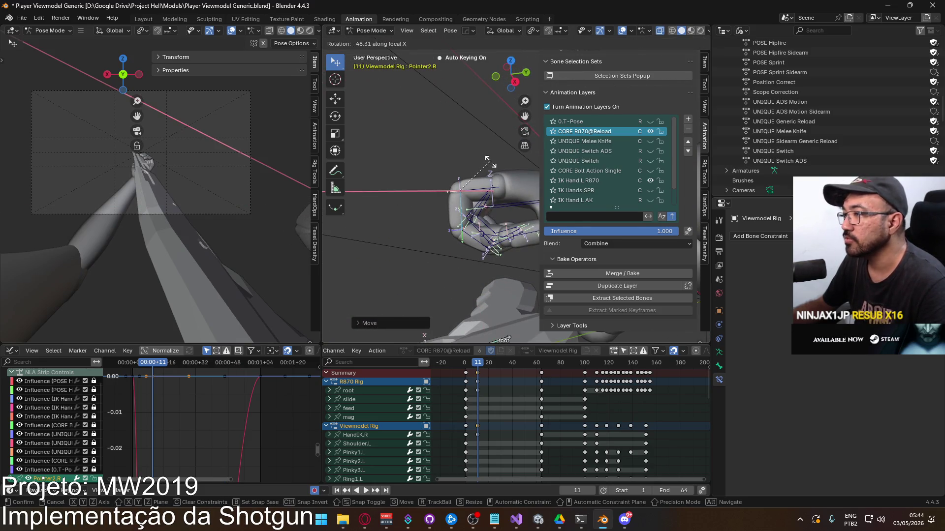
{"action": "left_click", "coordinate": [489, 163]}
Step: Bend Pointer1.R twice and Pointer2.R again on local X to tighten the index curl
{"action": "mouse_move", "coordinate": [490, 162]}
{"action": "middle_mouse_down"}
{"action": "mouse_move", "coordinate": [543, 140]}
{"action": "mouse_move", "coordinate": [562, 158]}
{"action": "mouse_move", "coordinate": [516, 154]}
{"action": "middle_mouse_up"}
{"action": "left_click", "coordinate": [487, 158]}
{"action": "key", "text": "r"}
{"action": "key", "text": "x"}
{"action": "key", "text": "x"}
{"action": "left_click", "coordinate": [490, 156]}
{"action": "key", "text": "r"}
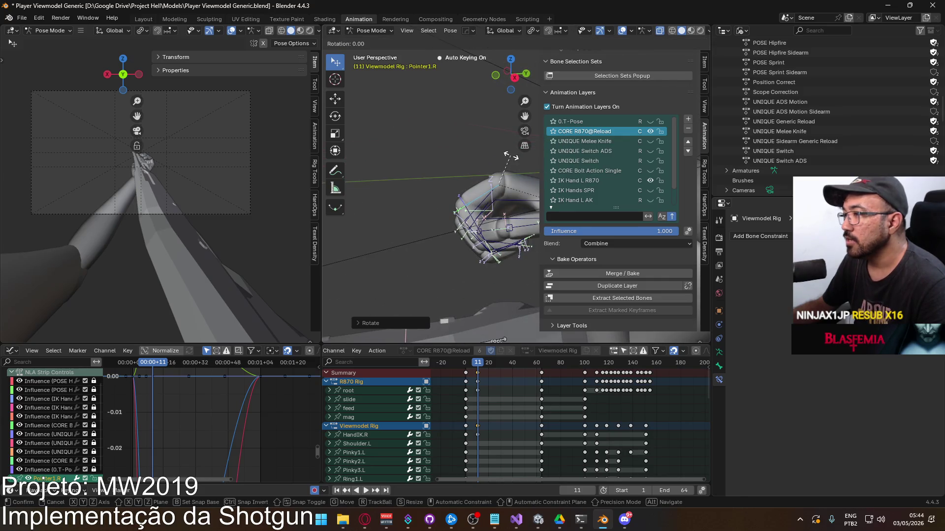
{"action": "key", "text": "x"}
{"action": "key", "text": "x"}
{"action": "left_click", "coordinate": [515, 157]}
{"action": "left_click", "coordinate": [471, 213]}
{"action": "key", "text": "r"}
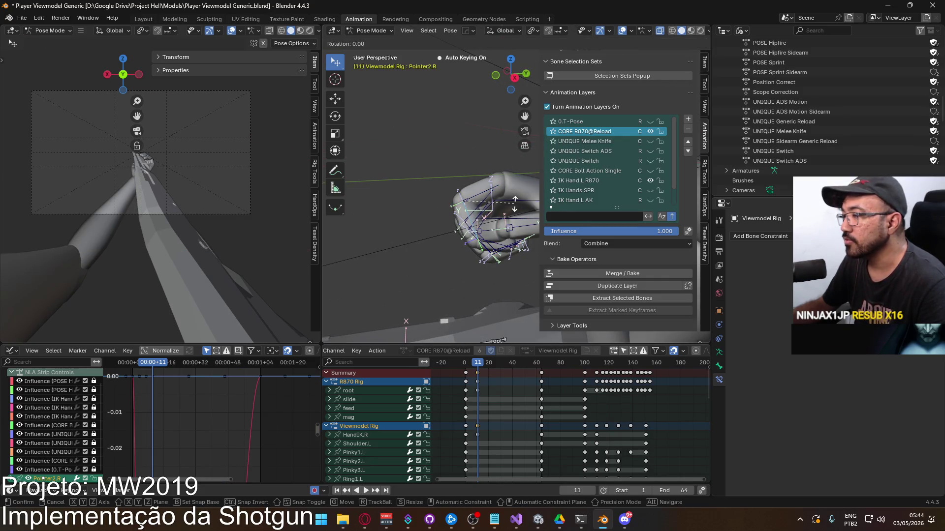
{"action": "key", "text": "x"}
{"action": "key", "text": "x"}
{"action": "left_click", "coordinate": [517, 189]}
Step: Curl the pinky by bending Pinky1.R on X and rotating Pinky3.R
{"action": "mouse_move", "coordinate": [517, 190]}
{"action": "middle_mouse_down"}
{"action": "mouse_move", "coordinate": [531, 197]}
{"action": "mouse_move", "coordinate": [603, 188]}
{"action": "mouse_move", "coordinate": [540, 224]}
{"action": "mouse_move", "coordinate": [641, 205]}
{"action": "mouse_move", "coordinate": [485, 232]}
{"action": "mouse_move", "coordinate": [444, 252]}
{"action": "middle_mouse_up"}
{"action": "scroll", "coordinate": [453, 217], "scroll_direction": "up", "scroll_amount": 4}
{"action": "left_click", "coordinate": [448, 234], "text": "shift"}
{"action": "key", "text": "r"}
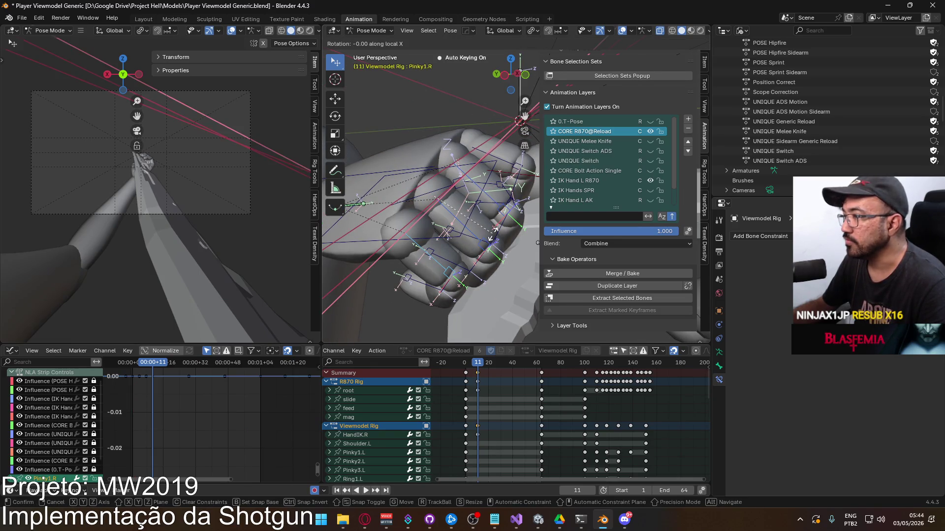
{"action": "key", "text": "x"}
{"action": "left_click", "coordinate": [490, 249]}
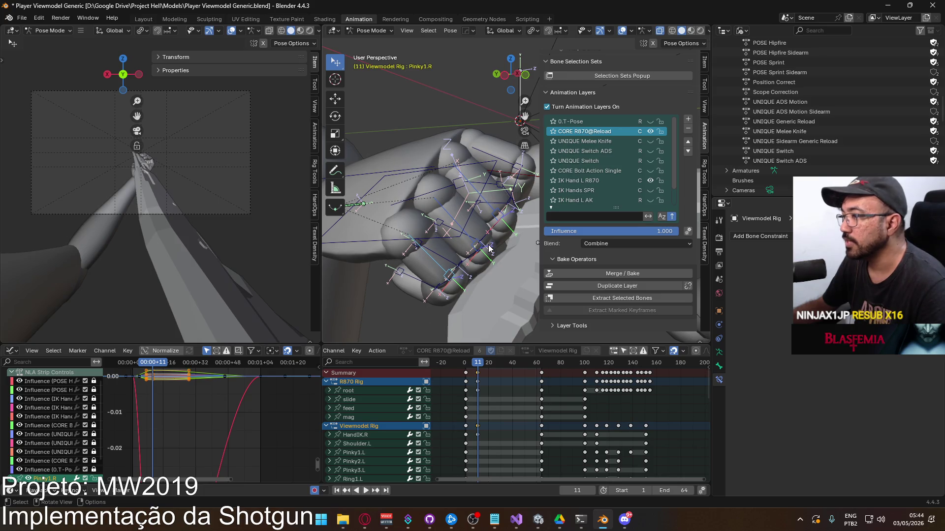
{"action": "left_click", "coordinate": [490, 248]}
{"action": "middle_click_drag", "start_coordinate": [489, 249], "coordinate": [461, 242]}
{"action": "left_click", "coordinate": [494, 215]}
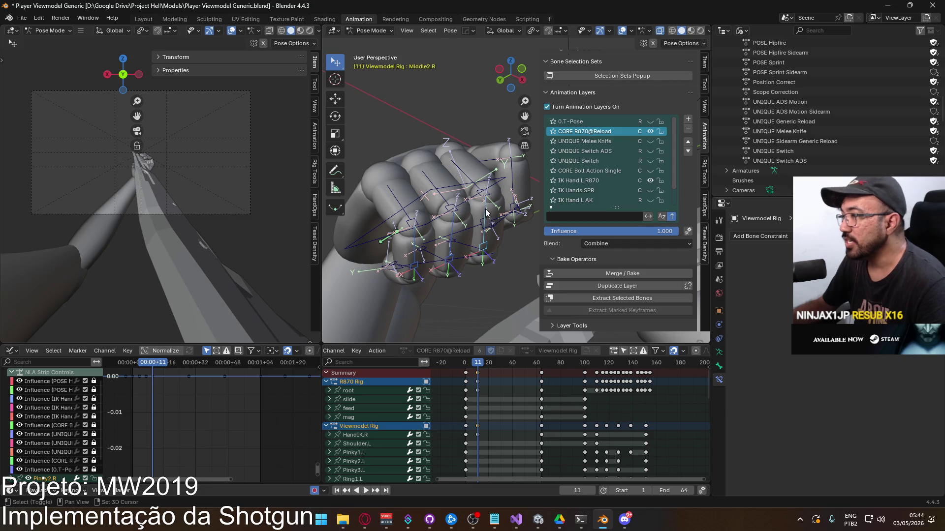
{"action": "mouse_move", "coordinate": [424, 275]}
{"action": "middle_mouse_down"}
{"action": "mouse_move", "coordinate": [442, 235]}
{"action": "mouse_move", "coordinate": [460, 246]}
{"action": "middle_mouse_up"}
{"action": "left_click", "coordinate": [441, 235]}
{"action": "key", "text": "r"}
{"action": "left_click", "coordinate": [465, 235]}
Step: Rotate Pointer1.R once more to close the fist further
{"action": "left_click", "coordinate": [460, 246]}
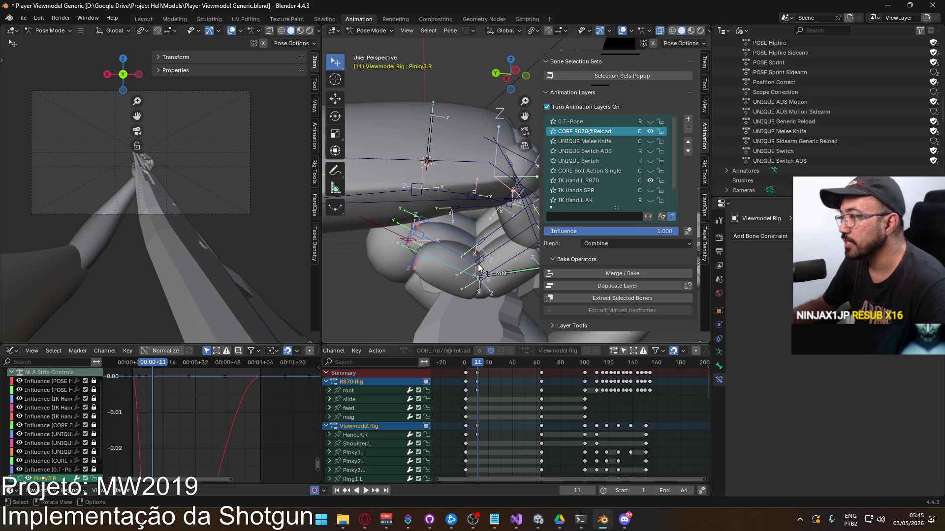
{"action": "mouse_move", "coordinate": [468, 244]}
{"action": "middle_mouse_down"}
{"action": "mouse_move", "coordinate": [405, 275]}
{"action": "mouse_move", "coordinate": [418, 283]}
{"action": "mouse_move", "coordinate": [479, 236]}
{"action": "mouse_move", "coordinate": [484, 207]}
{"action": "mouse_move", "coordinate": [511, 192]}
{"action": "mouse_move", "coordinate": [476, 234]}
{"action": "mouse_move", "coordinate": [414, 205]}
{"action": "mouse_move", "coordinate": [403, 227]}
{"action": "middle_mouse_up"}
{"action": "left_click", "coordinate": [485, 207]}
{"action": "key", "text": "r"}
{"action": "left_click", "coordinate": [520, 187]}
{"action": "scroll", "coordinate": [443, 216], "scroll_direction": "up", "scroll_amount": 5}
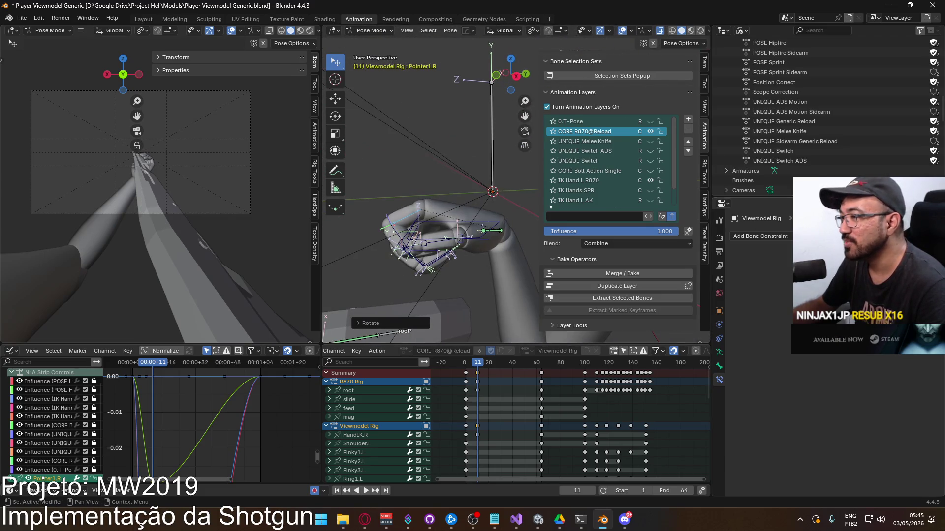
Step: Rotate Thumb1.R and bend Thumb2.R on local X to adjust the thumb
{"action": "mouse_move", "coordinate": [474, 213]}
{"action": "middle_mouse_down"}
{"action": "mouse_move", "coordinate": [491, 202]}
{"action": "mouse_move", "coordinate": [443, 201]}
{"action": "middle_mouse_up"}
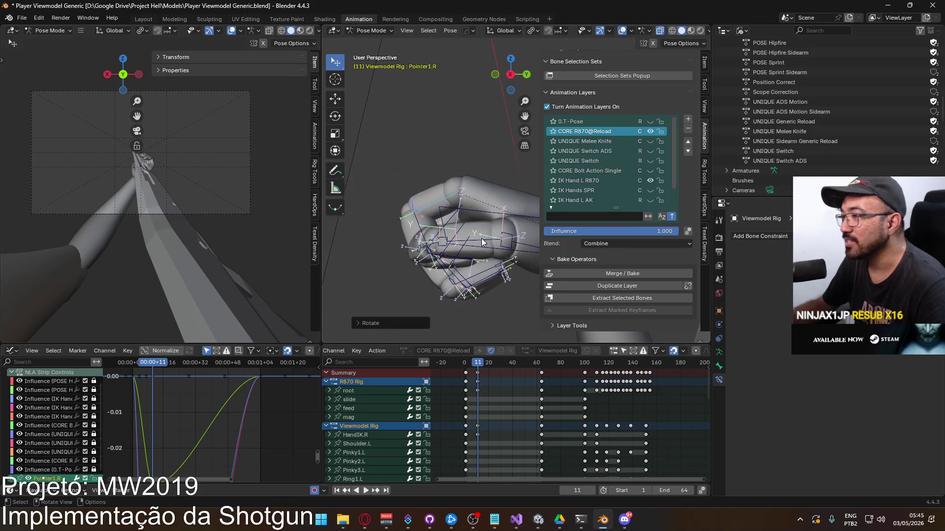
{"action": "left_click", "coordinate": [424, 200]}
{"action": "key", "text": "r"}
{"action": "left_click", "coordinate": [427, 197]}
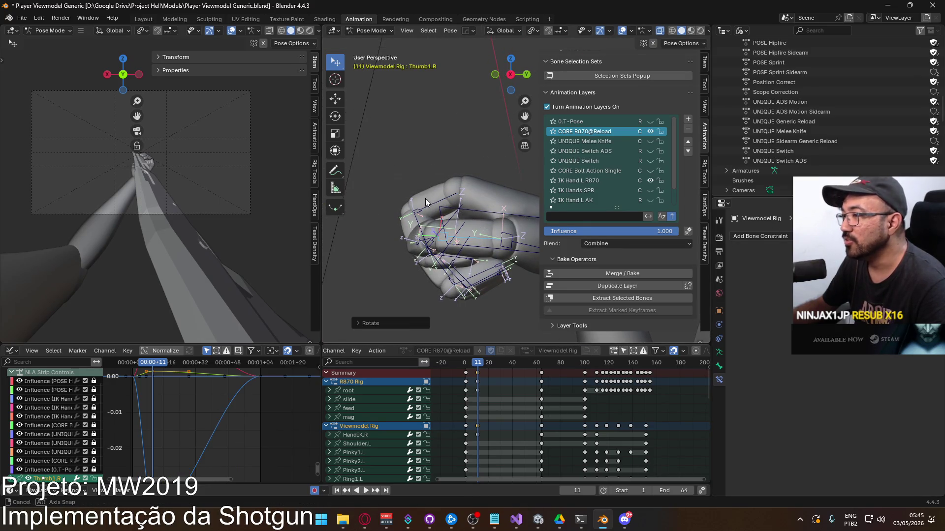
{"action": "scroll", "coordinate": [463, 182], "scroll_direction": "up", "scroll_amount": 5}
{"action": "mouse_move", "coordinate": [497, 164]}
{"action": "middle_mouse_down"}
{"action": "mouse_move", "coordinate": [525, 169]}
{"action": "mouse_move", "coordinate": [470, 173]}
{"action": "middle_mouse_up"}
{"action": "left_click", "coordinate": [467, 173]}
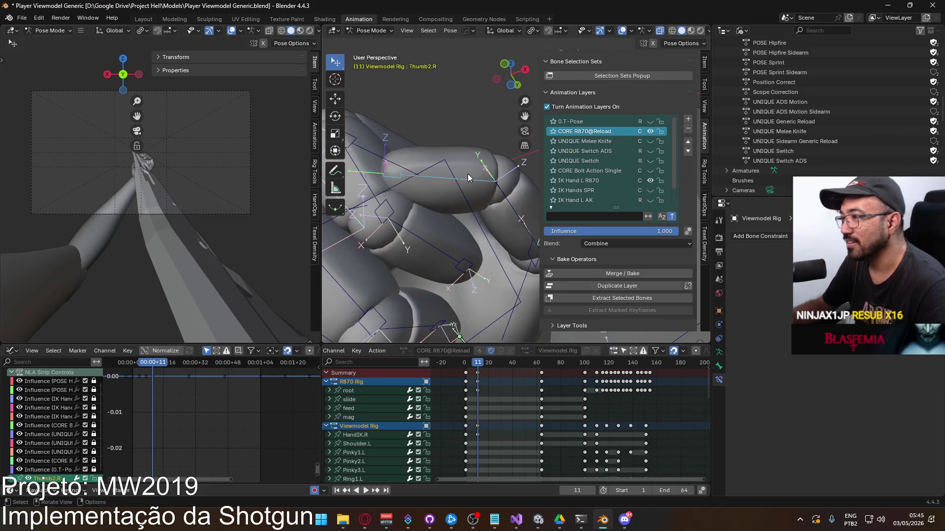
{"action": "key", "text": "r"}
{"action": "key", "text": "x"}
{"action": "key", "text": "x"}
{"action": "left_click", "coordinate": [511, 140]}
Step: Bend Pointer2.R and Pointer3.R on X to refine the index finger curl
{"action": "mouse_move", "coordinate": [511, 140]}
{"action": "middle_mouse_down"}
{"action": "mouse_move", "coordinate": [483, 263]}
{"action": "mouse_move", "coordinate": [458, 260]}
{"action": "middle_mouse_up"}
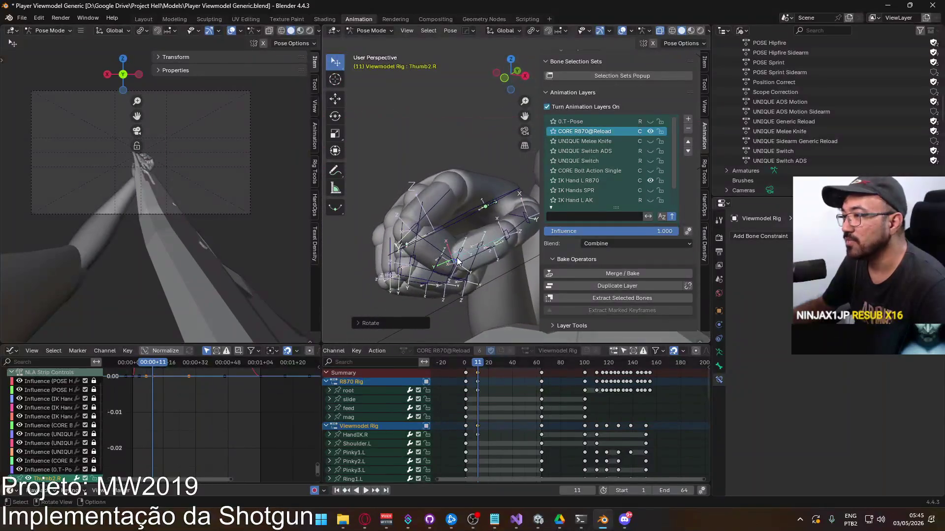
{"action": "left_click", "coordinate": [501, 209]}
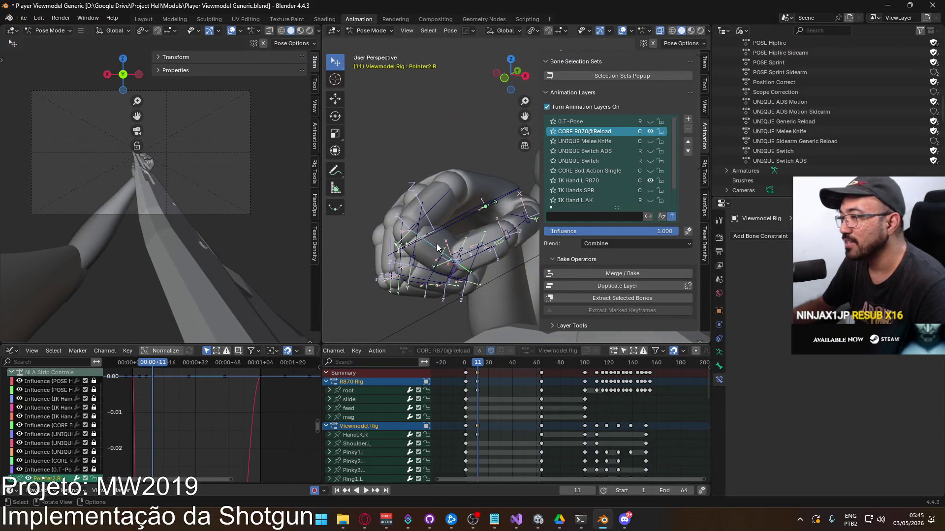
{"action": "key", "text": "r"}
{"action": "key", "text": "x"}
{"action": "left_click", "coordinate": [486, 277]}
{"action": "left_click", "coordinate": [486, 277]}
{"action": "key", "text": "r"}
{"action": "key", "text": "x"}
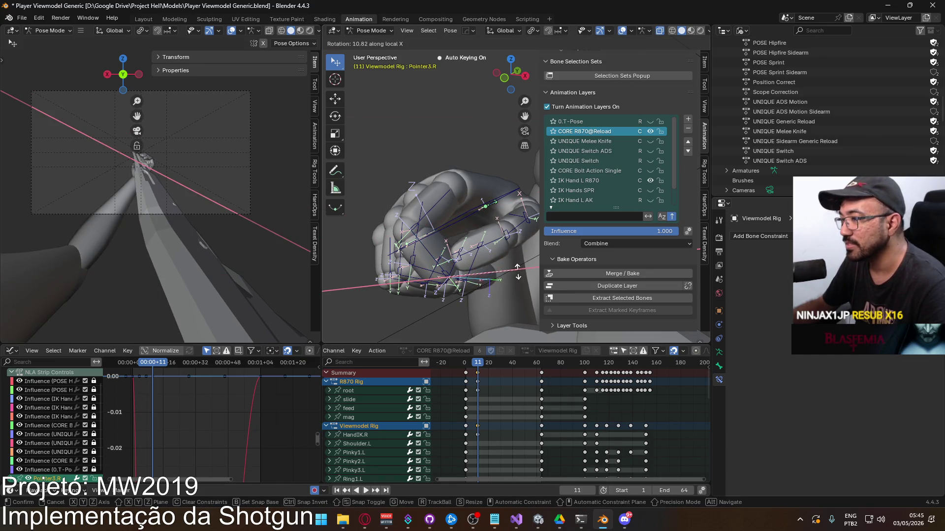
{"action": "left_click", "coordinate": [498, 274]}
{"action": "scroll", "coordinate": [498, 274], "scroll_direction": "up", "scroll_amount": 5}
Step: Bend Middle2.R and Ring2.R, then adjust Middle2.R again
{"action": "mouse_move", "coordinate": [498, 274]}
{"action": "middle_mouse_down"}
{"action": "mouse_move", "coordinate": [515, 187]}
{"action": "mouse_move", "coordinate": [532, 192]}
{"action": "mouse_move", "coordinate": [517, 204]}
{"action": "middle_mouse_up"}
{"action": "left_click", "coordinate": [513, 205]}
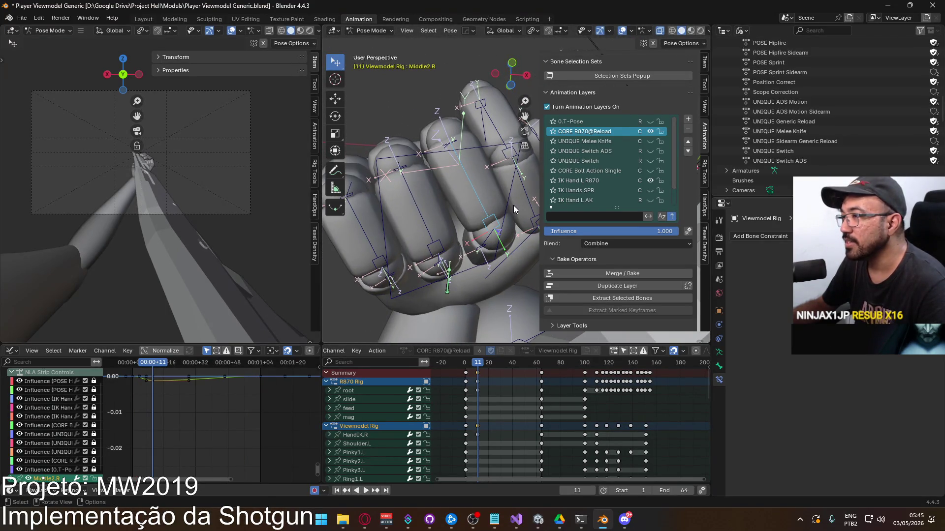
{"action": "key", "text": "r"}
{"action": "left_click", "coordinate": [509, 214]}
{"action": "middle_click_drag", "start_coordinate": [438, 222], "coordinate": [484, 208]}
{"action": "left_click", "coordinate": [485, 208]}
{"action": "key", "text": "r"}
{"action": "left_click", "coordinate": [483, 212]}
{"action": "left_click", "coordinate": [512, 198]}
{"action": "key", "text": "r"}
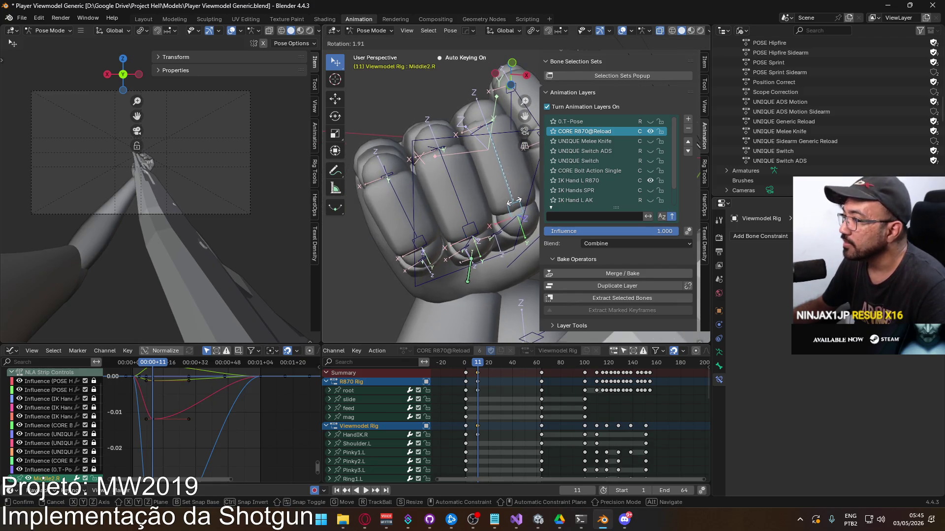
{"action": "left_click", "coordinate": [514, 196]}
Step: Circle-select HandIK.R and all the right-hand bones
{"action": "mouse_move", "coordinate": [514, 196]}
{"action": "middle_mouse_down"}
{"action": "mouse_move", "coordinate": [519, 267]}
{"action": "mouse_move", "coordinate": [459, 244]}
{"action": "mouse_move", "coordinate": [476, 238]}
{"action": "mouse_move", "coordinate": [413, 255]}
{"action": "mouse_move", "coordinate": [424, 255]}
{"action": "middle_mouse_up"}
{"action": "key", "text": "c"}
{"action": "left_click", "coordinate": [453, 217]}
{"action": "mouse_move", "coordinate": [452, 217]}
{"action": "left_mouse_down"}
{"action": "mouse_move", "coordinate": [427, 232]}
{"action": "mouse_move", "coordinate": [445, 248]}
{"action": "mouse_move", "coordinate": [477, 240]}
{"action": "left_mouse_up"}
{"action": "right_click", "coordinate": [487, 238]}
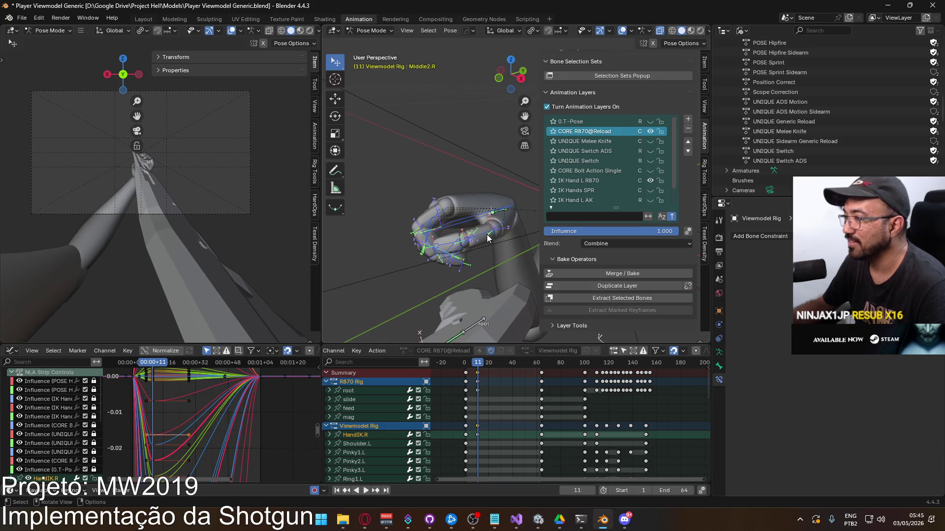
Step: Keyframe the selected hand bones' location and rotation, then zoom in on the hand
{"action": "key", "text": "i"}
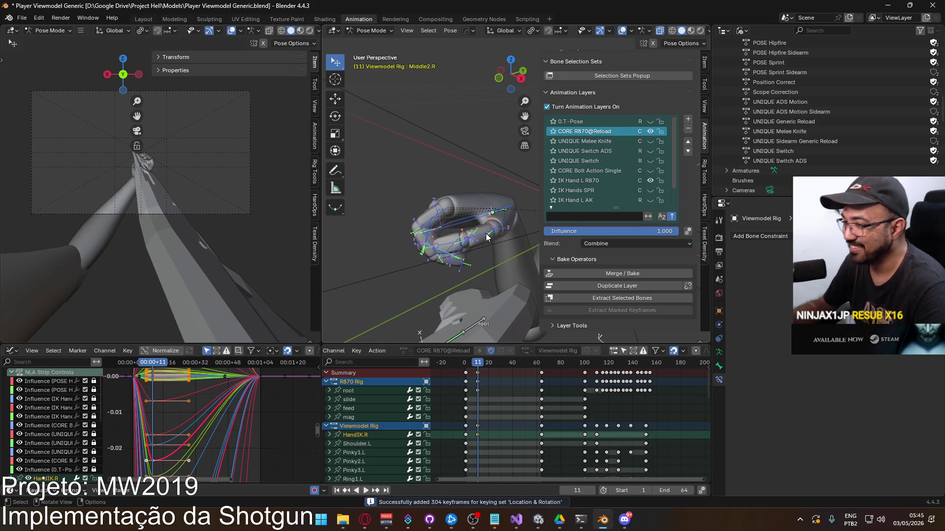
{"action": "mouse_move", "coordinate": [472, 250]}
{"action": "middle_mouse_down"}
{"action": "mouse_move", "coordinate": [399, 255]}
{"action": "mouse_move", "coordinate": [683, 242]}
{"action": "middle_mouse_up"}
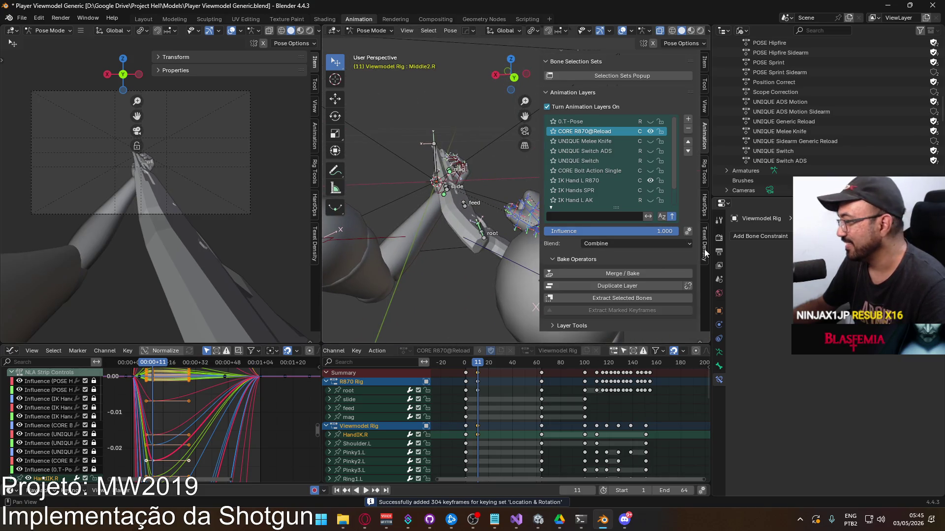
{"action": "mouse_move", "coordinate": [521, 224]}
{"action": "middle_mouse_down"}
{"action": "mouse_move", "coordinate": [495, 208]}
{"action": "mouse_move", "coordinate": [501, 226]}
{"action": "mouse_move", "coordinate": [479, 242]}
{"action": "mouse_move", "coordinate": [460, 235]}
{"action": "mouse_move", "coordinate": [527, 177]}
{"action": "mouse_move", "coordinate": [491, 212]}
{"action": "middle_mouse_up"}
Step: Rotate Thumb0.R and curl Pointer2.R and Pointer3.R about local X
{"action": "left_click", "coordinate": [497, 246]}
{"action": "key", "text": "r"}
{"action": "left_click", "coordinate": [490, 177]}
{"action": "left_click", "coordinate": [479, 212]}
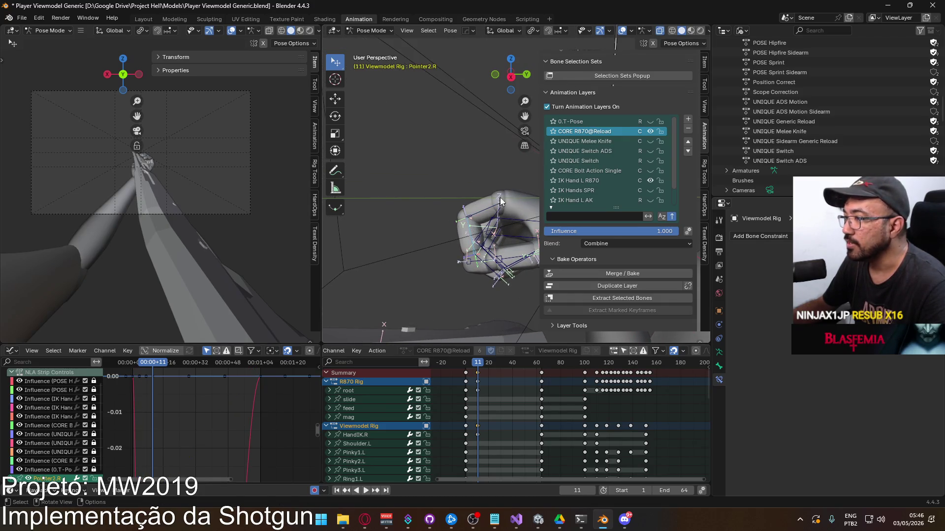
{"action": "key", "text": "r"}
{"action": "key", "text": "x"}
{"action": "key", "text": "x"}
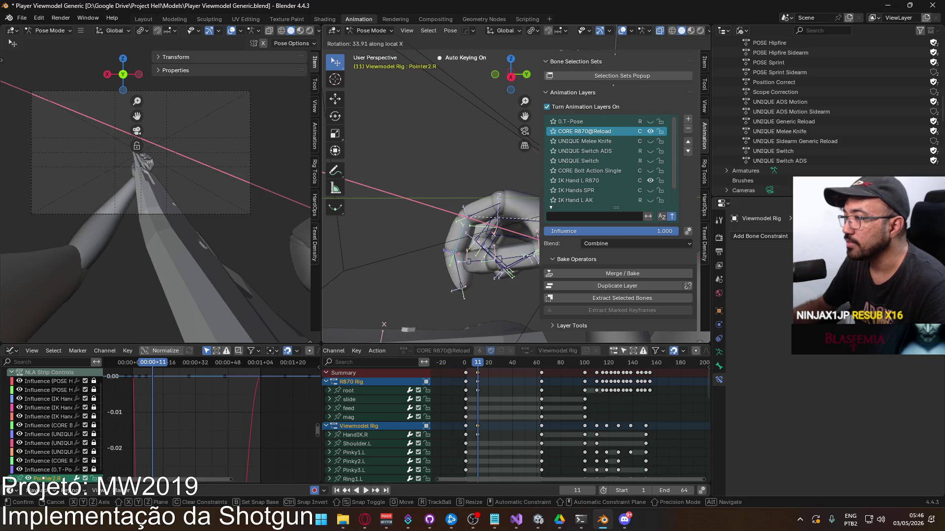
{"action": "left_click", "coordinate": [491, 220]}
{"action": "left_click", "coordinate": [490, 224]}
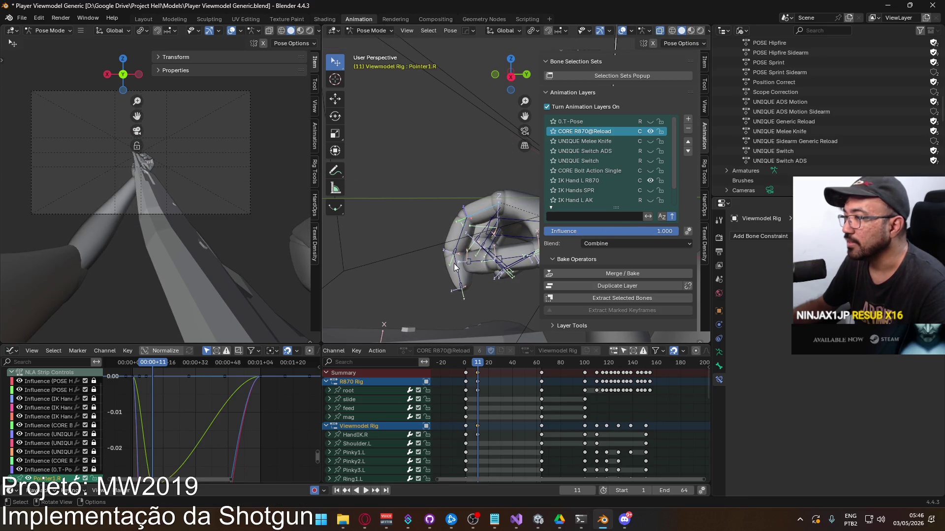
{"action": "key", "text": "r"}
{"action": "key", "text": "x"}
{"action": "key", "text": "x"}
{"action": "left_click", "coordinate": [510, 237]}
Step: Rotate the Middle1.R and Pointer1.R finger bones inward to tighten the fist
{"action": "mouse_move", "coordinate": [511, 237]}
{"action": "middle_mouse_down"}
{"action": "mouse_move", "coordinate": [435, 197]}
{"action": "mouse_move", "coordinate": [469, 170]}
{"action": "mouse_move", "coordinate": [488, 212]}
{"action": "mouse_move", "coordinate": [441, 202]}
{"action": "mouse_move", "coordinate": [453, 187]}
{"action": "middle_mouse_up"}
{"action": "left_click", "coordinate": [460, 141]}
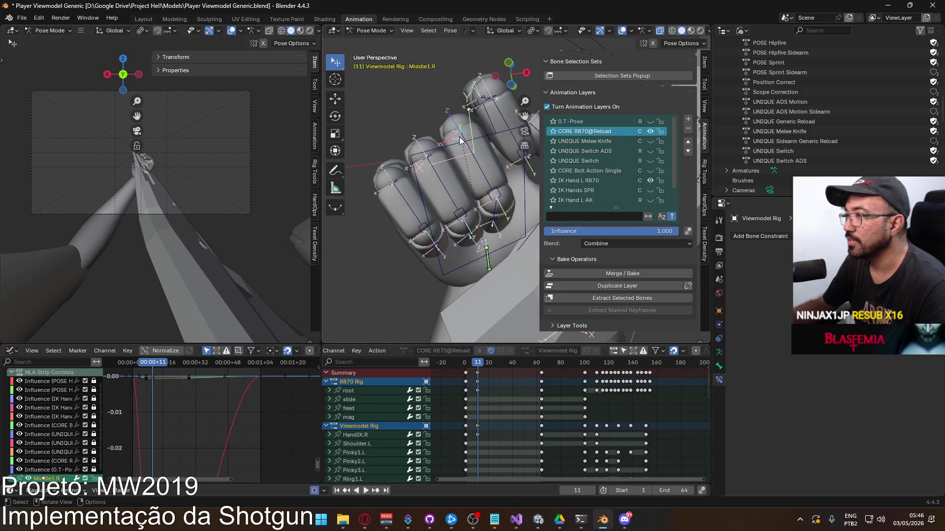
{"action": "left_click", "coordinate": [463, 142]}
{"action": "left_click", "coordinate": [457, 138]}
{"action": "mouse_move", "coordinate": [459, 141]}
{"action": "middle_mouse_down"}
{"action": "mouse_move", "coordinate": [484, 191]}
{"action": "mouse_move", "coordinate": [508, 181]}
{"action": "mouse_move", "coordinate": [475, 185]}
{"action": "middle_mouse_up"}
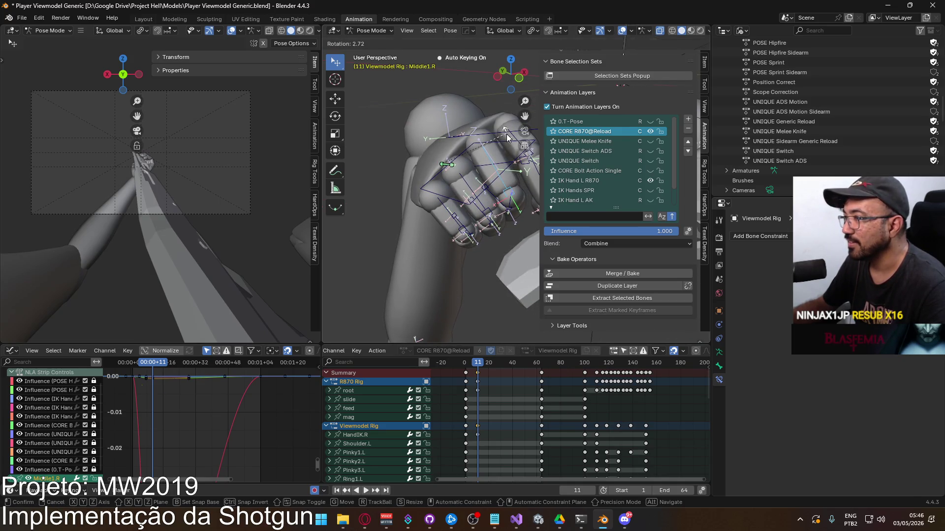
{"action": "left_click", "coordinate": [472, 185]}
{"action": "left_click", "coordinate": [503, 148]}
{"action": "key", "text": "r"}
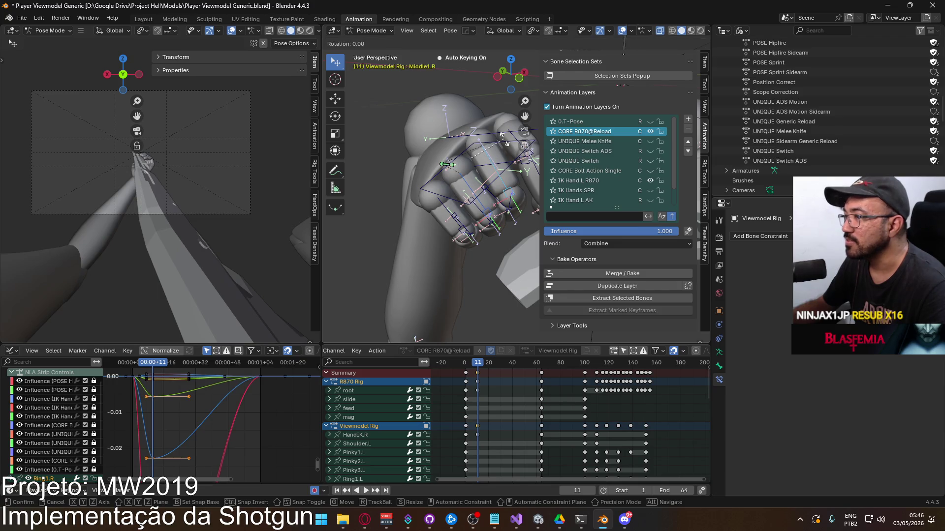
{"action": "left_click", "coordinate": [504, 146]}
{"action": "left_click", "coordinate": [486, 175]}
{"action": "mouse_move", "coordinate": [494, 163]}
{"action": "middle_mouse_down"}
{"action": "mouse_move", "coordinate": [485, 174]}
{"action": "mouse_move", "coordinate": [485, 142]}
{"action": "mouse_move", "coordinate": [514, 167]}
{"action": "mouse_move", "coordinate": [468, 196]}
{"action": "mouse_move", "coordinate": [458, 219]}
{"action": "mouse_move", "coordinate": [477, 175]}
{"action": "middle_mouse_up"}
{"action": "key", "text": "r"}
{"action": "left_click", "coordinate": [485, 172]}
Step: Curl the selected finger bones further, the last one about global X
{"action": "key", "text": "r"}
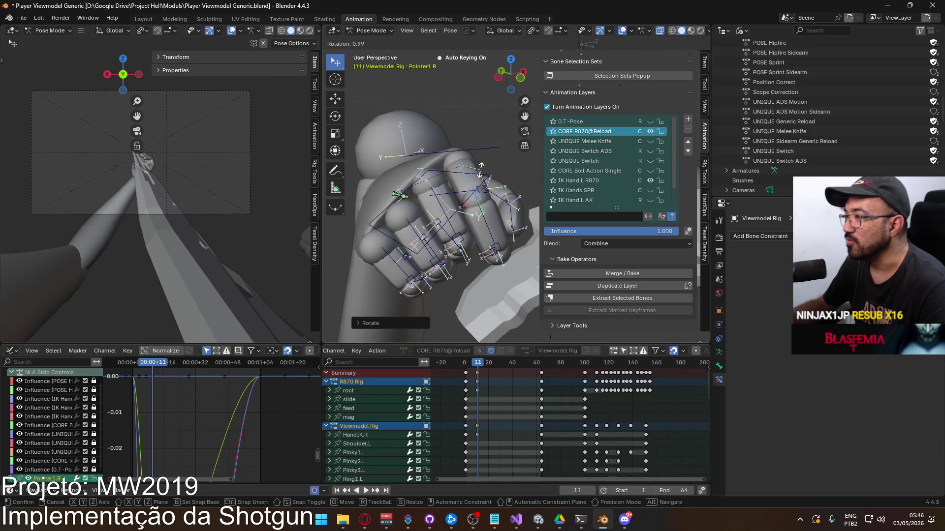
{"action": "middle_click_drag", "start_coordinate": [477, 172], "coordinate": [510, 150]}
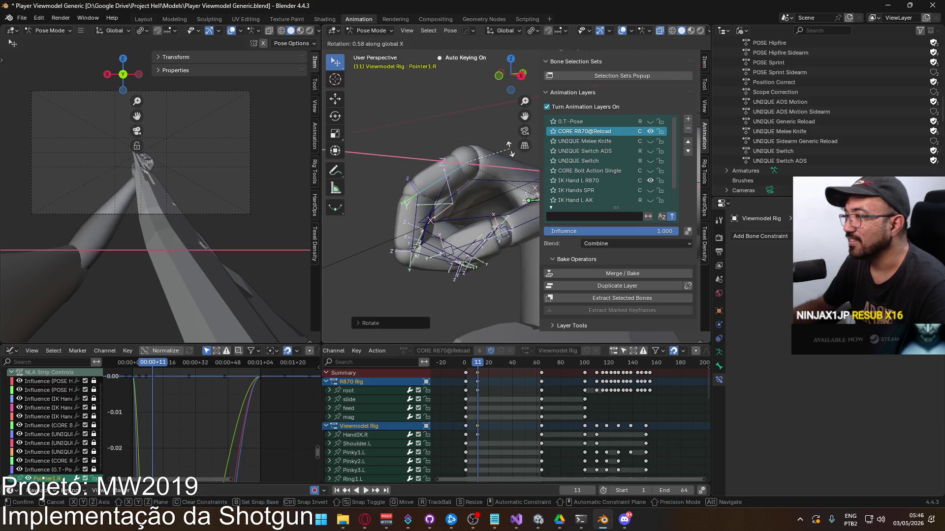
{"action": "left_click", "coordinate": [390, 199]}
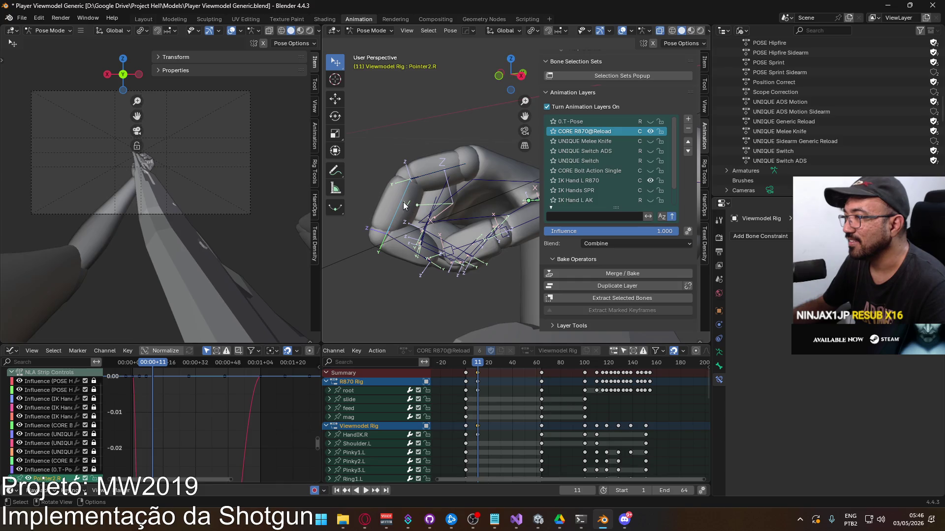
{"action": "key", "text": "r"}
{"action": "left_click", "coordinate": [453, 220]}
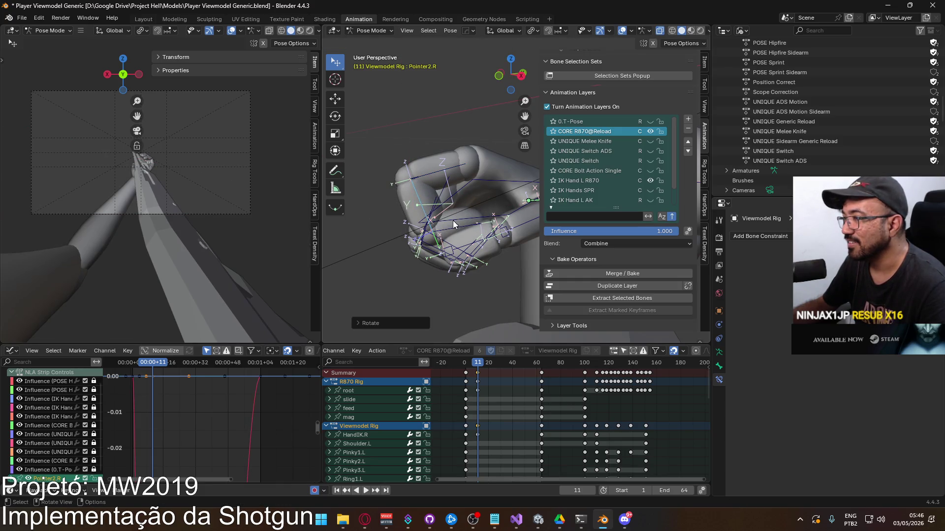
{"action": "key", "text": "r"}
{"action": "key", "text": "x"}
{"action": "left_click", "coordinate": [514, 227]}
{"action": "mouse_move", "coordinate": [515, 228]}
{"action": "middle_mouse_down"}
{"action": "mouse_move", "coordinate": [482, 243]}
{"action": "mouse_move", "coordinate": [431, 205]}
{"action": "mouse_move", "coordinate": [504, 143]}
{"action": "mouse_move", "coordinate": [470, 195]}
{"action": "mouse_move", "coordinate": [471, 213]}
{"action": "mouse_move", "coordinate": [504, 272]}
{"action": "mouse_move", "coordinate": [546, 242]}
{"action": "mouse_move", "coordinate": [483, 245]}
{"action": "mouse_move", "coordinate": [452, 182]}
{"action": "mouse_move", "coordinate": [460, 197]}
{"action": "middle_mouse_up"}
Step: Rotate Thumb1.R about 7.05 along local X and select the HandIK.R control
{"action": "left_click", "coordinate": [511, 146]}
{"action": "key", "text": "r"}
{"action": "key", "text": "x"}
{"action": "key", "text": "x"}
{"action": "left_click", "coordinate": [482, 196]}
{"action": "left_click", "coordinate": [484, 245]}
Step: Nudge the HandIK.R control and play back the animation to review the motion
{"action": "key", "text": "g"}
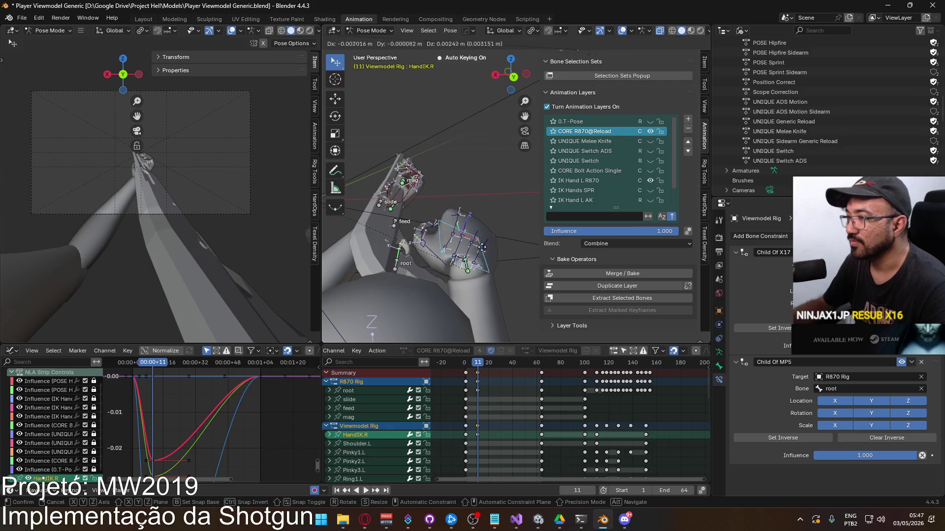
{"action": "left_click", "coordinate": [499, 232]}
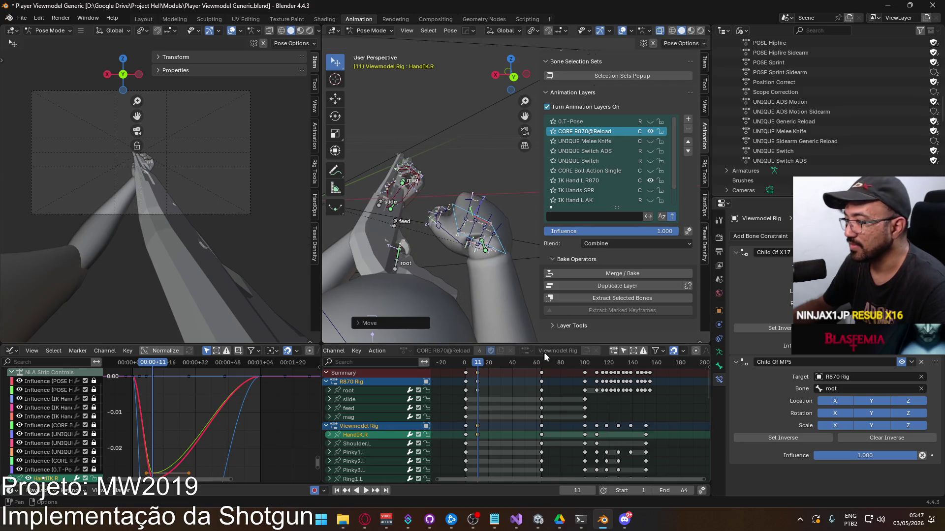
{"action": "key", "text": "space"}
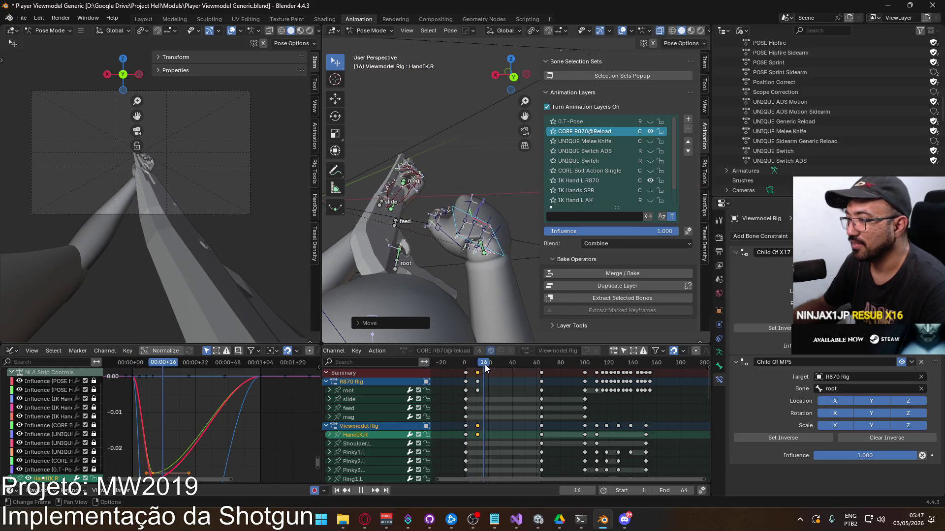
{"action": "mouse_move", "coordinate": [477, 366]}
{"action": "left_mouse_down"}
{"action": "mouse_move", "coordinate": [490, 368]}
{"action": "mouse_move", "coordinate": [466, 366]}
{"action": "mouse_move", "coordinate": [478, 368]}
{"action": "left_mouse_up"}
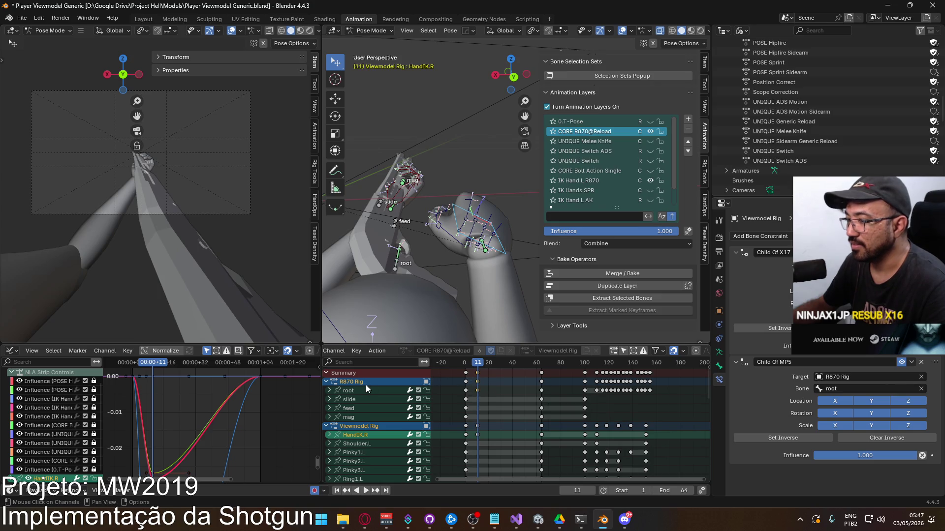
Step: Copy the root channel's frame-11 keys and paste them at frame 31
{"action": "left_click", "coordinate": [404, 389]}
{"action": "key", "text": "i"}
{"action": "key", "text": "space"}
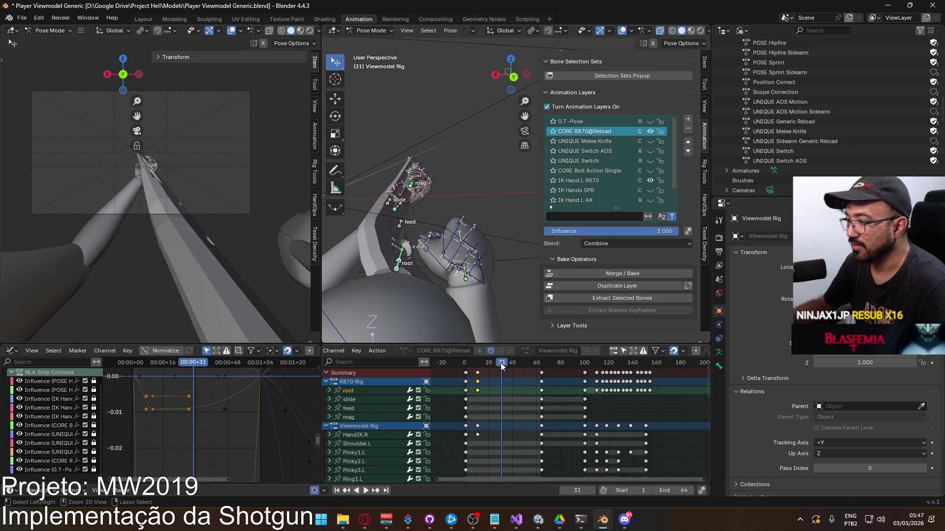
{"action": "key", "text": "ctrl+v"}
{"action": "left_click", "coordinate": [477, 364]}
{"action": "key", "text": "space"}
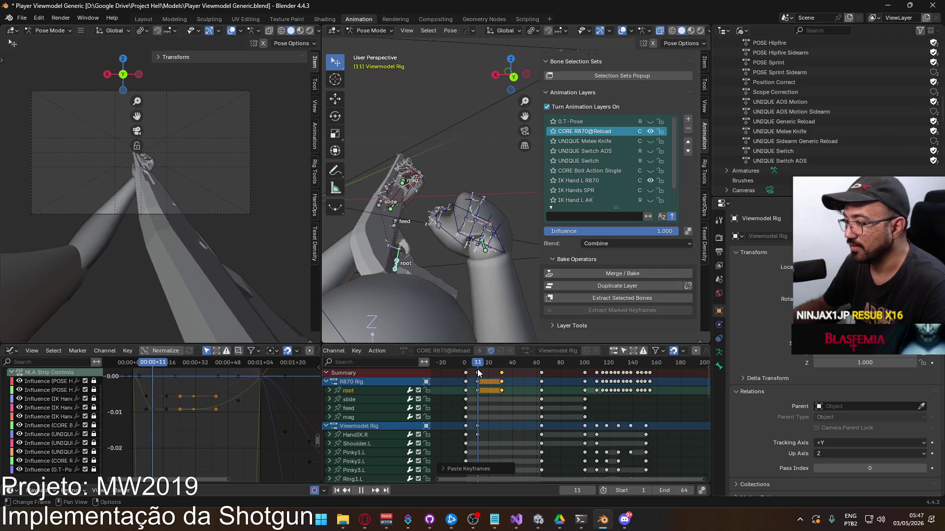
Step: Copy the HandIK.R keys from frame 11 and paste them at frame 31
{"action": "left_click", "coordinate": [354, 435]}
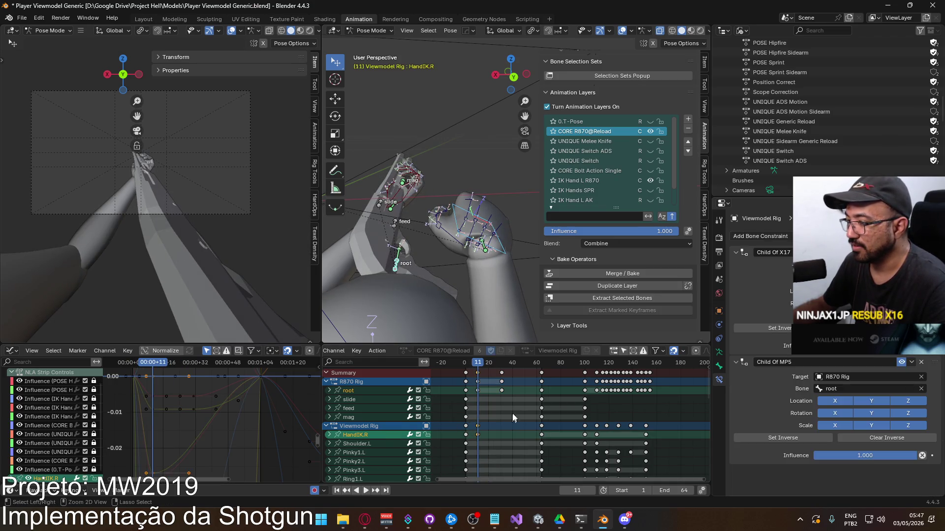
{"action": "key", "text": "space"}
{"action": "left_click", "coordinate": [503, 367]}
{"action": "key", "text": "ctrl+v"}
{"action": "mouse_move", "coordinate": [481, 320]}
{"action": "middle_mouse_down"}
{"action": "mouse_move", "coordinate": [445, 277]}
{"action": "mouse_move", "coordinate": [456, 292]}
{"action": "mouse_move", "coordinate": [382, 279]}
{"action": "mouse_move", "coordinate": [426, 267]}
{"action": "mouse_move", "coordinate": [468, 270]}
{"action": "mouse_move", "coordinate": [433, 249]}
{"action": "middle_mouse_up"}
{"action": "left_click_drag", "start_coordinate": [433, 250], "coordinate": [495, 275]}
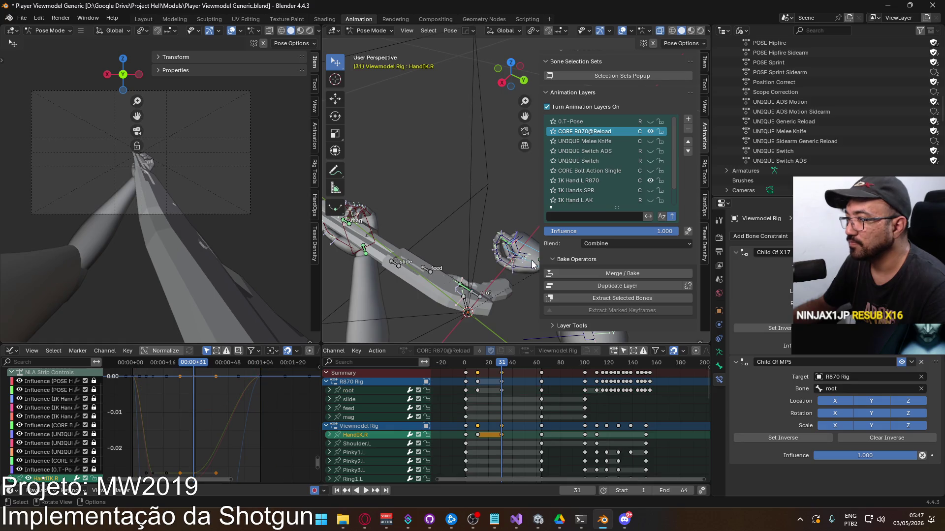
Step: Move HandIK.R onto the shotgun and rotate it about Z to line up the hand
{"action": "key", "text": "g"}
{"action": "left_click", "coordinate": [466, 261]}
{"action": "mouse_move", "coordinate": [466, 260]}
{"action": "middle_mouse_down"}
{"action": "mouse_move", "coordinate": [430, 271]}
{"action": "mouse_move", "coordinate": [447, 266]}
{"action": "middle_mouse_up"}
{"action": "key", "text": "r"}
{"action": "key", "text": "z"}
{"action": "key", "text": "z"}
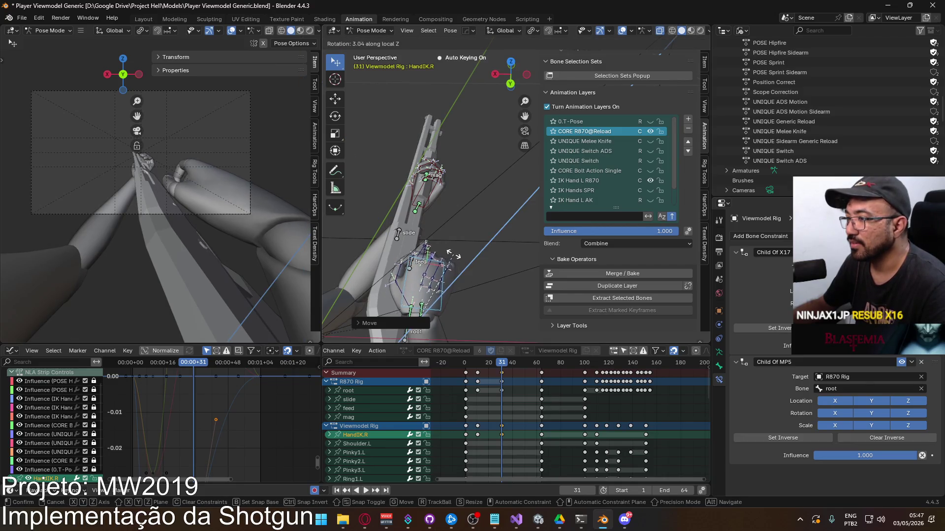
{"action": "left_click", "coordinate": [438, 240]}
{"action": "middle_click_drag", "start_coordinate": [438, 239], "coordinate": [473, 261]}
{"action": "key", "text": "g"}
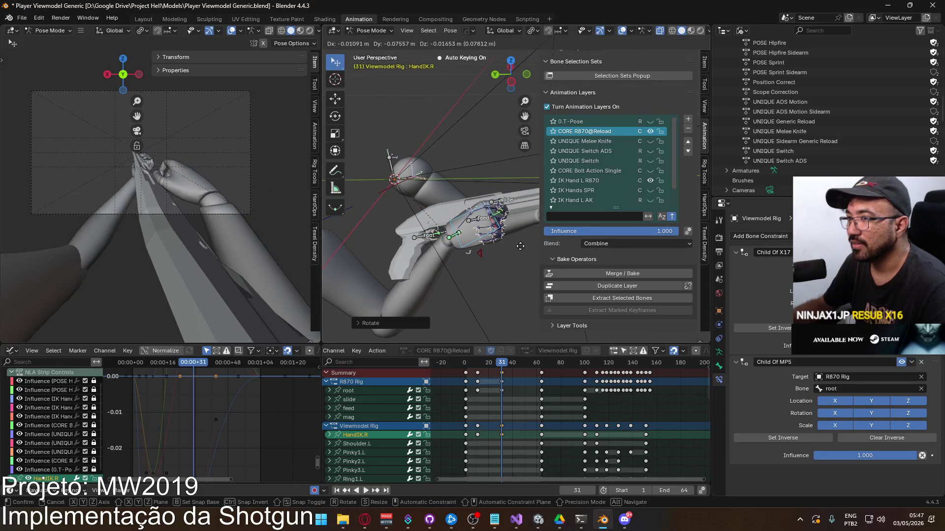
{"action": "left_click", "coordinate": [520, 247]}
{"action": "mouse_move", "coordinate": [520, 247]}
{"action": "middle_mouse_down"}
{"action": "mouse_move", "coordinate": [471, 259]}
{"action": "mouse_move", "coordinate": [444, 192]}
{"action": "mouse_move", "coordinate": [502, 175]}
{"action": "mouse_move", "coordinate": [507, 142]}
{"action": "mouse_move", "coordinate": [501, 156]}
{"action": "mouse_move", "coordinate": [497, 143]}
{"action": "middle_mouse_up"}
{"action": "key", "text": "z"}
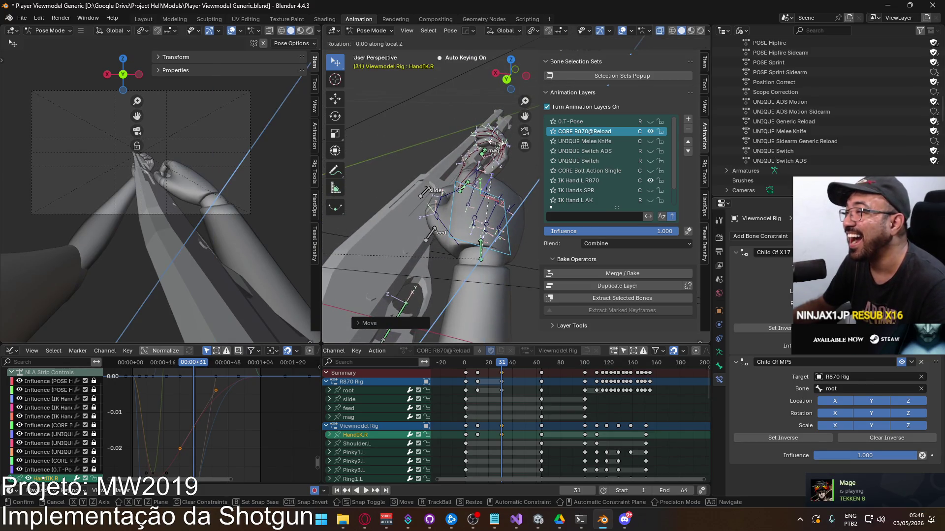
{"action": "left_click", "coordinate": [465, 131]}
{"action": "mouse_move", "coordinate": [465, 131]}
{"action": "middle_mouse_down"}
{"action": "mouse_move", "coordinate": [433, 200]}
{"action": "mouse_move", "coordinate": [481, 179]}
{"action": "middle_mouse_up"}
Step: Curl Pointer2.R and the other index finger bones about X to close on the gun
{"action": "left_click", "coordinate": [415, 215]}
{"action": "key", "text": "r"}
{"action": "key", "text": "x"}
{"action": "key", "text": "x"}
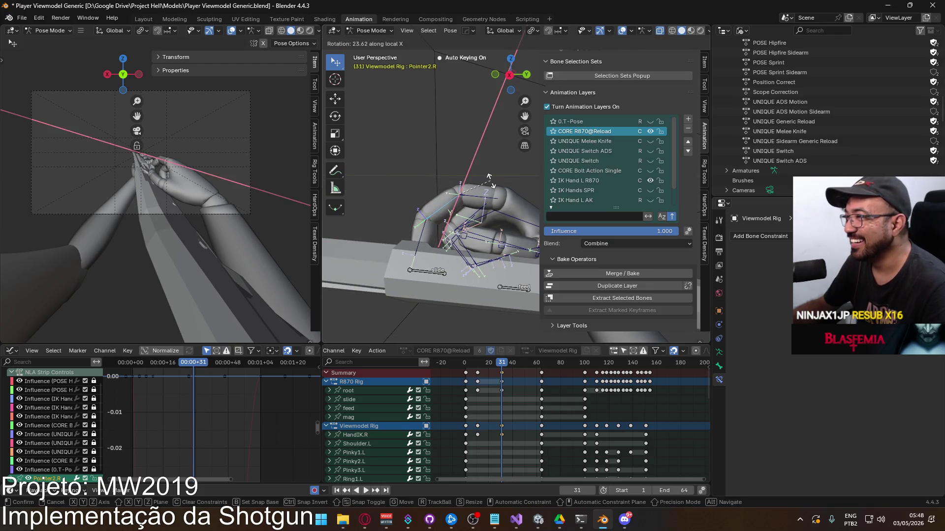
{"action": "left_click", "coordinate": [477, 196]}
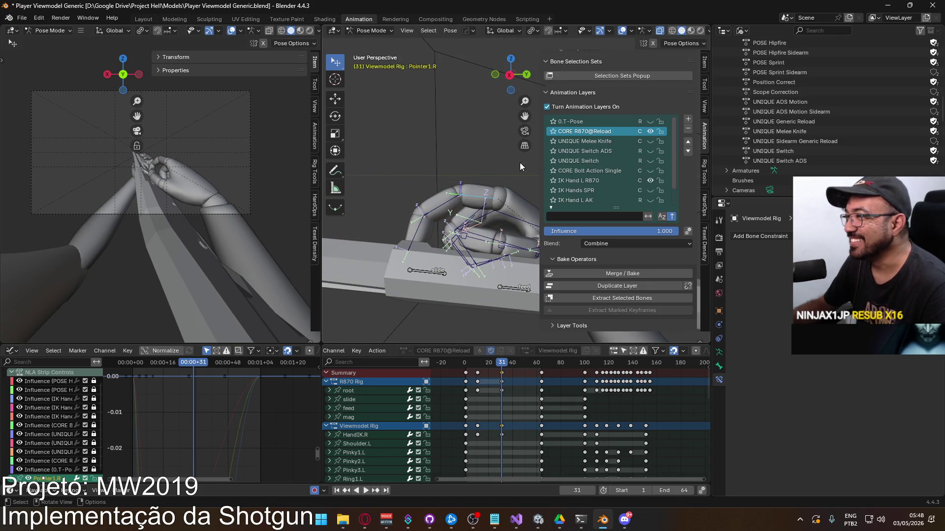
{"action": "key", "text": "ctrl+z"}
{"action": "key", "text": "r"}
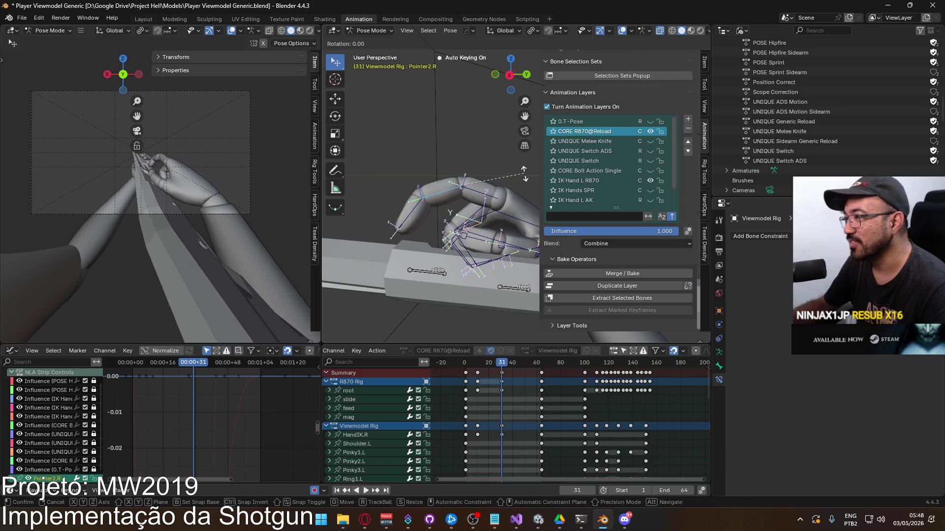
{"action": "left_click", "coordinate": [405, 199]}
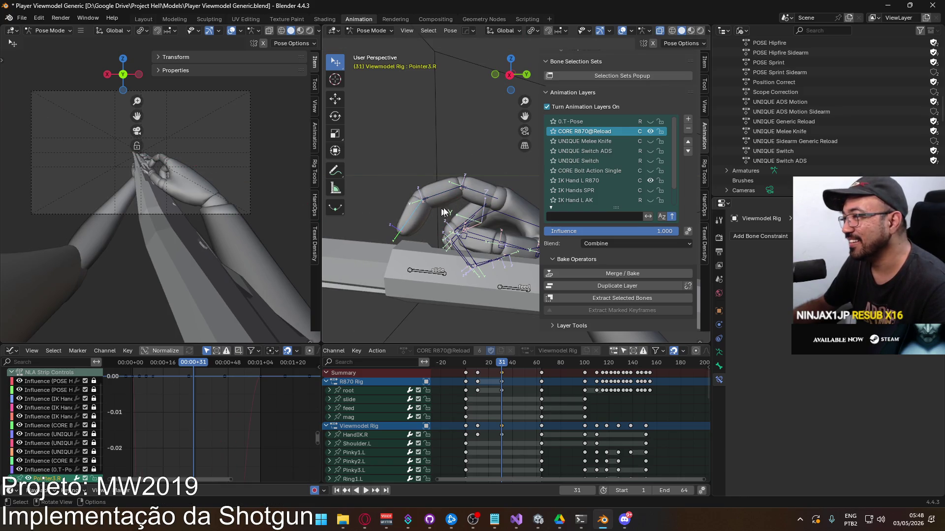
{"action": "key", "text": "r"}
{"action": "key", "text": "x"}
{"action": "key", "text": "x"}
{"action": "left_click", "coordinate": [435, 171]}
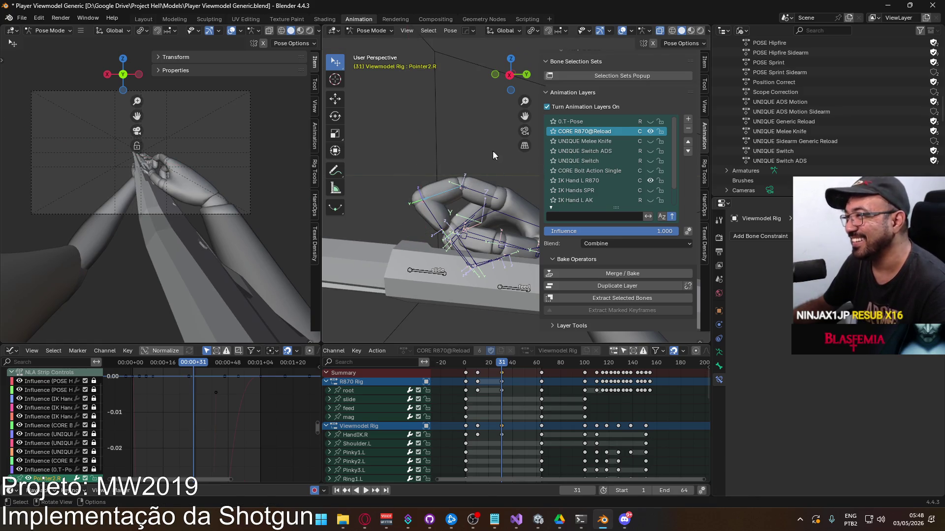
{"action": "key", "text": "r"}
{"action": "key", "text": "x"}
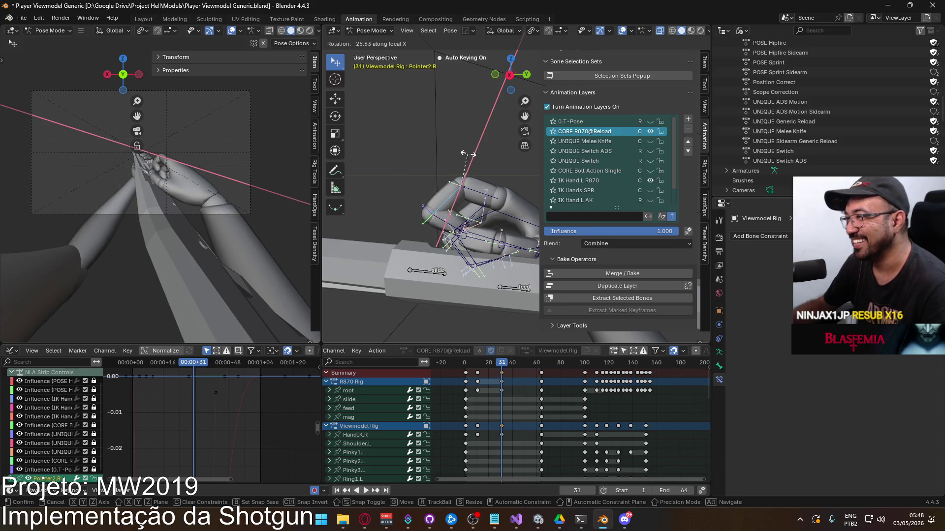
{"action": "left_click", "coordinate": [467, 156]}
Step: Rotate the thumb bone so it wraps around the gun
{"action": "mouse_move", "coordinate": [467, 155]}
{"action": "middle_mouse_down"}
{"action": "mouse_move", "coordinate": [440, 196]}
{"action": "mouse_move", "coordinate": [439, 247]}
{"action": "middle_mouse_up"}
{"action": "mouse_move", "coordinate": [438, 203]}
{"action": "middle_mouse_down"}
{"action": "mouse_move", "coordinate": [436, 191]}
{"action": "mouse_move", "coordinate": [469, 196]}
{"action": "mouse_move", "coordinate": [474, 217]}
{"action": "middle_mouse_up"}
{"action": "key", "text": "r"}
{"action": "left_click", "coordinate": [444, 188]}
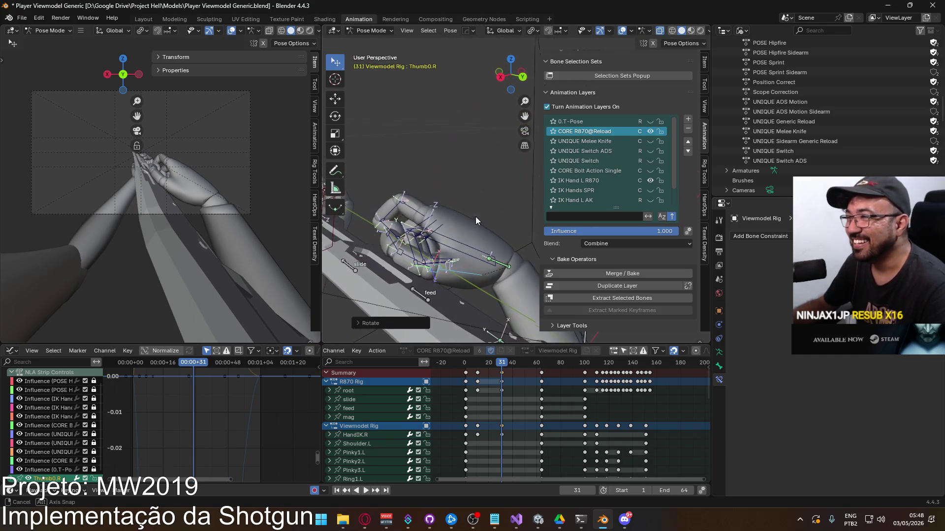
Step: Fine-tune HandIK.R's position and rotation to settle the grip, then play it back
{"action": "left_click", "coordinate": [482, 256]}
{"action": "key", "text": "g"}
{"action": "left_click", "coordinate": [485, 248]}
{"action": "key", "text": "r"}
{"action": "left_click", "coordinate": [477, 235]}
{"action": "middle_click_drag", "start_coordinate": [474, 232], "coordinate": [487, 224]}
{"action": "key", "text": "g"}
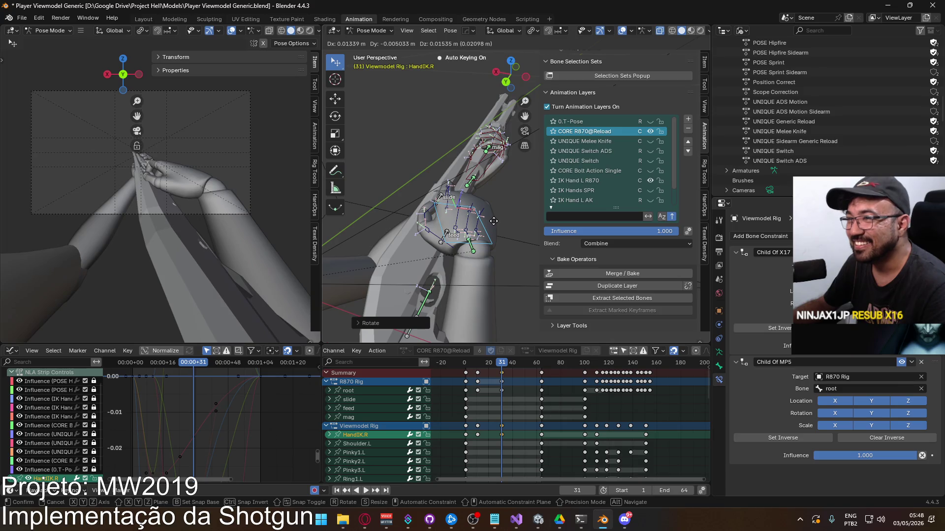
{"action": "left_click", "coordinate": [492, 221]}
{"action": "key", "text": "g"}
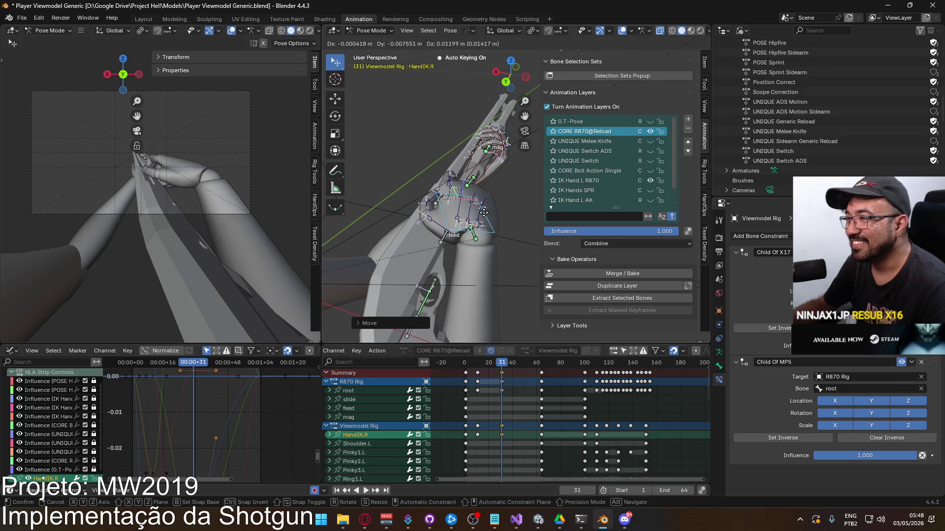
{"action": "left_click", "coordinate": [484, 212]}
{"action": "key", "text": "space"}
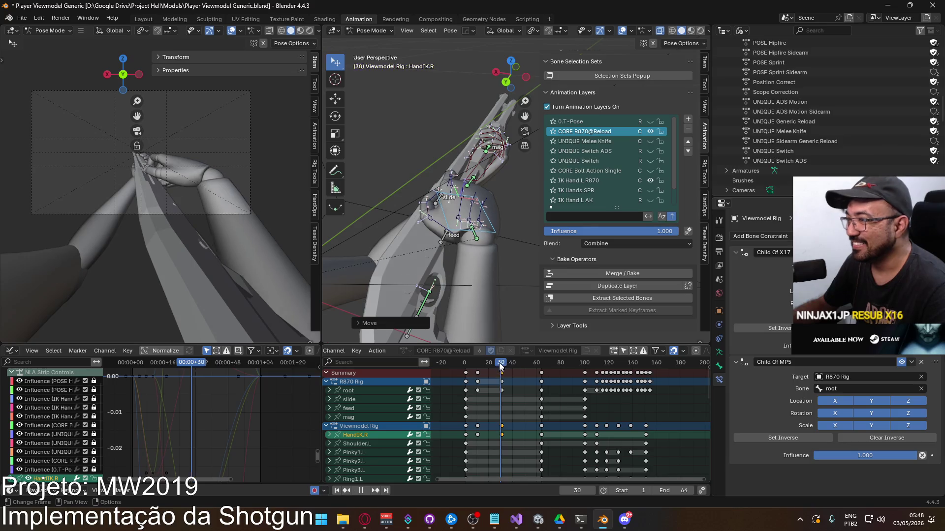
Step: Return to the start and move the mag bone along global Y
{"action": "mouse_move", "coordinate": [502, 361]}
{"action": "left_mouse_down"}
{"action": "mouse_move", "coordinate": [464, 358]}
{"action": "mouse_move", "coordinate": [478, 358]}
{"action": "left_mouse_up"}
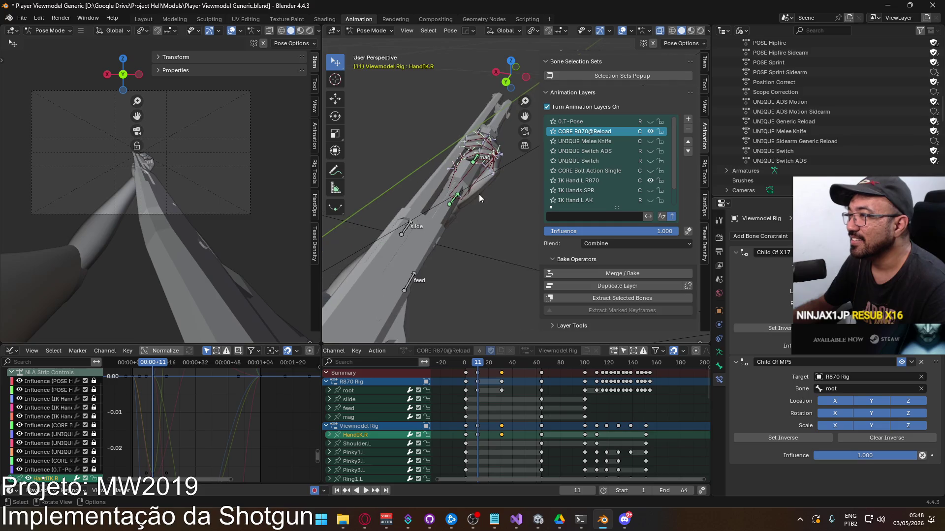
{"action": "left_click", "coordinate": [492, 157]}
{"action": "key", "text": "g"}
{"action": "key", "text": "y"}
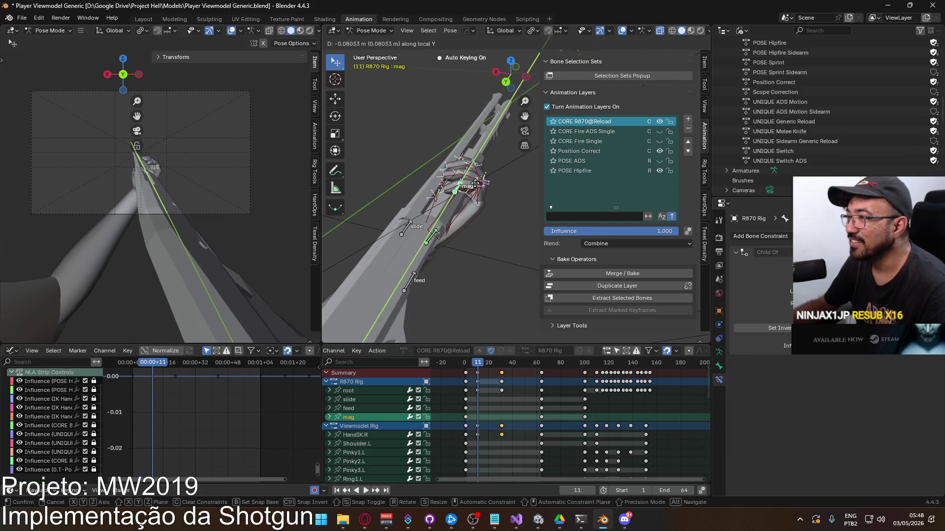
{"action": "left_click", "coordinate": [474, 183]}
Step: Move the slide bone about -0.068 m along Y, keyed at frame 11
{"action": "mouse_move", "coordinate": [463, 217]}
{"action": "middle_mouse_down"}
{"action": "mouse_move", "coordinate": [429, 210]}
{"action": "mouse_move", "coordinate": [365, 219]}
{"action": "mouse_move", "coordinate": [400, 188]}
{"action": "mouse_move", "coordinate": [413, 196]}
{"action": "middle_mouse_up"}
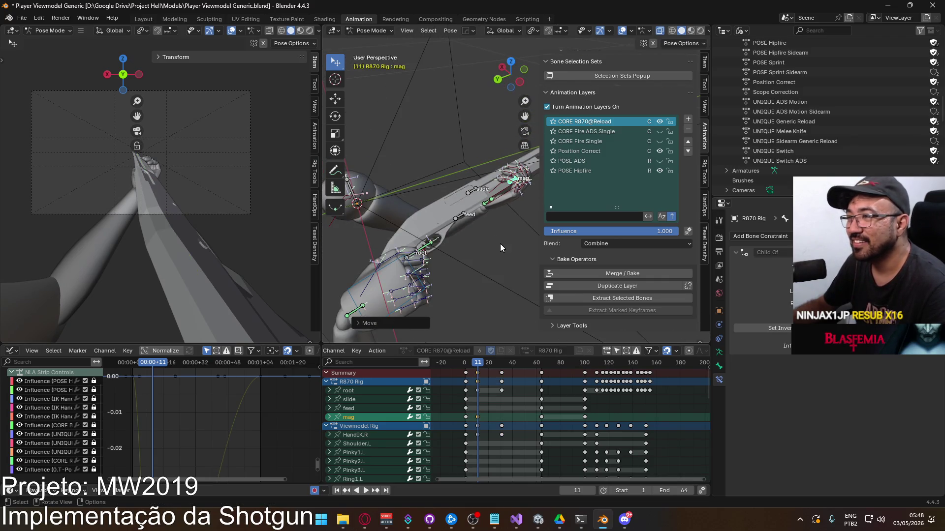
{"action": "scroll", "coordinate": [465, 199], "scroll_direction": "up", "scroll_amount": 3}
{"action": "left_click", "coordinate": [446, 194]}
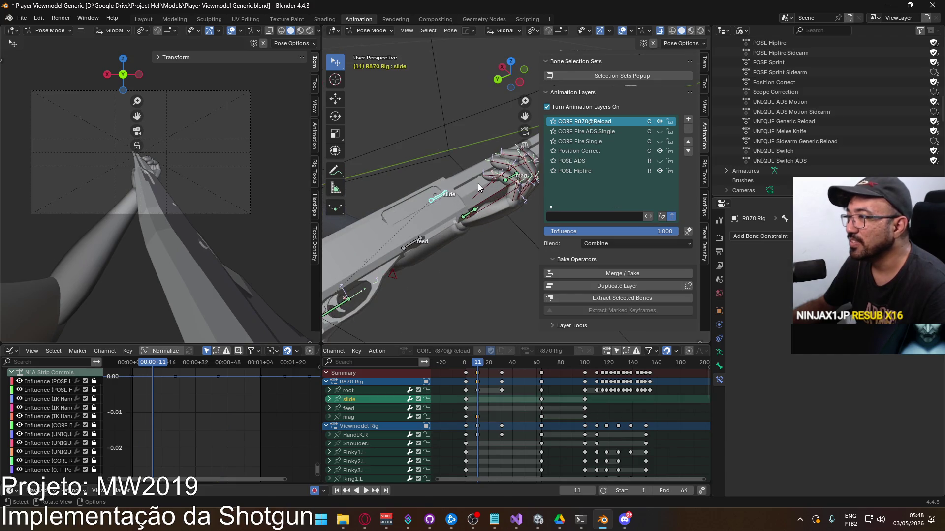
{"action": "key", "text": "g"}
{"action": "key", "text": "y"}
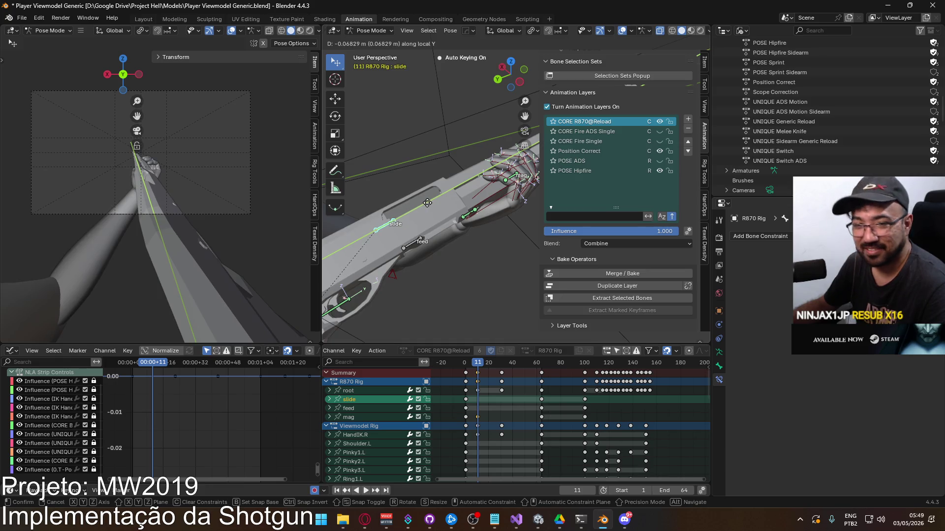
{"action": "left_click", "coordinate": [428, 203]}
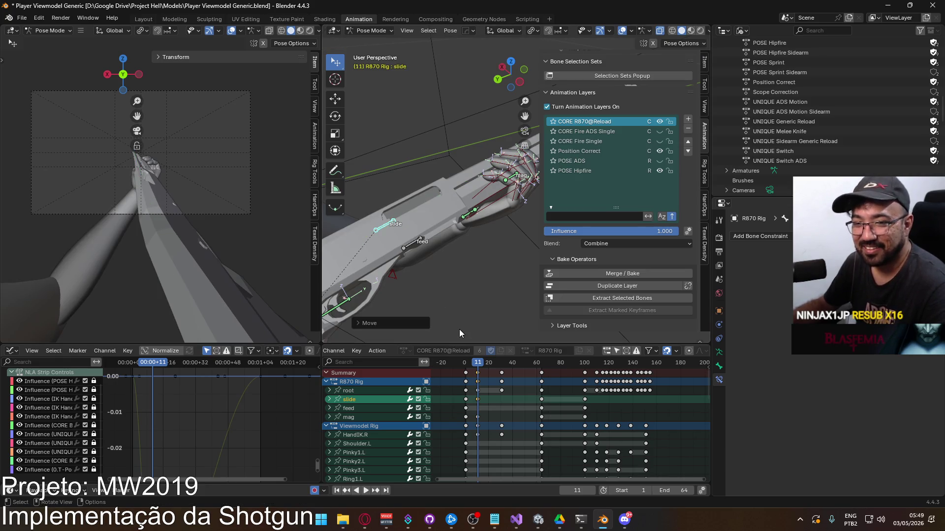
Step: Play back the animation, then go to frame 31
{"action": "left_click", "coordinate": [466, 362]}
{"action": "key", "text": "space"}
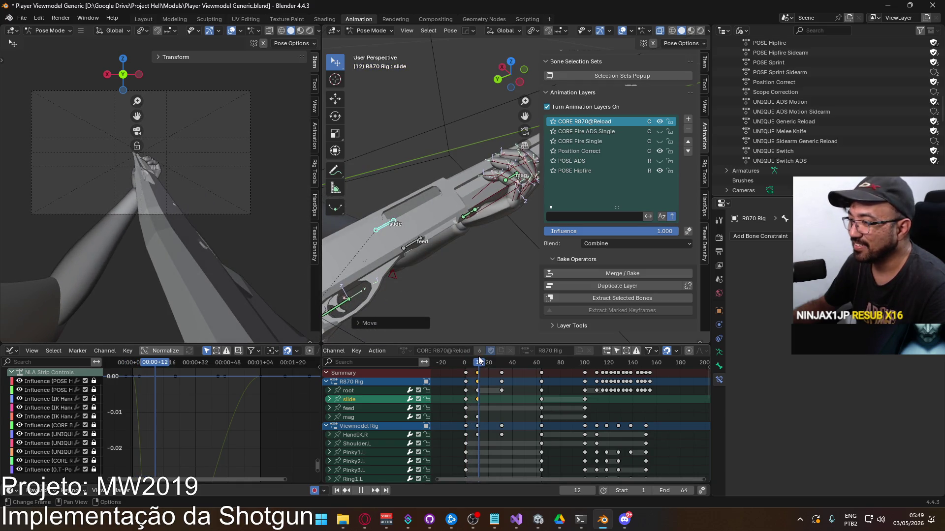
{"action": "left_click_drag", "start_coordinate": [478, 360], "coordinate": [503, 362]}
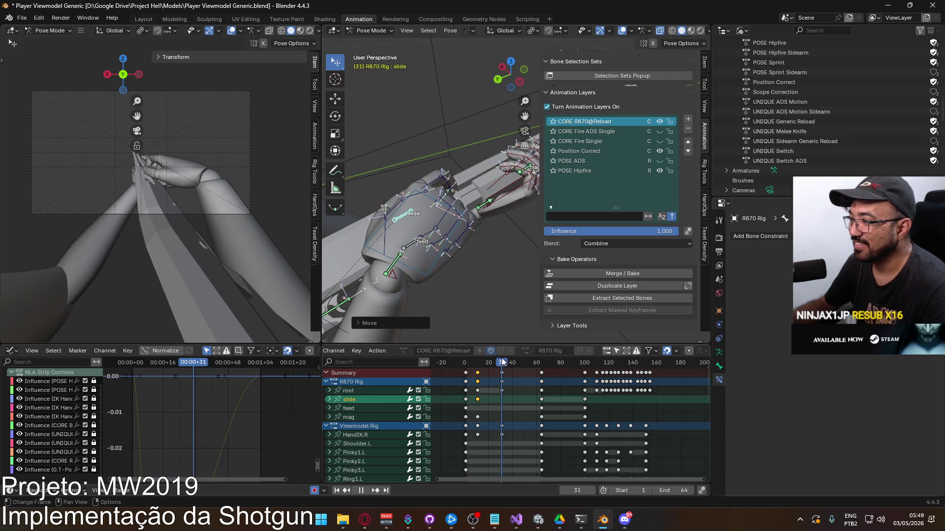
Step: Move HandIK.R onto the shotgun grip, about 0.0109 m, in two adjustments
{"action": "mouse_move", "coordinate": [411, 271]}
{"action": "middle_mouse_down"}
{"action": "mouse_move", "coordinate": [536, 261]}
{"action": "mouse_move", "coordinate": [491, 235]}
{"action": "mouse_move", "coordinate": [424, 220]}
{"action": "middle_mouse_up"}
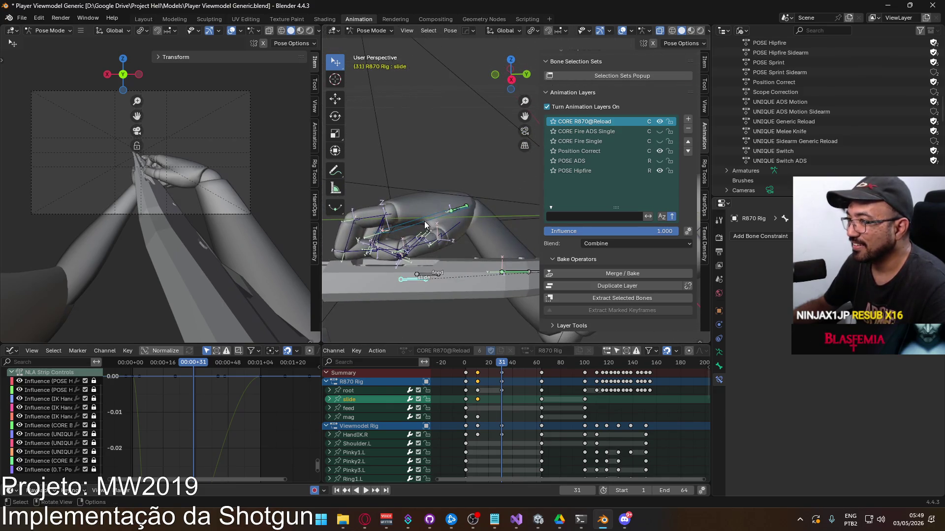
{"action": "left_click", "coordinate": [422, 224]}
{"action": "key", "text": "g"}
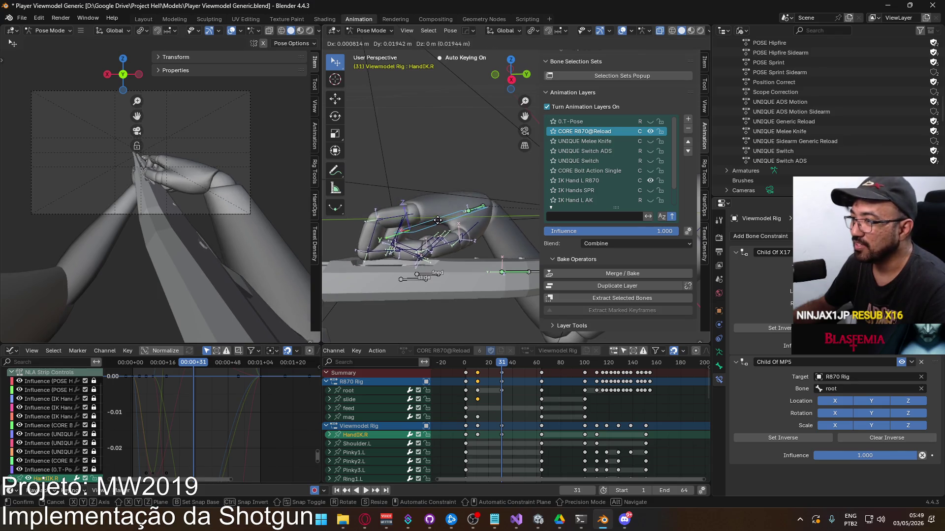
{"action": "left_click", "coordinate": [448, 220]}
{"action": "mouse_move", "coordinate": [456, 231]}
{"action": "middle_mouse_down"}
{"action": "mouse_move", "coordinate": [354, 208]}
{"action": "mouse_move", "coordinate": [418, 205]}
{"action": "mouse_move", "coordinate": [393, 243]}
{"action": "middle_mouse_up"}
{"action": "key", "text": "g"}
{"action": "left_click", "coordinate": [422, 212]}
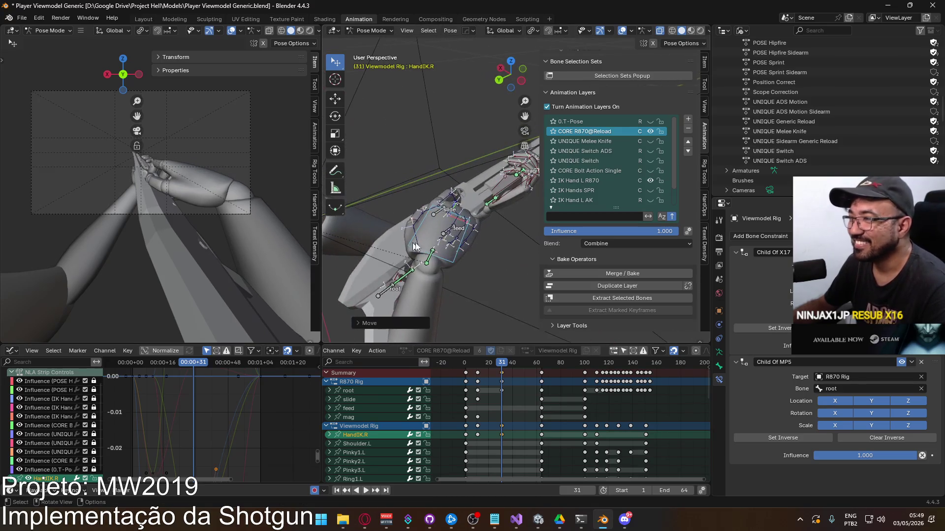
Step: Rotate HandIK.R about its local Z axis and nudge it into place on the grip
{"action": "key", "text": "r"}
{"action": "key", "text": "Escape"}
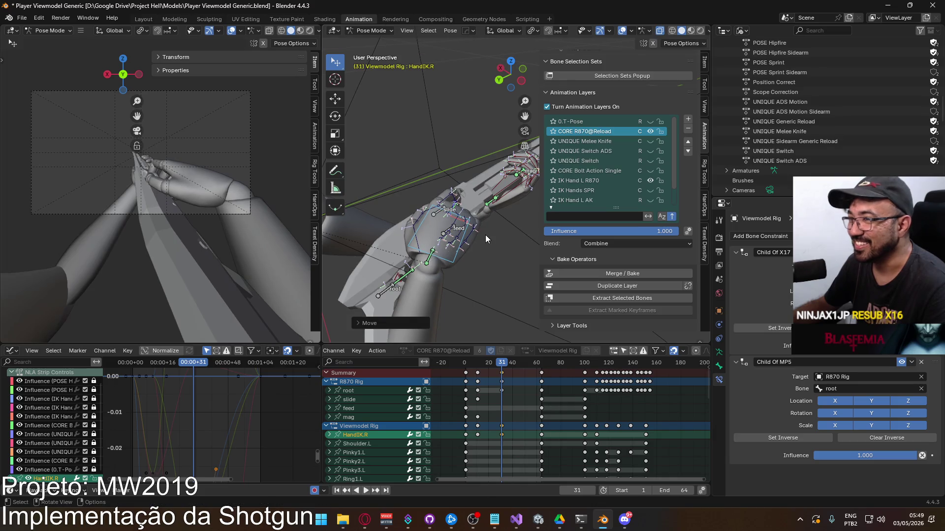
{"action": "key", "text": "r"}
{"action": "key", "text": "z"}
{"action": "key", "text": "z"}
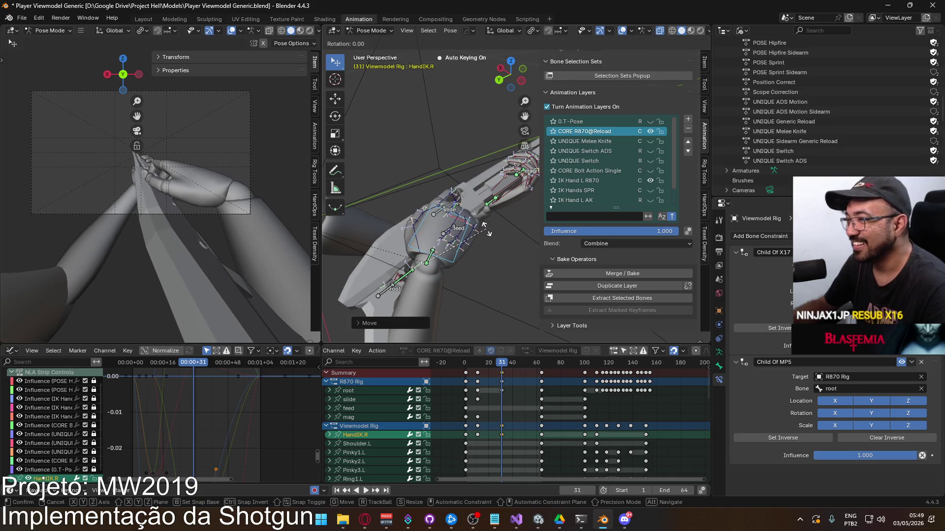
{"action": "left_click", "coordinate": [487, 225]}
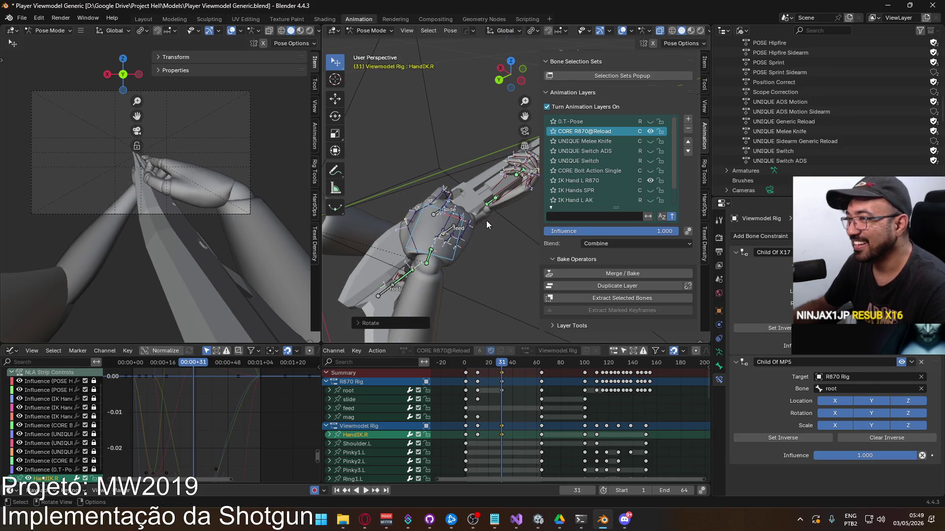
{"action": "key", "text": "g"}
{"action": "left_click", "coordinate": [458, 243]}
{"action": "mouse_move", "coordinate": [457, 243]}
{"action": "middle_mouse_down"}
{"action": "mouse_move", "coordinate": [470, 267]}
{"action": "mouse_move", "coordinate": [513, 247]}
{"action": "mouse_move", "coordinate": [475, 220]}
{"action": "middle_mouse_up"}
{"action": "left_click", "coordinate": [449, 276]}
{"action": "middle_click_drag", "start_coordinate": [449, 275], "coordinate": [378, 292], "text": "shift"}
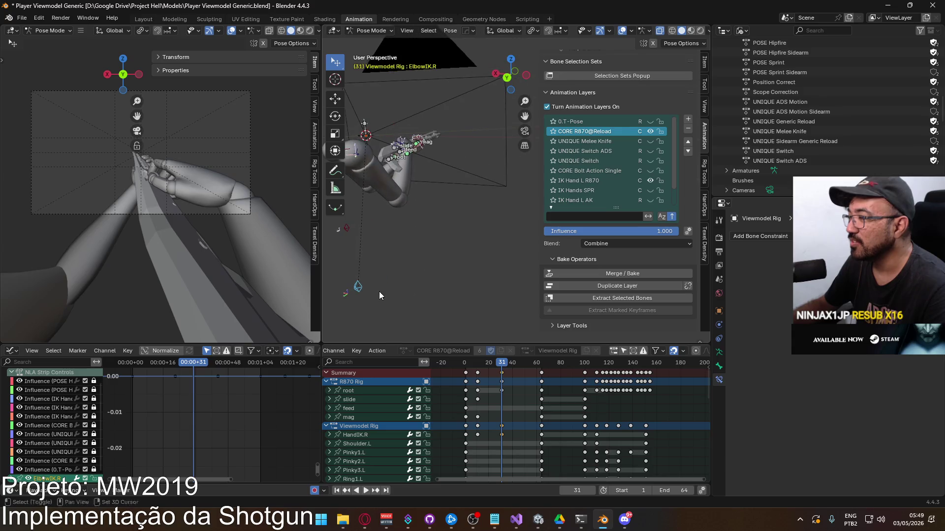
Step: Move ElbowIK.R in two adjustments so the arm bends behind the hand
{"action": "key", "text": "g"}
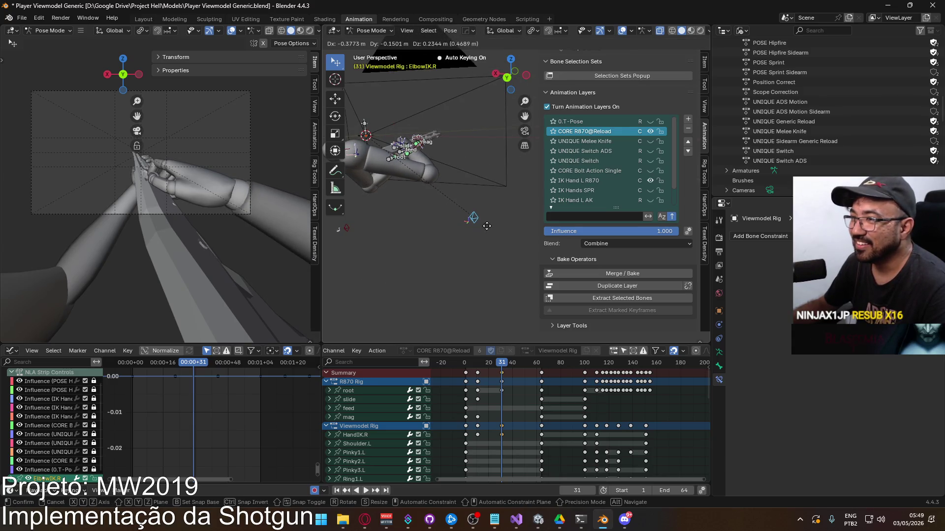
{"action": "left_click", "coordinate": [487, 226]}
{"action": "middle_click_drag", "start_coordinate": [486, 226], "coordinate": [497, 212]}
{"action": "key", "text": "g"}
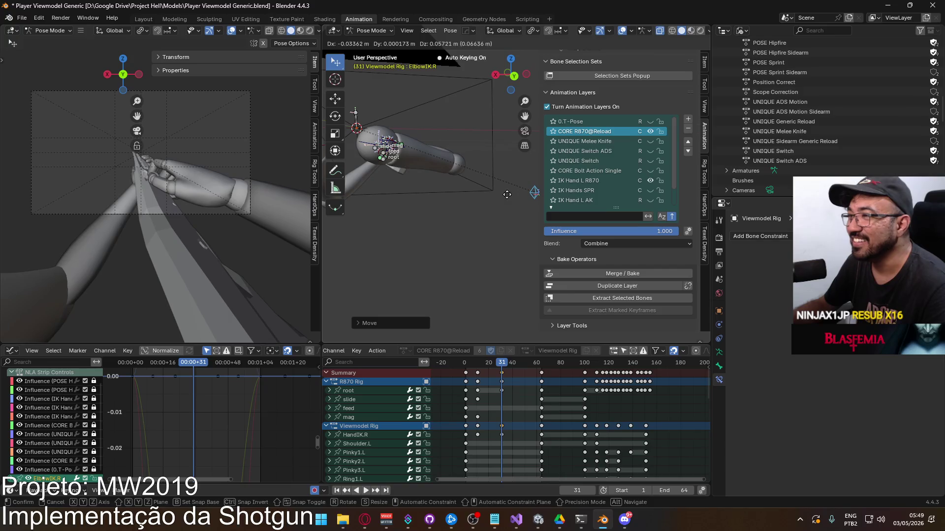
{"action": "left_click", "coordinate": [507, 195]}
Step: Check the whole arm, then return to the hand and select Pointer1.R
{"action": "scroll", "coordinate": [400, 209], "scroll_direction": "up", "scroll_amount": 4}
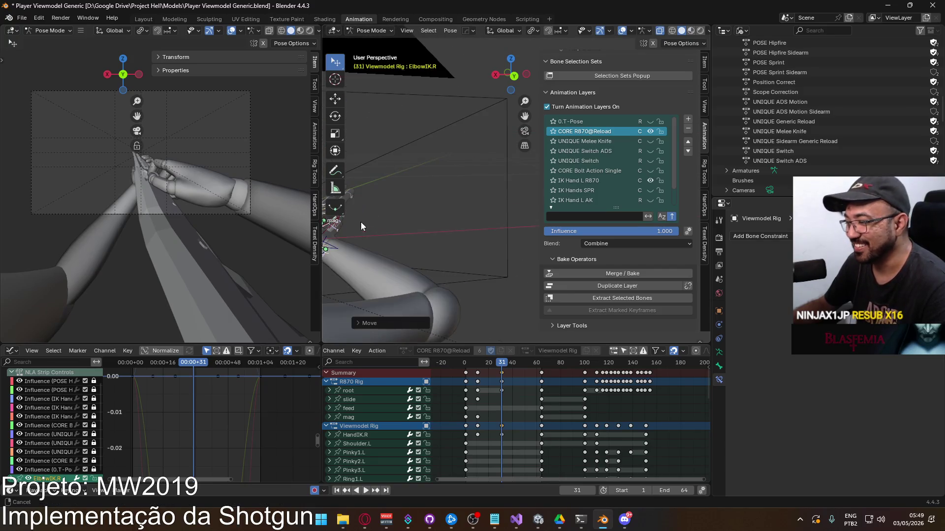
{"action": "scroll", "coordinate": [468, 212], "scroll_direction": "down", "scroll_amount": 4}
{"action": "mouse_move", "coordinate": [467, 212]}
{"action": "middle_mouse_down", "text": "shift"}
{"action": "mouse_move", "coordinate": [464, 235]}
{"action": "mouse_move", "coordinate": [453, 231]}
{"action": "middle_mouse_up", "text": "shift"}
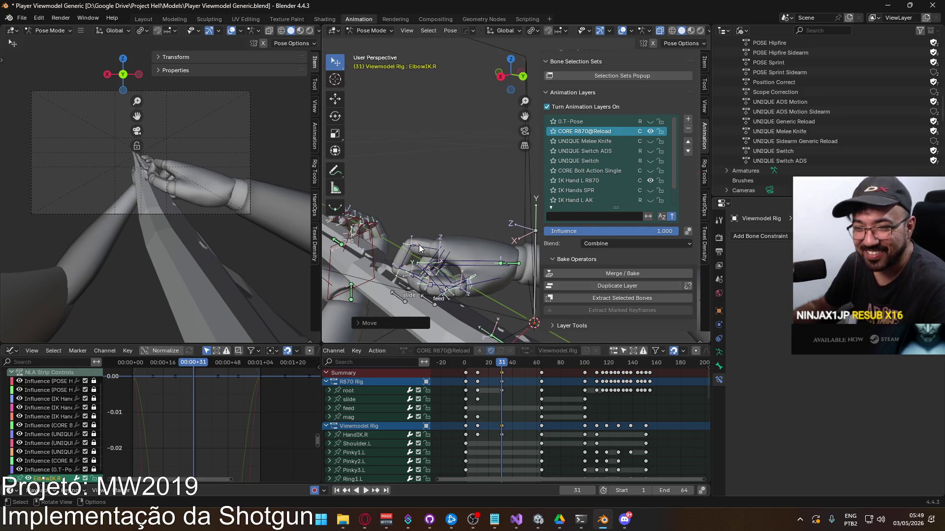
{"action": "middle_click_drag", "start_coordinate": [415, 251], "coordinate": [403, 218]}
{"action": "mouse_move", "coordinate": [400, 223]}
{"action": "middle_mouse_down"}
{"action": "mouse_move", "coordinate": [444, 205]}
{"action": "mouse_move", "coordinate": [432, 212]}
{"action": "middle_mouse_up"}
{"action": "left_click", "coordinate": [474, 211]}
Step: Make a first pass at frame 31, bending Pointer1.R, then Pointer2.R and Pointer3.R on local X
{"action": "key", "text": "r"}
{"action": "key", "text": "y"}
{"action": "key", "text": "y"}
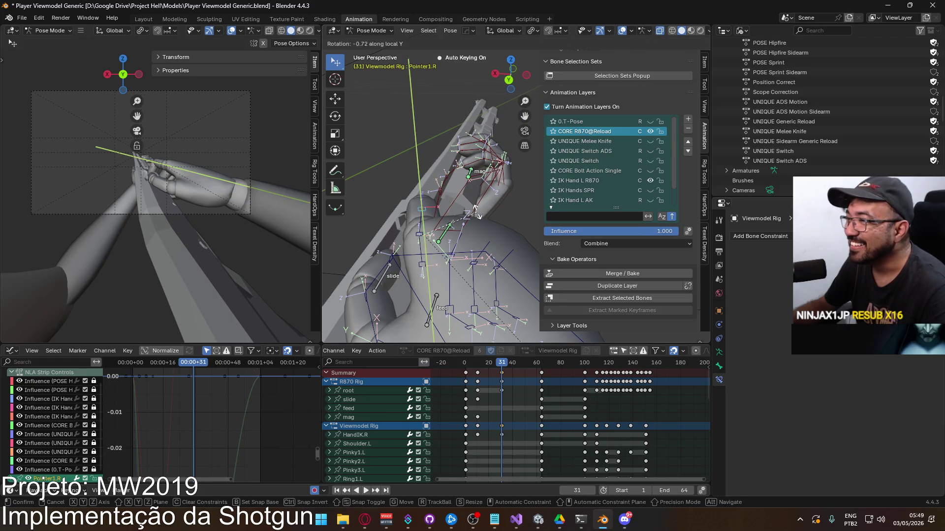
{"action": "key", "text": "y"}
{"action": "mouse_move", "coordinate": [470, 202]}
{"action": "middle_mouse_down", "text": "alt"}
{"action": "mouse_move", "coordinate": [461, 188]}
{"action": "mouse_move", "coordinate": [471, 201]}
{"action": "mouse_move", "coordinate": [480, 197]}
{"action": "middle_mouse_up", "text": "alt"}
{"action": "left_click", "coordinate": [461, 188]}
{"action": "left_click", "coordinate": [481, 197]}
{"action": "key", "text": "r"}
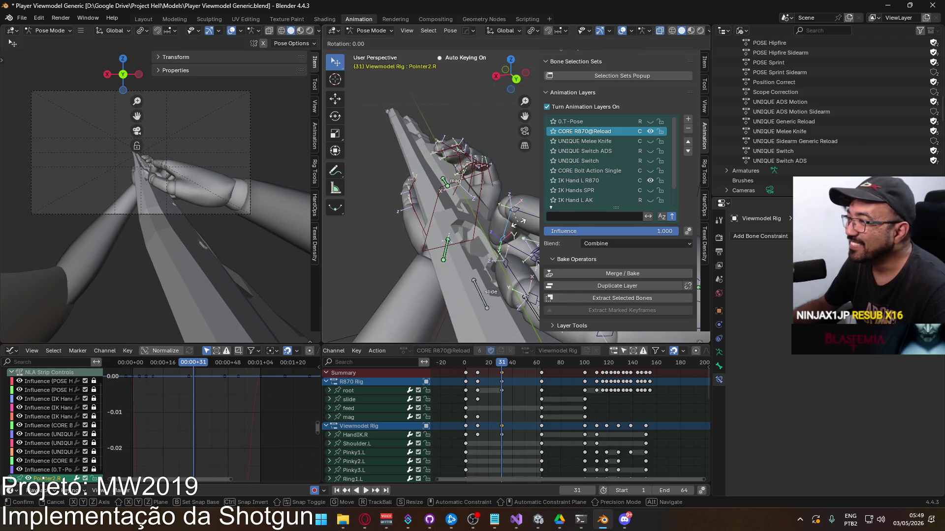
{"action": "key", "text": "x"}
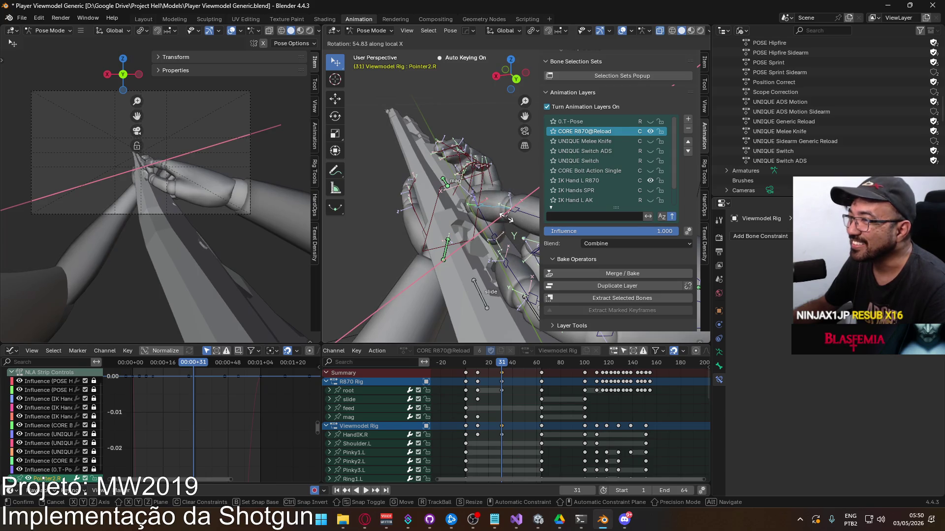
{"action": "left_click", "coordinate": [507, 222]}
{"action": "left_click", "coordinate": [514, 213]}
{"action": "key", "text": "r"}
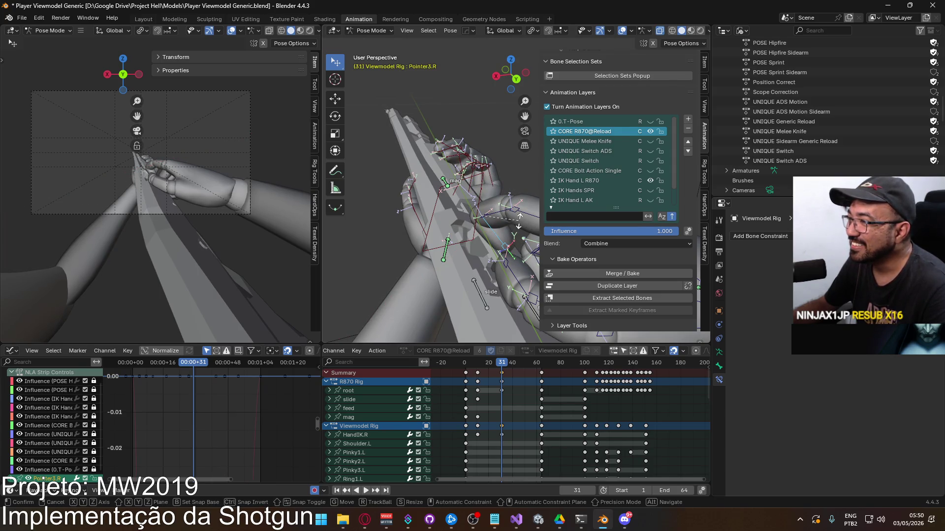
{"action": "key", "text": "x"}
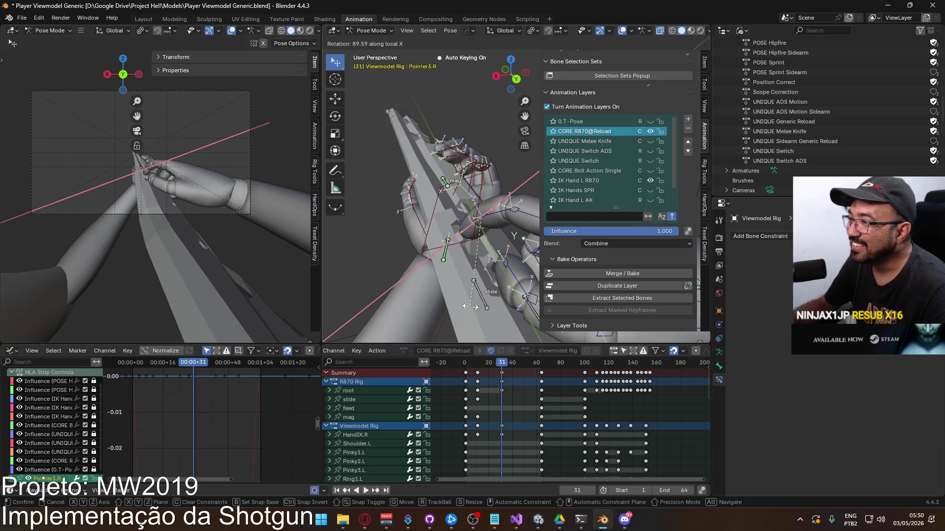
{"action": "left_click", "coordinate": [429, 276]}
Step: From a side view, refine the X-axis bends of Pointer2.R and the fingertip Pointer3.R
{"action": "mouse_move", "coordinate": [430, 277]}
{"action": "middle_mouse_down"}
{"action": "mouse_move", "coordinate": [524, 223]}
{"action": "mouse_move", "coordinate": [468, 228]}
{"action": "middle_mouse_up"}
{"action": "key", "text": "r"}
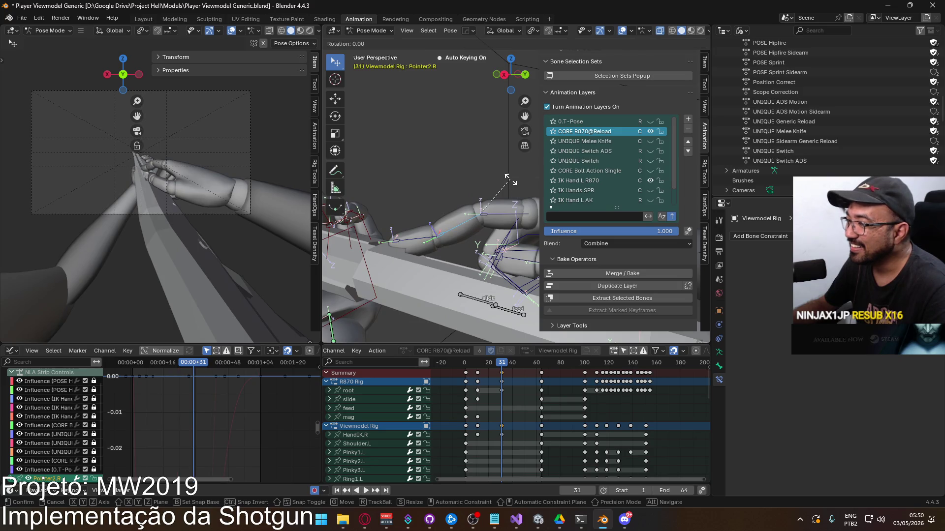
{"action": "key", "text": "x"}
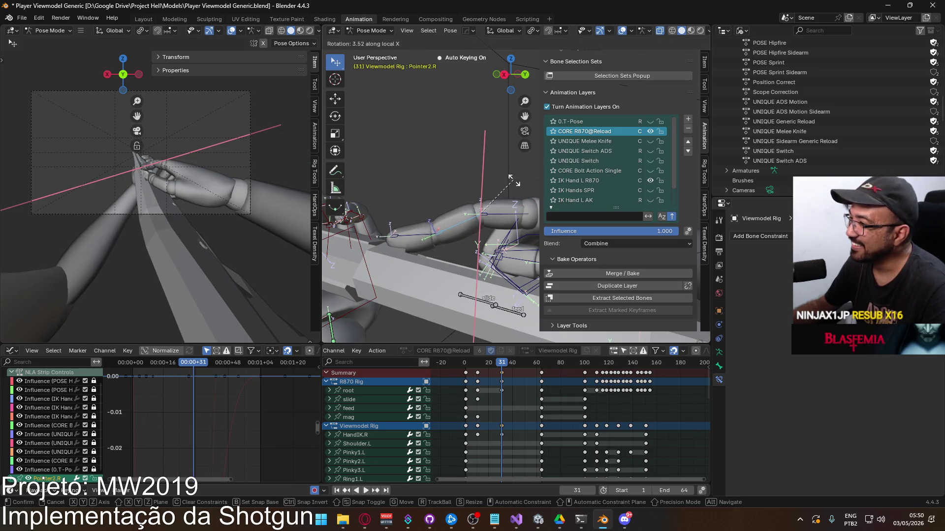
{"action": "left_click", "coordinate": [420, 241]}
{"action": "left_click", "coordinate": [458, 224]}
{"action": "key", "text": "r"}
{"action": "key", "text": "x"}
{"action": "key", "text": "x"}
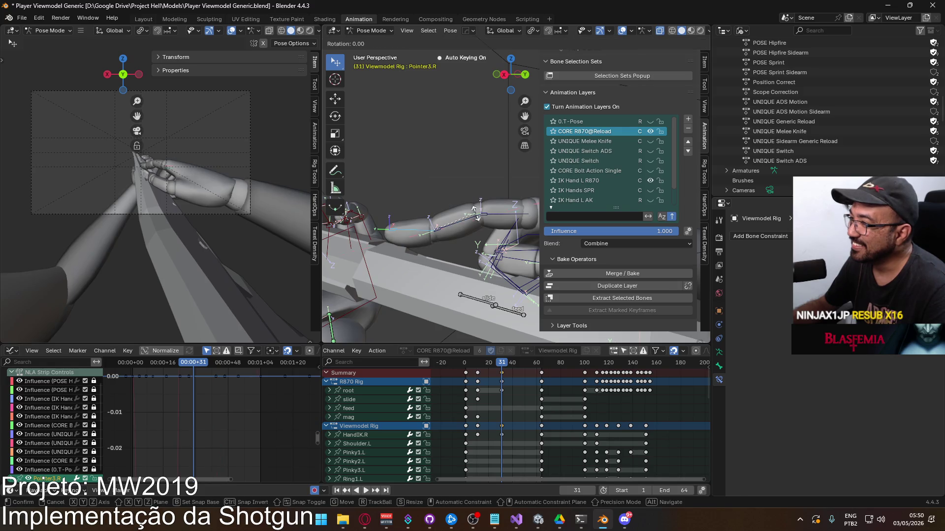
{"action": "left_click", "coordinate": [477, 202]}
Step: Re-bend the base bone Pointer1.R on local X, then bring up the shotgun reload video in Opera
{"action": "left_click", "coordinate": [484, 209]}
{"action": "key", "text": "r"}
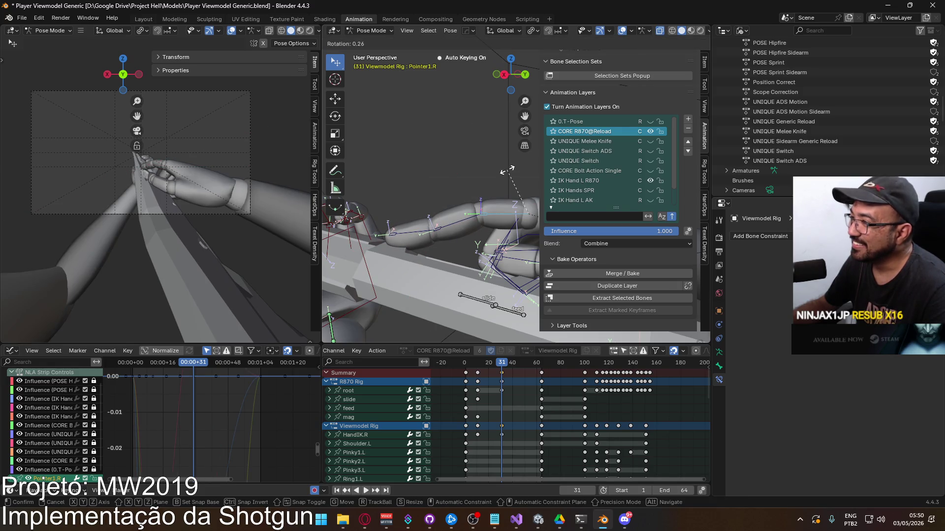
{"action": "key", "text": "x"}
{"action": "key", "text": "x"}
{"action": "left_click", "coordinate": [487, 192]}
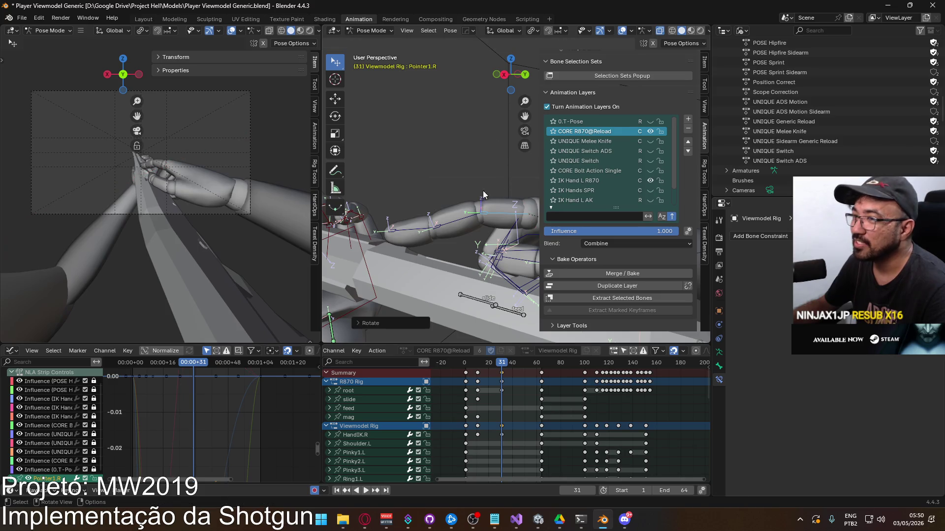
{"action": "mouse_move", "coordinate": [493, 254]}
{"action": "middle_mouse_down"}
{"action": "mouse_move", "coordinate": [421, 266]}
{"action": "mouse_move", "coordinate": [430, 268]}
{"action": "middle_mouse_up"}
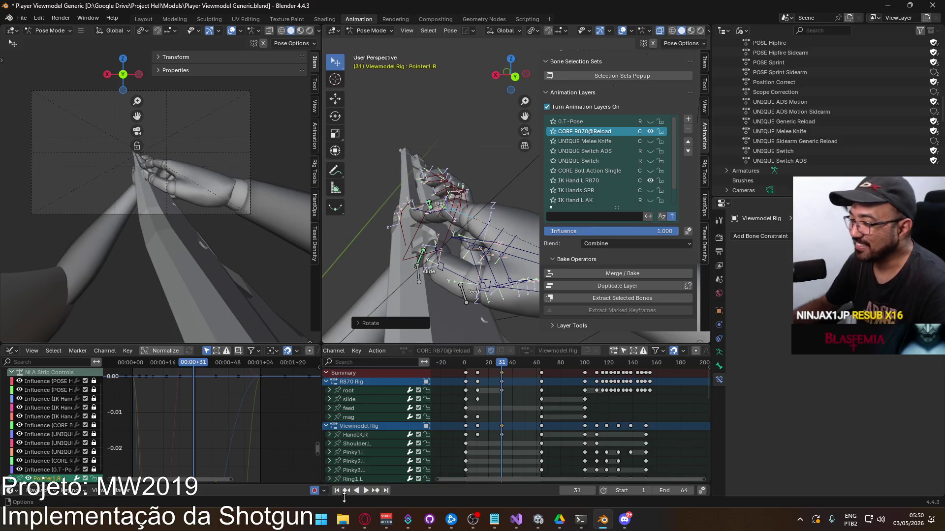
{"action": "left_click", "coordinate": [364, 520]}
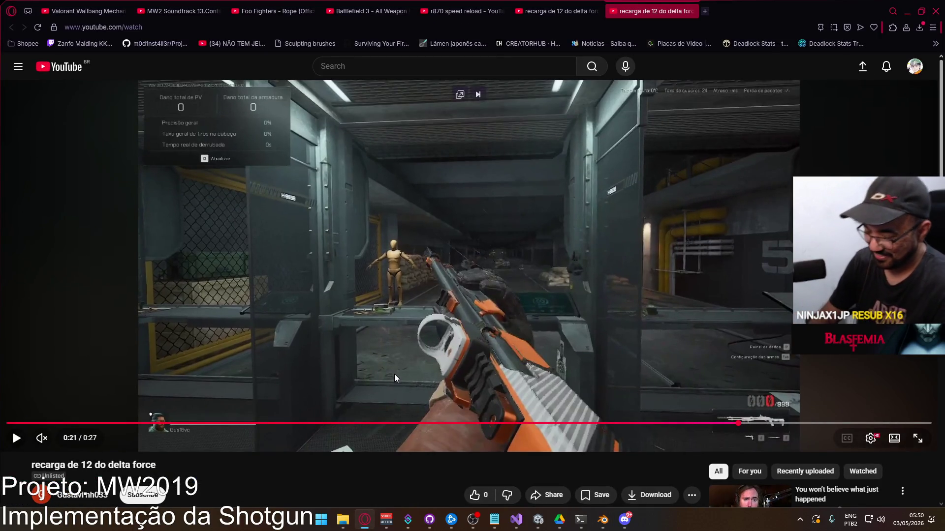
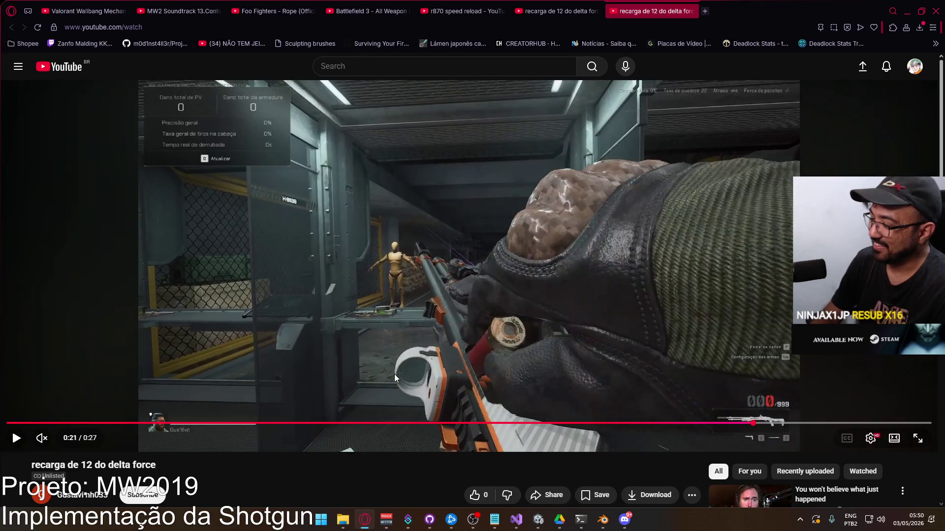
Step: Back in the rig scene at frame 31, rotate the right thumb bone
{"action": "key", "text": "alt+Tab"}
{"action": "mouse_move", "coordinate": [379, 300]}
{"action": "middle_mouse_down"}
{"action": "mouse_move", "coordinate": [424, 257]}
{"action": "mouse_move", "coordinate": [437, 261]}
{"action": "mouse_move", "coordinate": [389, 266]}
{"action": "mouse_move", "coordinate": [437, 239]}
{"action": "middle_mouse_up"}
{"action": "key", "text": "r"}
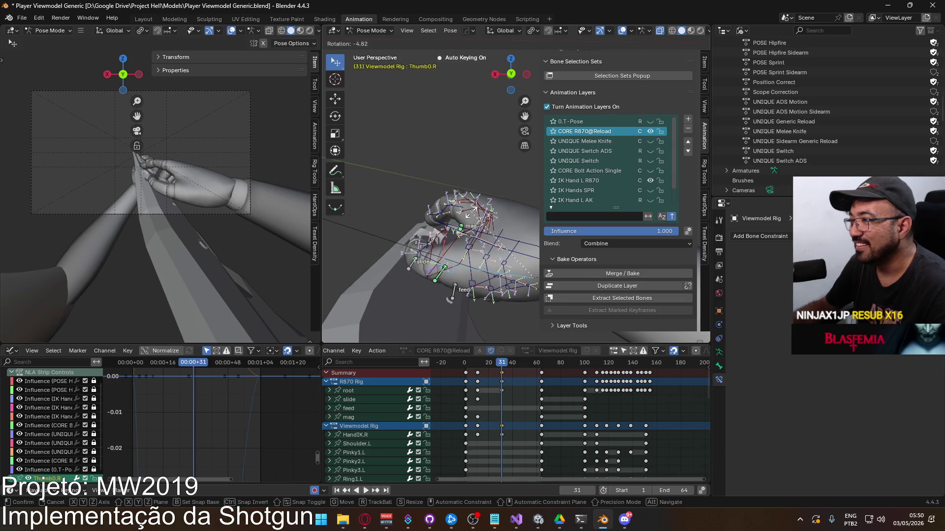
{"action": "left_click", "coordinate": [470, 216]}
{"action": "middle_click_drag", "start_coordinate": [466, 220], "coordinate": [495, 256]}
Step: Select HandIK.R, then move it and rotate it, including a local Z turn, into a new pose
{"action": "left_click", "coordinate": [492, 259]}
{"action": "left_click_drag", "start_coordinate": [492, 259], "coordinate": [496, 230]}
{"action": "key", "text": "r"}
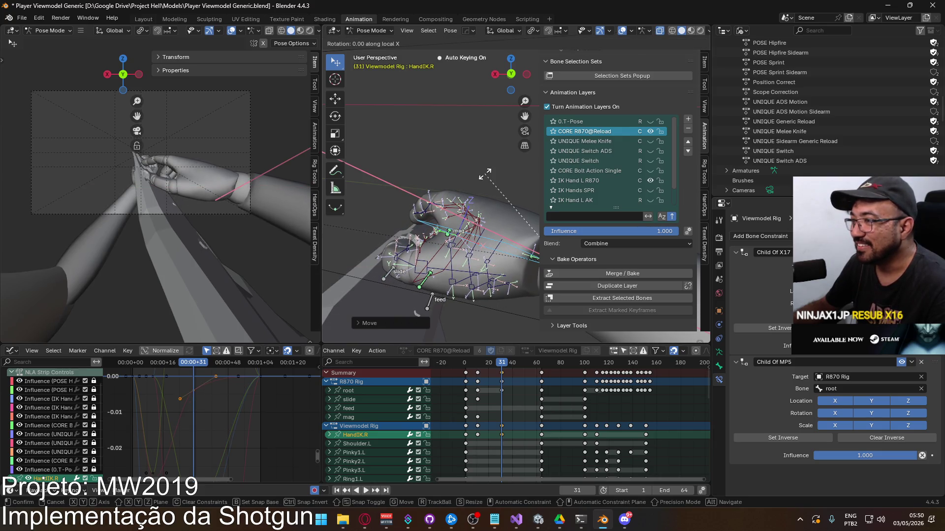
{"action": "left_click", "coordinate": [480, 178]}
{"action": "key", "text": "g"}
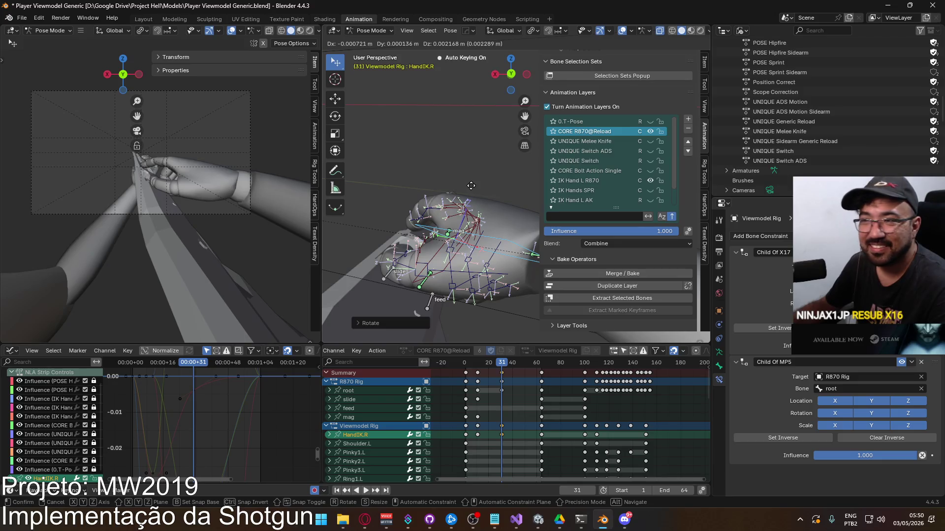
{"action": "left_click", "coordinate": [471, 185]}
{"action": "mouse_move", "coordinate": [471, 185]}
{"action": "middle_mouse_down"}
{"action": "mouse_move", "coordinate": [495, 203]}
{"action": "mouse_move", "coordinate": [480, 225]}
{"action": "mouse_move", "coordinate": [396, 214]}
{"action": "middle_mouse_up"}
{"action": "key", "text": "r"}
{"action": "key", "text": "z"}
{"action": "key", "text": "z"}
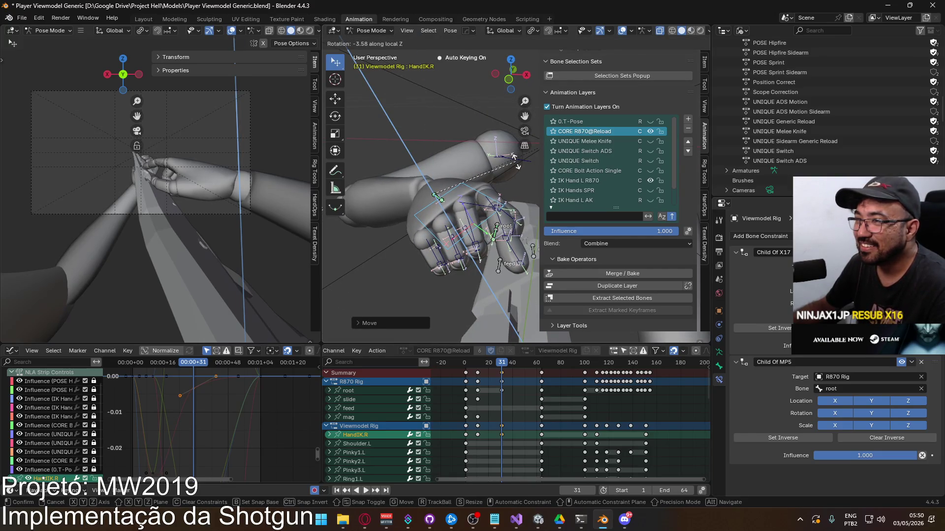
{"action": "left_click", "coordinate": [516, 161]}
{"action": "mouse_move", "coordinate": [516, 161]}
{"action": "middle_mouse_down"}
{"action": "mouse_move", "coordinate": [385, 172]}
{"action": "mouse_move", "coordinate": [322, 200]}
{"action": "middle_mouse_up"}
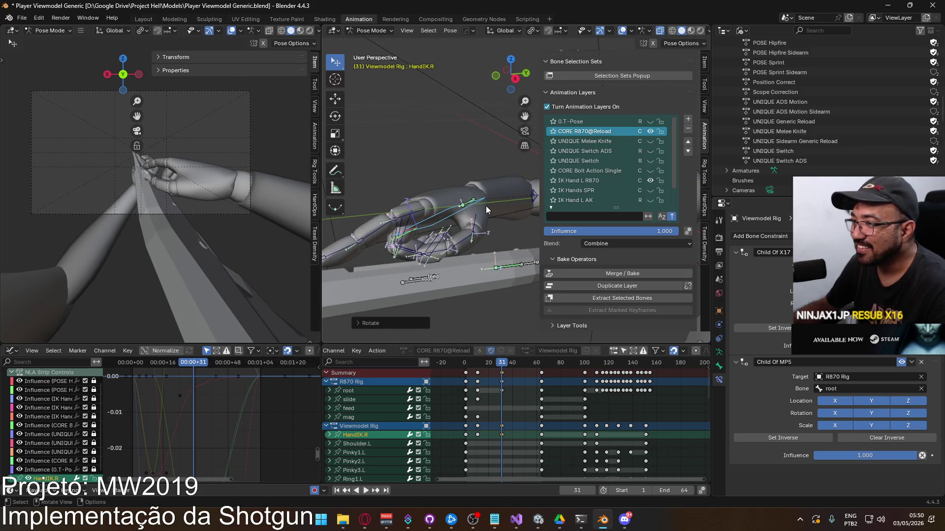
Step: Rotate the right finger bones on the X axis, then compare against the reference reload video
{"action": "key", "text": "r"}
{"action": "key", "text": "x"}
{"action": "key", "text": "x"}
{"action": "left_click", "coordinate": [482, 164]}
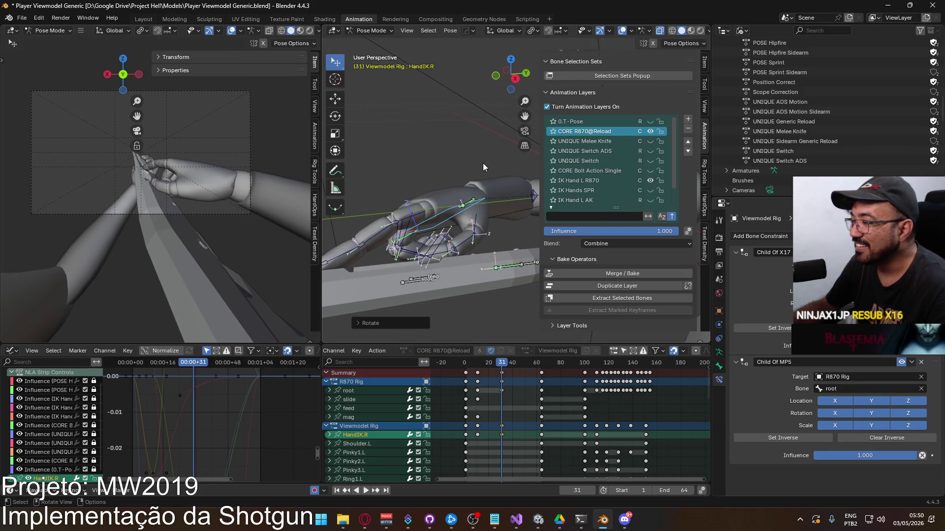
{"action": "middle_click_drag", "start_coordinate": [462, 180], "coordinate": [419, 201]}
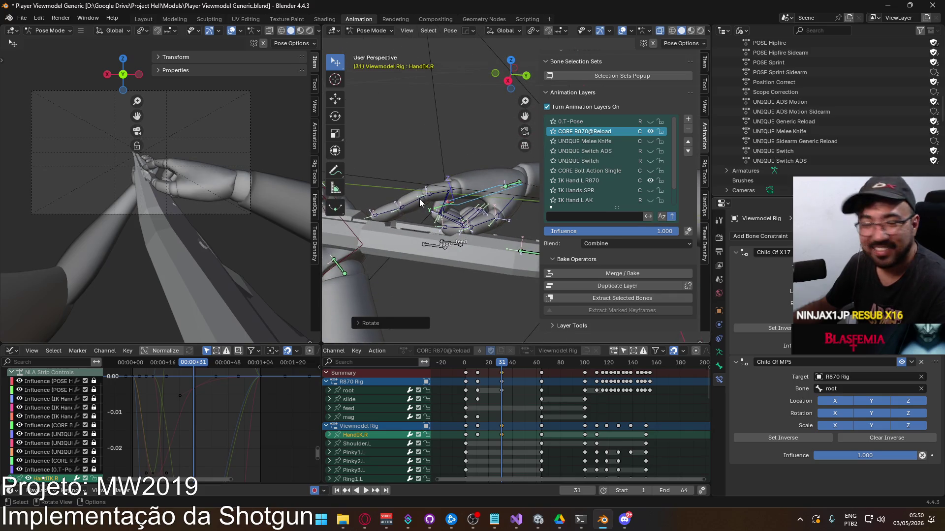
{"action": "key", "text": "alt+Tab"}
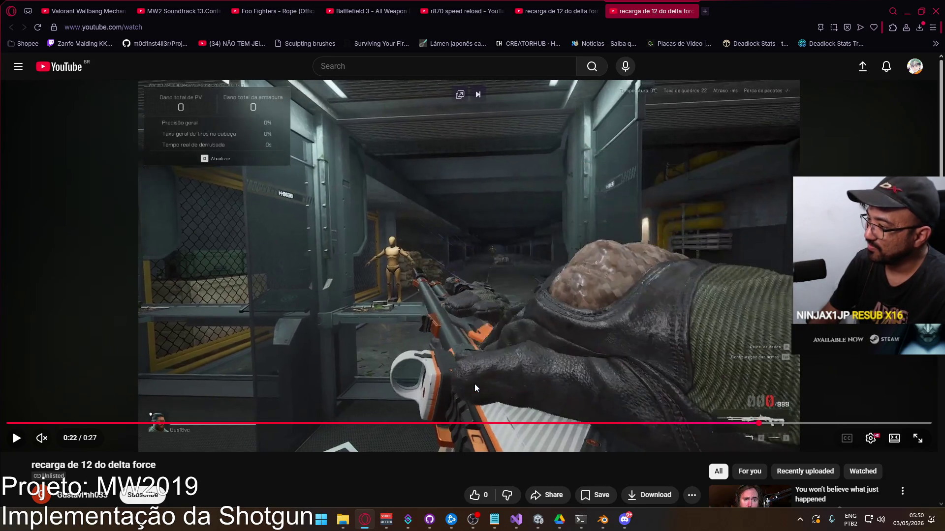
{"action": "key", "text": "alt+Tab"}
Step: Preview the animation and scrub the timeline back to frame 31
{"action": "middle_click_drag", "start_coordinate": [409, 267], "coordinate": [476, 274]}
{"action": "key", "text": "space"}
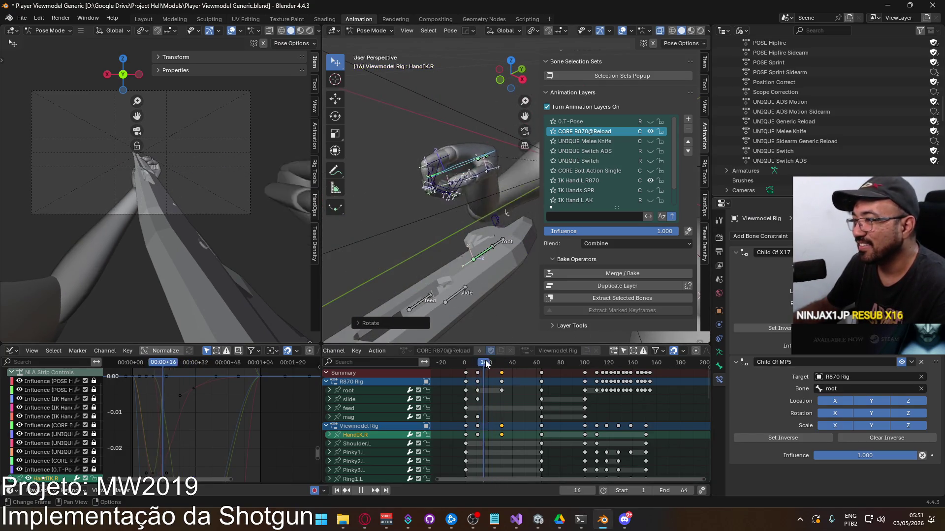
{"action": "left_click", "coordinate": [499, 363]}
{"action": "left_click_drag", "start_coordinate": [499, 363], "coordinate": [503, 364]}
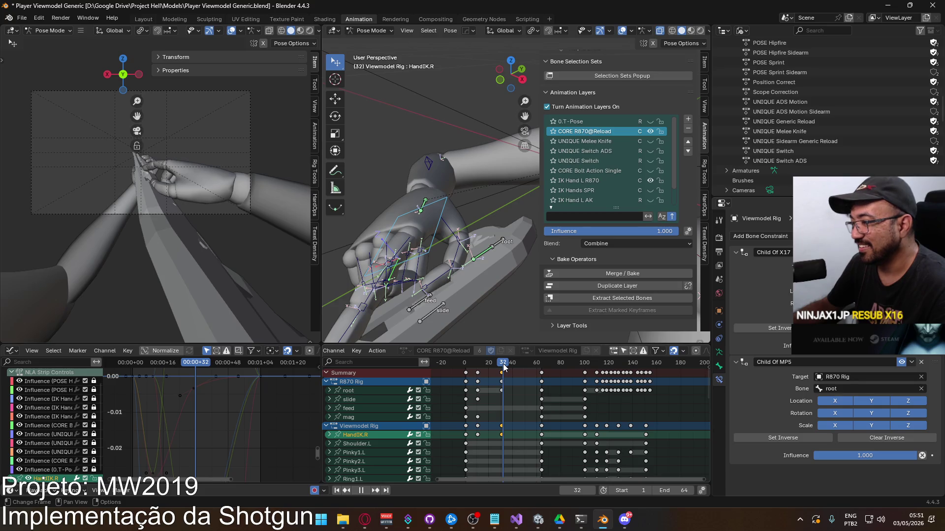
{"action": "left_click_drag", "start_coordinate": [504, 366], "coordinate": [502, 367]}
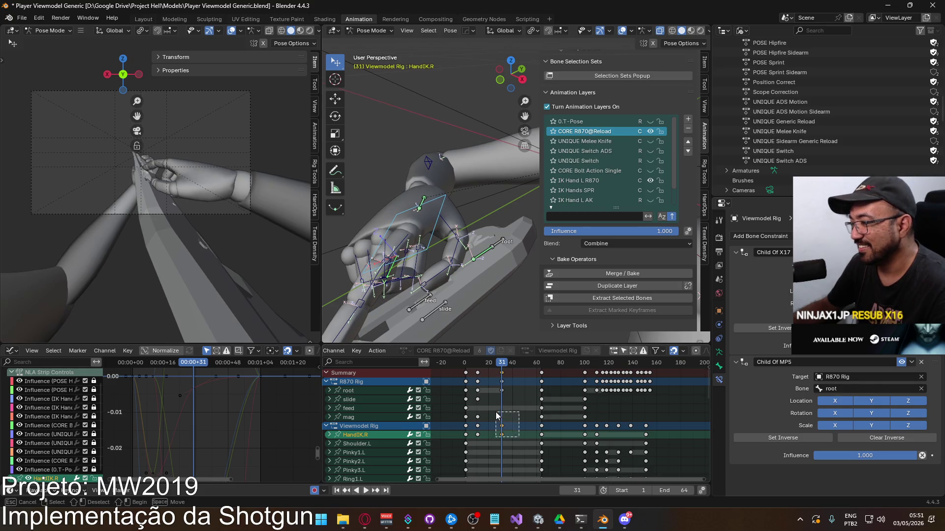
{"action": "scroll", "coordinate": [507, 420], "scroll_direction": "down", "scroll_amount": 10}
{"action": "mouse_move", "coordinate": [512, 415]}
{"action": "middle_mouse_down"}
{"action": "mouse_move", "coordinate": [526, 411]}
{"action": "mouse_move", "coordinate": [512, 441]}
{"action": "middle_mouse_up"}
{"action": "scroll", "coordinate": [526, 411], "scroll_direction": "up", "scroll_amount": 10}
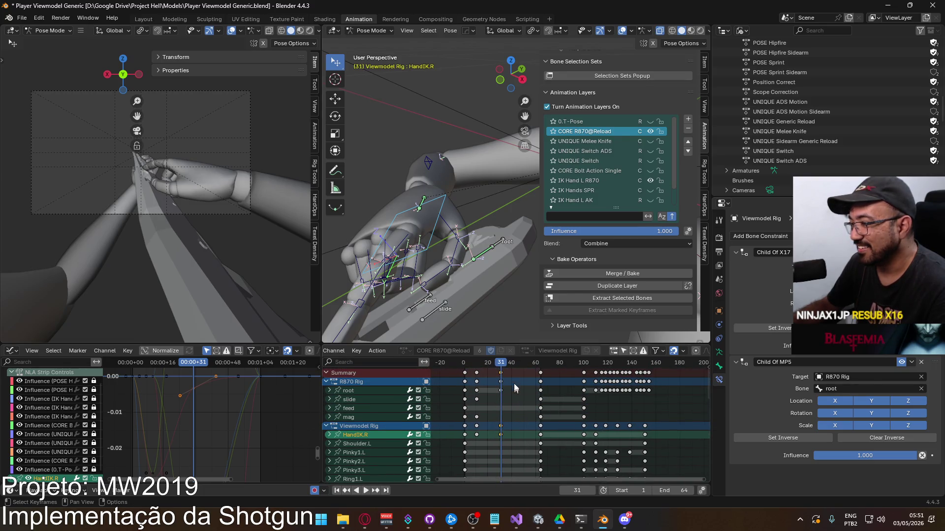
Step: Paste the copied HandIK.R keys at frame 41 and play back to check the motion
{"action": "left_click", "coordinate": [512, 364]}
{"action": "key", "text": "ctrl+v"}
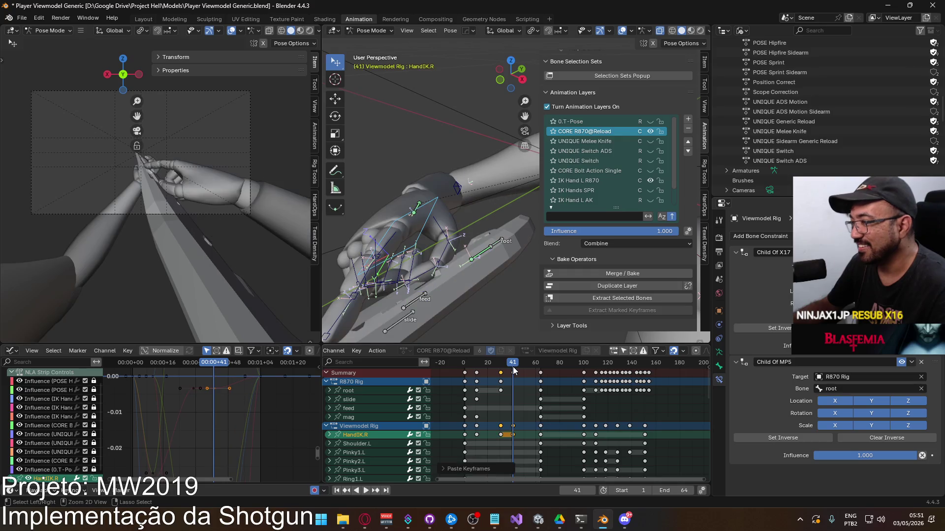
{"action": "key", "text": "space"}
{"action": "left_click", "coordinate": [503, 364]}
{"action": "left_click", "coordinate": [513, 364]}
Step: Step frame by frame through the reference reload video to study the hand motion
{"action": "key", "text": "alt+Tab"}
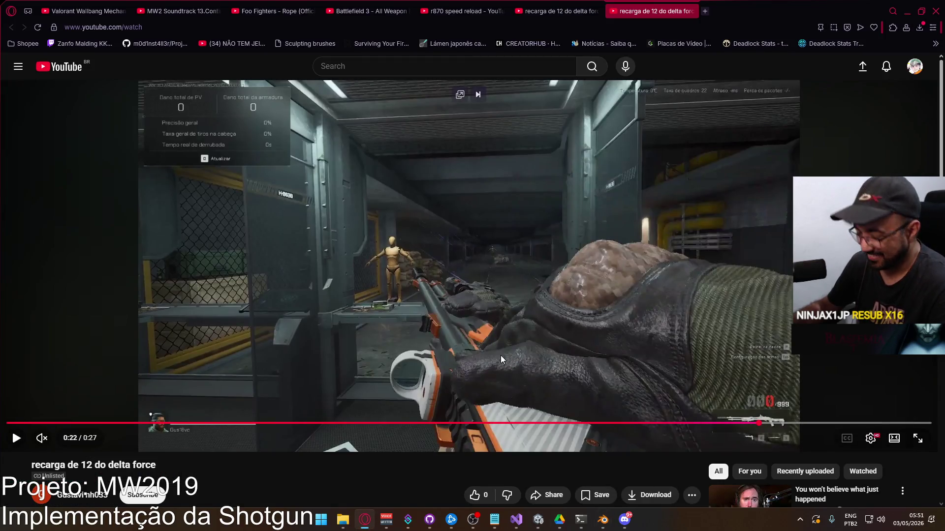
{"action": "key", "text": "comma"}
{"action": "key", "text": "comma"}
{"action": "key", "text": "comma"}
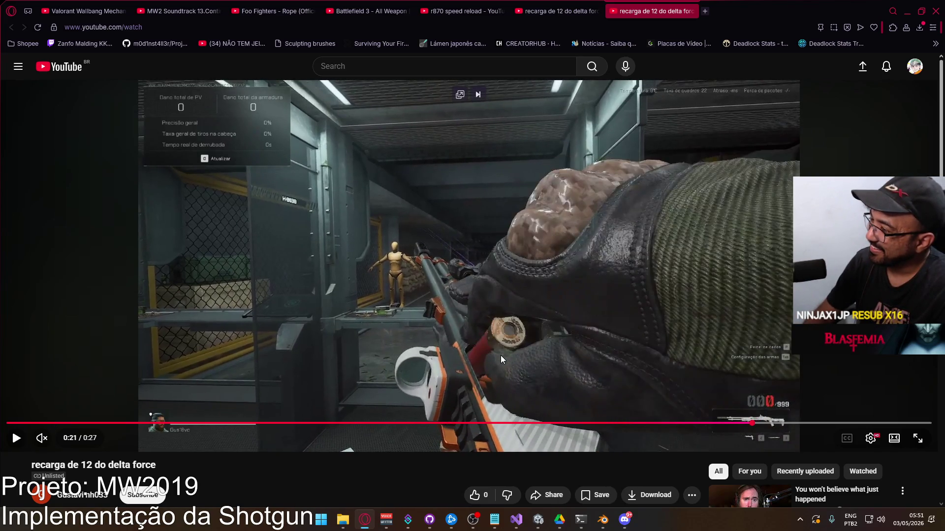
{"action": "key", "text": "period"}
{"action": "key", "text": "period"}
{"action": "key", "text": "period"}
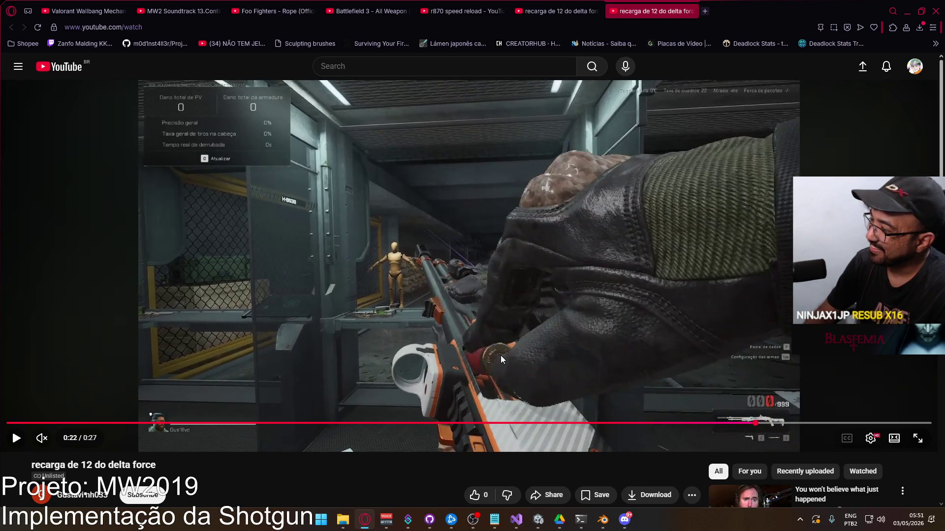
{"action": "key", "text": "alt+Tab"}
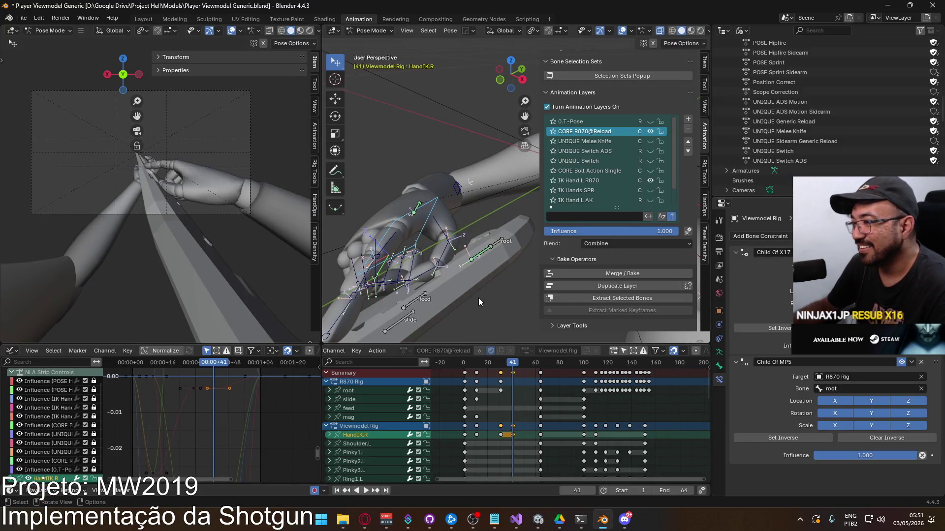
Step: At frame 32, rotate HandIK.R on its local X axis and begin moving it
{"action": "left_click_drag", "start_coordinate": [511, 365], "coordinate": [503, 367]}
{"action": "key", "text": "space"}
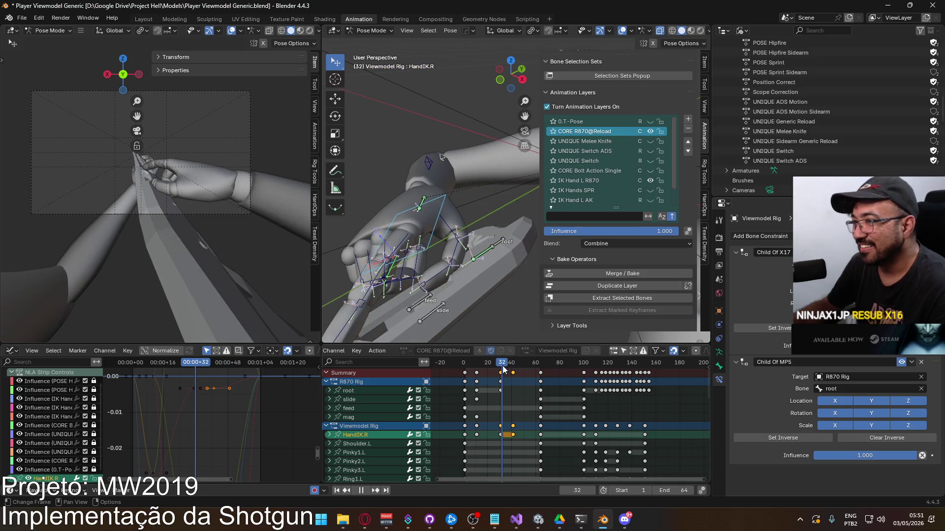
{"action": "middle_click_drag", "start_coordinate": [438, 212], "coordinate": [448, 215]}
{"action": "key", "text": "r"}
{"action": "key", "text": "x"}
{"action": "key", "text": "x"}
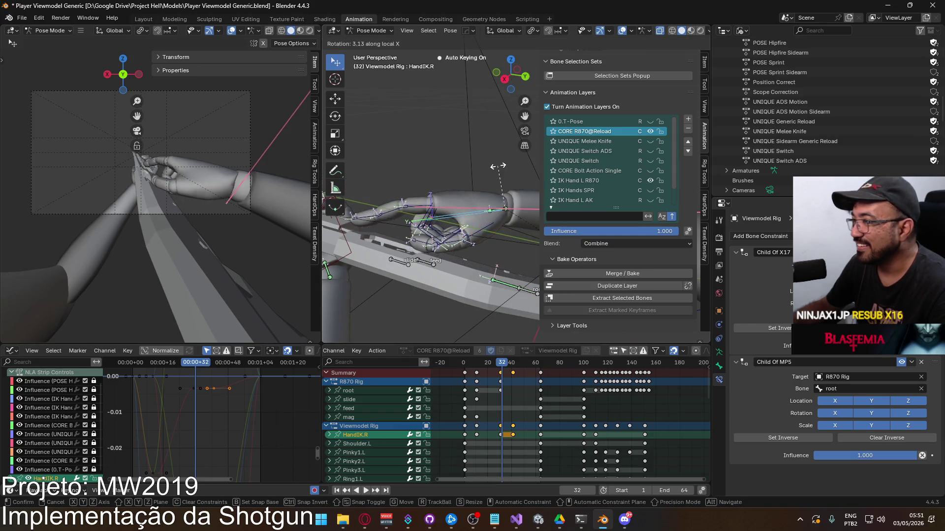
{"action": "left_click", "coordinate": [484, 163]}
{"action": "key", "text": "g"}
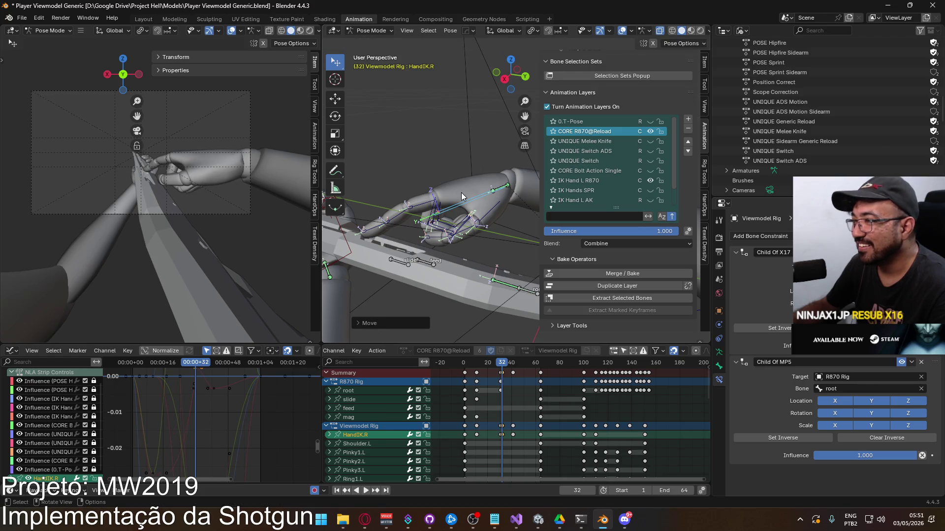
Step: Check the reference video, then slide the right hand to its new frame-32 position
{"action": "key", "text": "alt+Tab"}
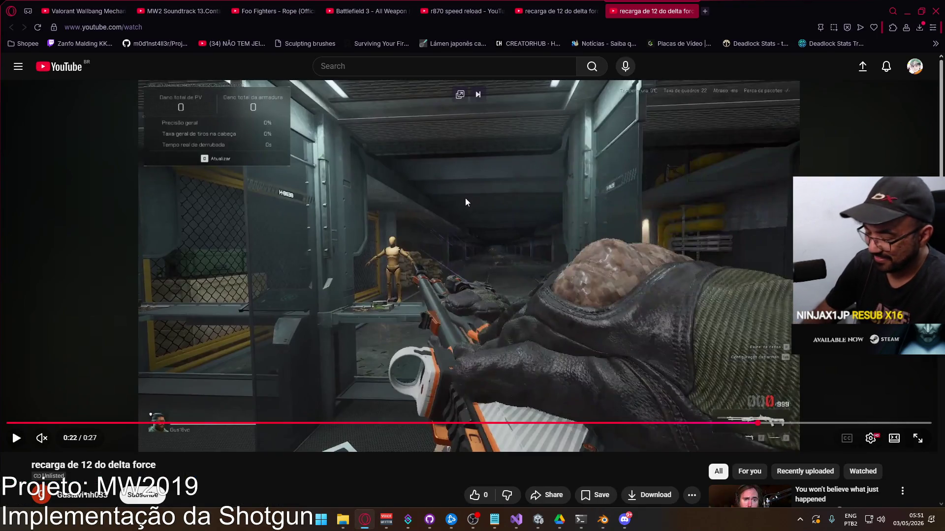
{"action": "key", "text": "comma"}
{"action": "key", "text": "comma"}
{"action": "key", "text": "comma"}
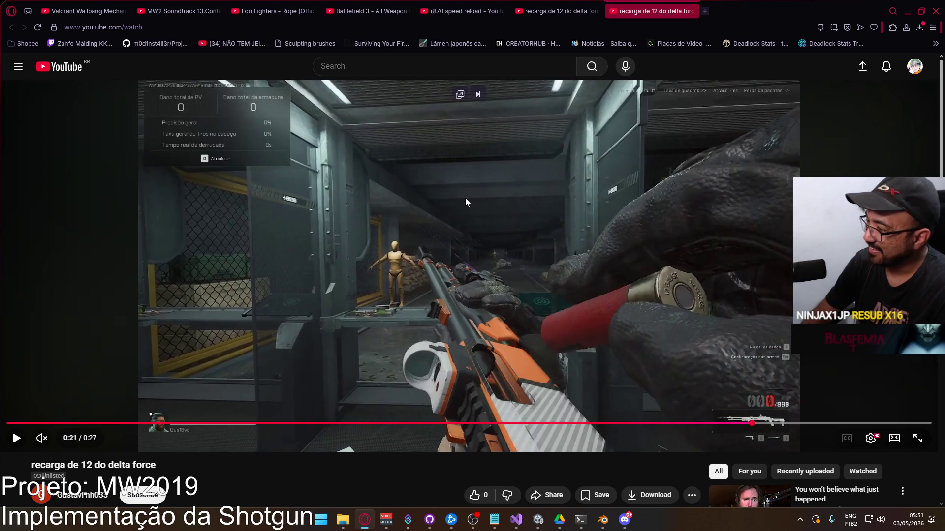
{"action": "key", "text": "comma"}
{"action": "key", "text": "alt+Tab"}
{"action": "mouse_move", "coordinate": [449, 218]}
{"action": "middle_mouse_down"}
{"action": "mouse_move", "coordinate": [420, 162]}
{"action": "mouse_move", "coordinate": [394, 250]}
{"action": "mouse_move", "coordinate": [328, 209]}
{"action": "mouse_move", "coordinate": [444, 281]}
{"action": "middle_mouse_up"}
{"action": "left_click", "coordinate": [443, 281]}
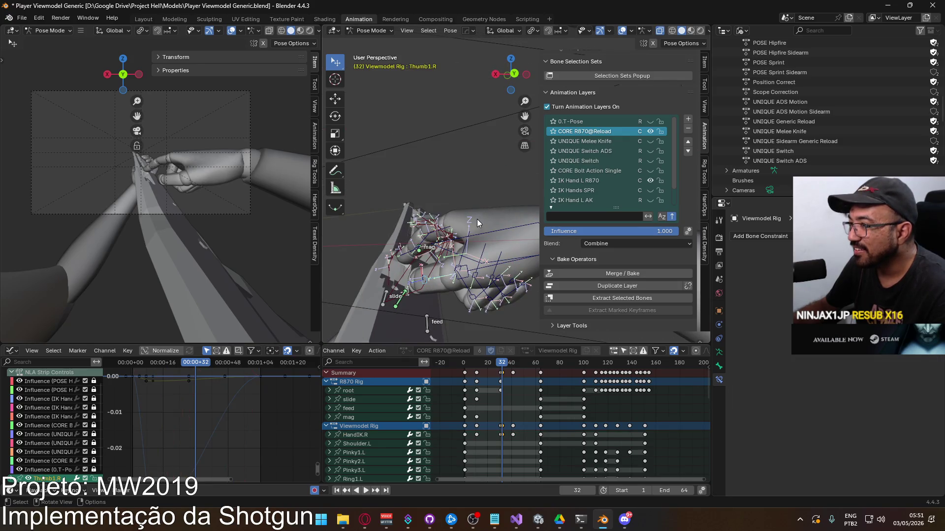
{"action": "key", "text": "r"}
{"action": "left_click", "coordinate": [461, 202]}
{"action": "mouse_move", "coordinate": [460, 203]}
{"action": "middle_mouse_down"}
{"action": "mouse_move", "coordinate": [504, 268]}
{"action": "mouse_move", "coordinate": [396, 215]}
{"action": "middle_mouse_up"}
{"action": "left_click", "coordinate": [396, 215]}
{"action": "left_click", "coordinate": [445, 213]}
{"action": "key", "text": "r"}
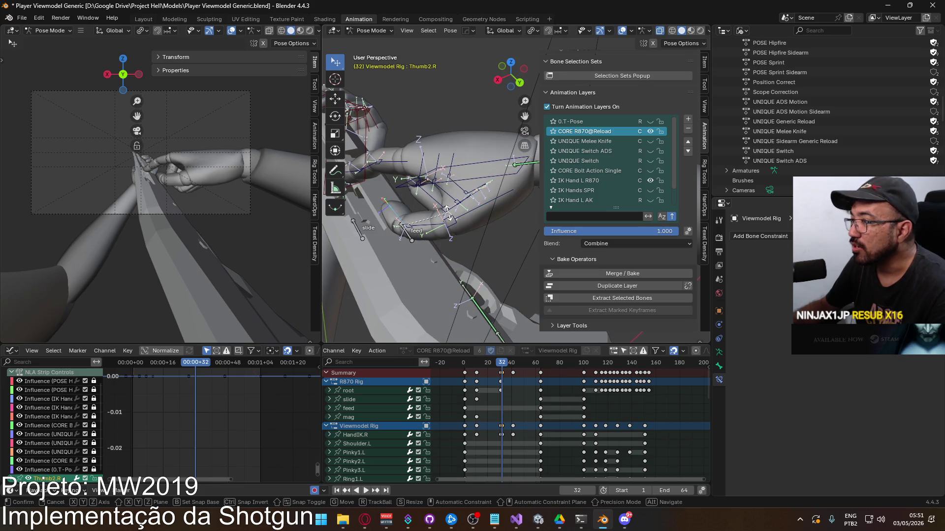
{"action": "key", "text": "x"}
{"action": "key", "text": "x"}
{"action": "left_click", "coordinate": [449, 192]}
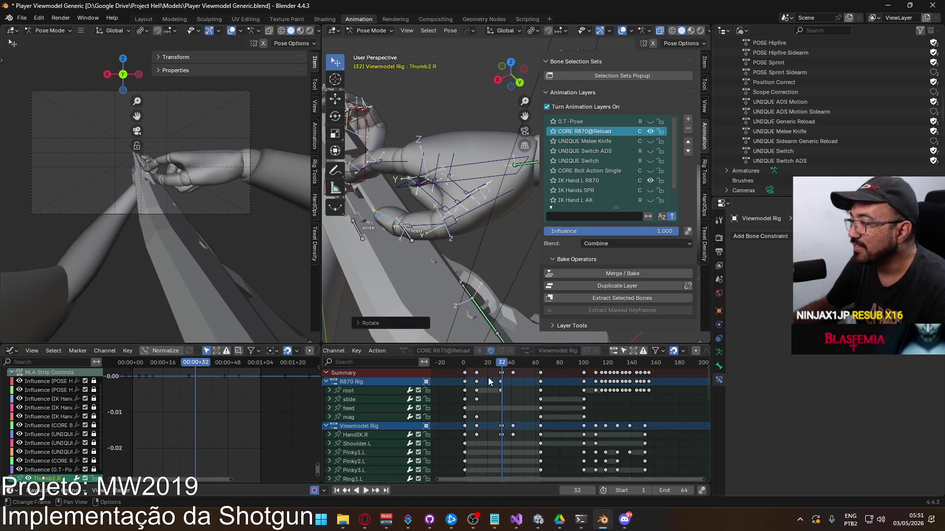
{"action": "left_click", "coordinate": [503, 373]}
{"action": "key", "text": "g"}
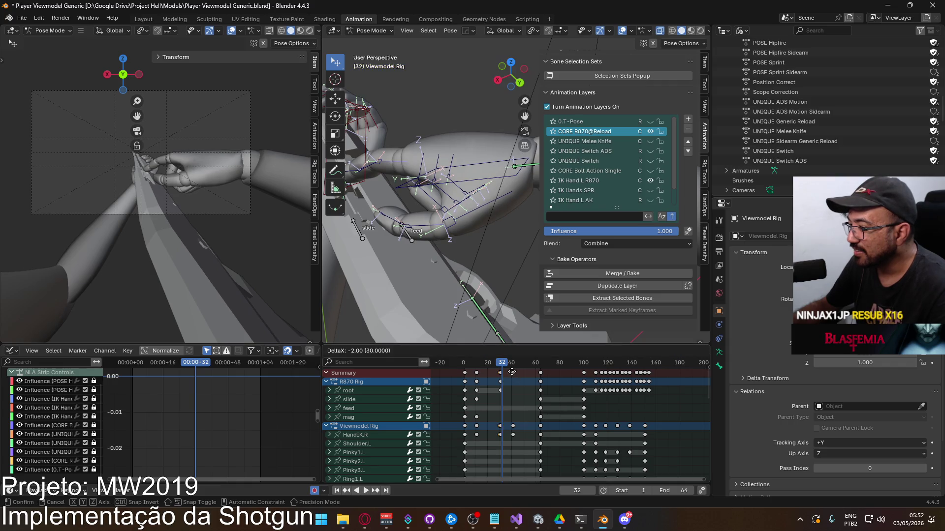
{"action": "left_click", "coordinate": [507, 368]}
{"action": "left_click_drag", "start_coordinate": [507, 368], "coordinate": [507, 367]}
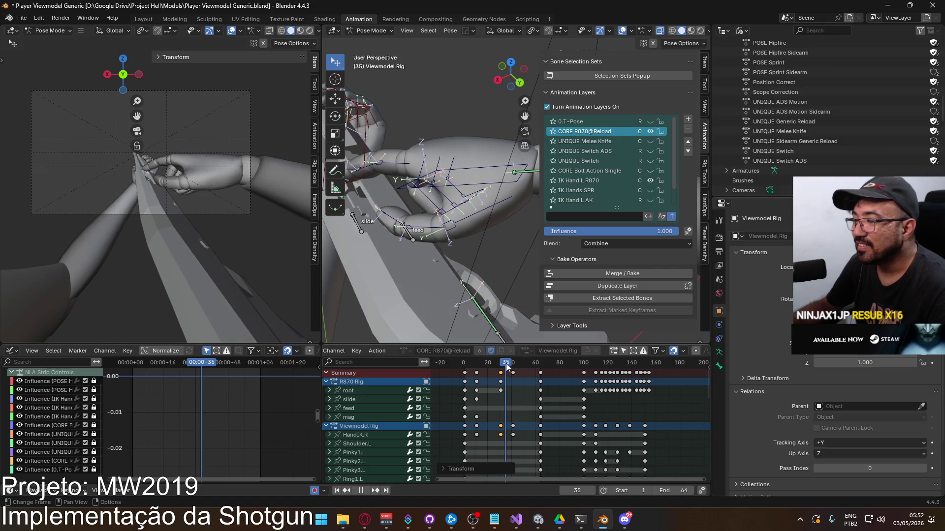
{"action": "key", "text": "alt+Tab"}
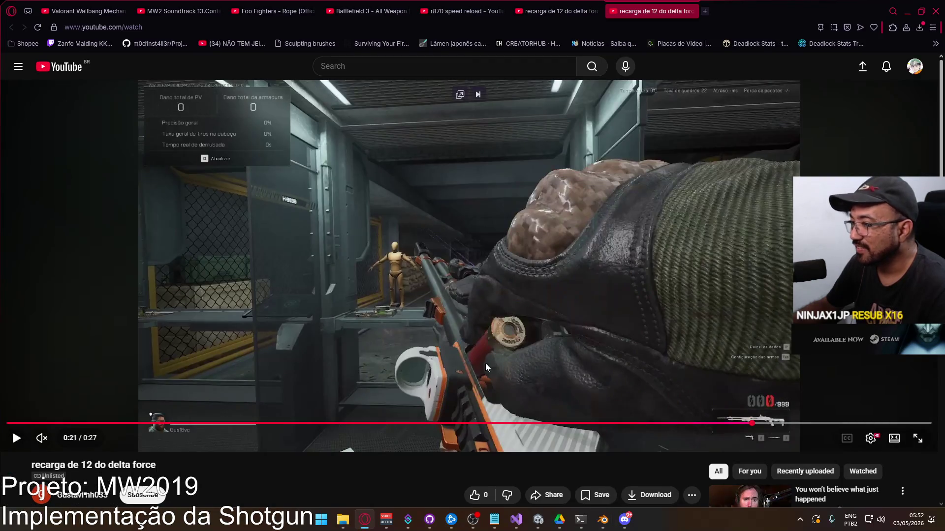
{"action": "key", "text": "alt+Tab"}
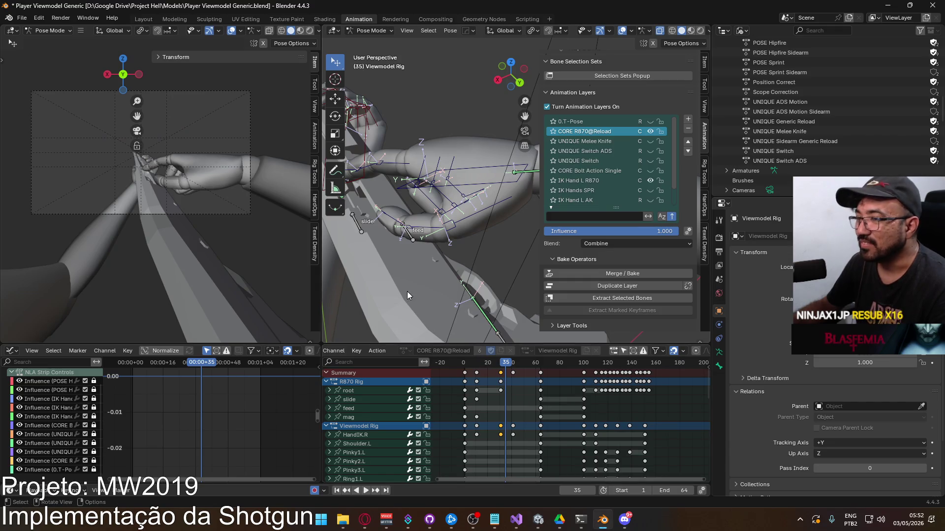
{"action": "mouse_move", "coordinate": [502, 178]}
{"action": "middle_mouse_down"}
{"action": "mouse_move", "coordinate": [462, 269]}
{"action": "mouse_move", "coordinate": [458, 209]}
{"action": "mouse_move", "coordinate": [486, 211]}
{"action": "middle_mouse_up"}
Step: Select HandIK.R, rotate it on local X and move it, then glance at the reference
{"action": "left_click", "coordinate": [462, 269]}
{"action": "key", "text": "r"}
{"action": "key", "text": "x"}
{"action": "key", "text": "x"}
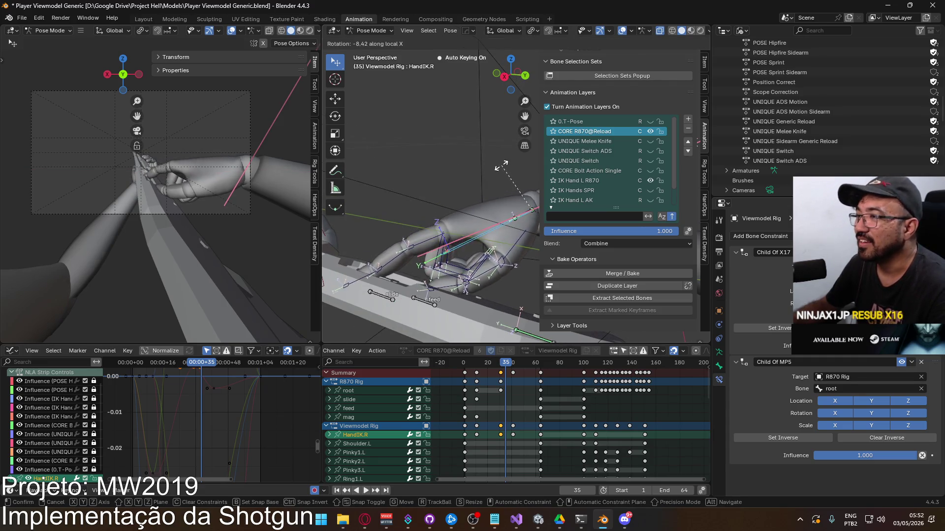
{"action": "left_click", "coordinate": [512, 164]}
{"action": "key", "text": "g"}
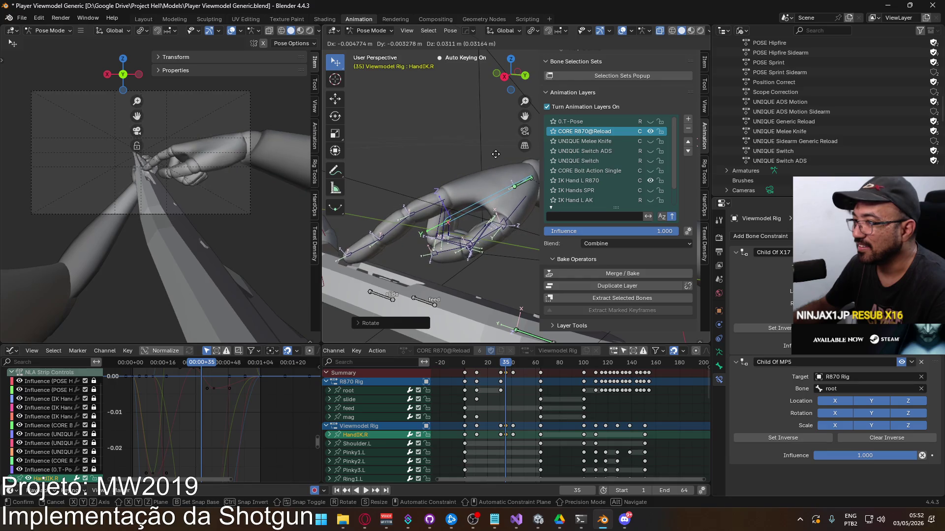
{"action": "left_click", "coordinate": [495, 154]}
{"action": "key", "text": "alt+Tab"}
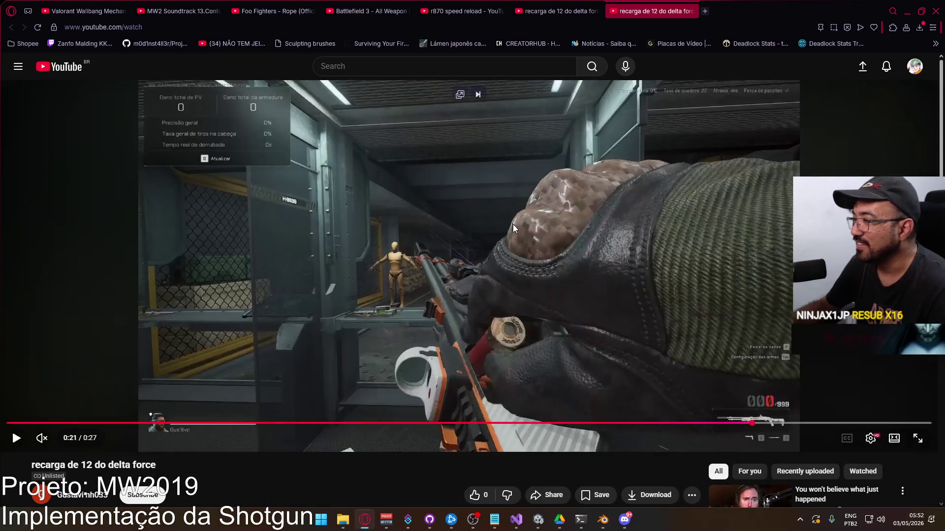
{"action": "key", "text": "alt+Tab"}
{"action": "mouse_move", "coordinate": [459, 189]}
{"action": "middle_mouse_down"}
{"action": "mouse_move", "coordinate": [390, 205]}
{"action": "mouse_move", "coordinate": [586, 175]}
{"action": "middle_mouse_up"}
Step: Rotate HandIK.R around its local Y and Z axes and move it to a new position
{"action": "key", "text": "r"}
{"action": "key", "text": "y"}
{"action": "key", "text": "y"}
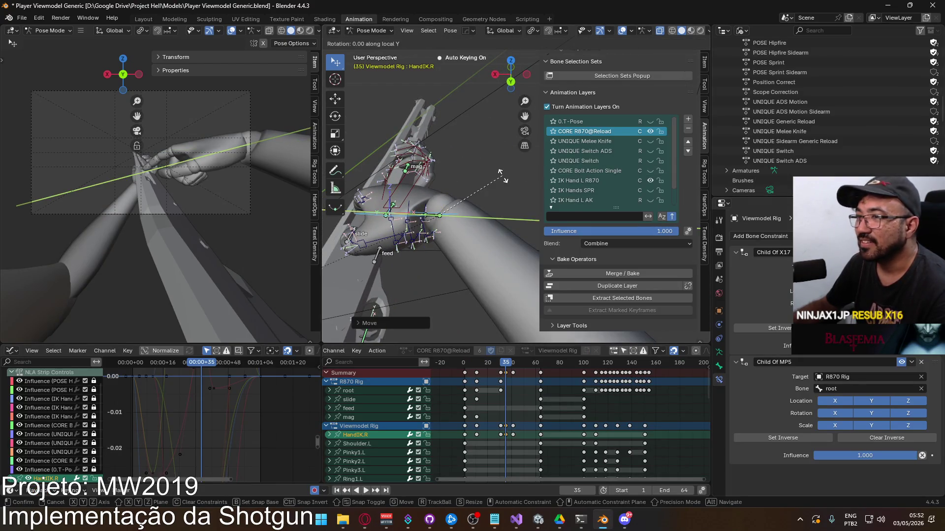
{"action": "left_click", "coordinate": [492, 144]}
{"action": "key", "text": "r"}
{"action": "key", "text": "z"}
{"action": "key", "text": "z"}
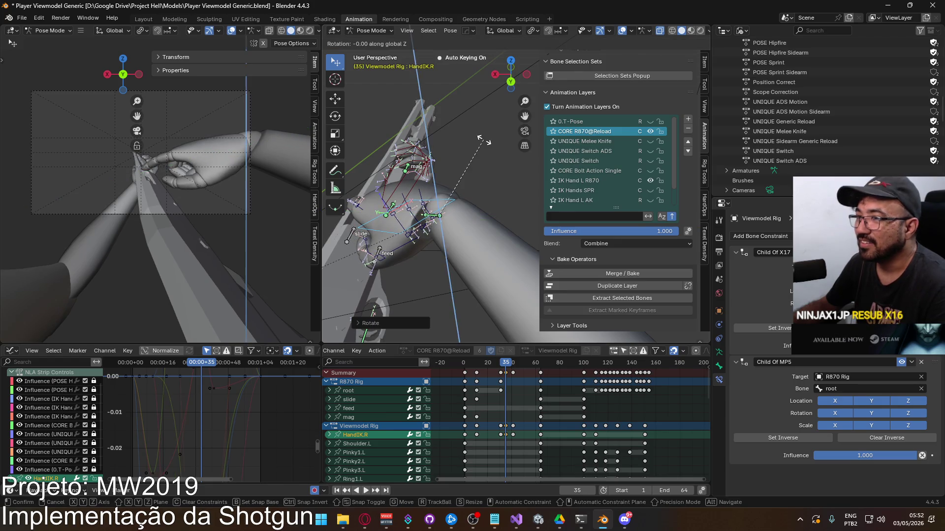
{"action": "left_click", "coordinate": [536, 148]}
{"action": "key", "text": "g"}
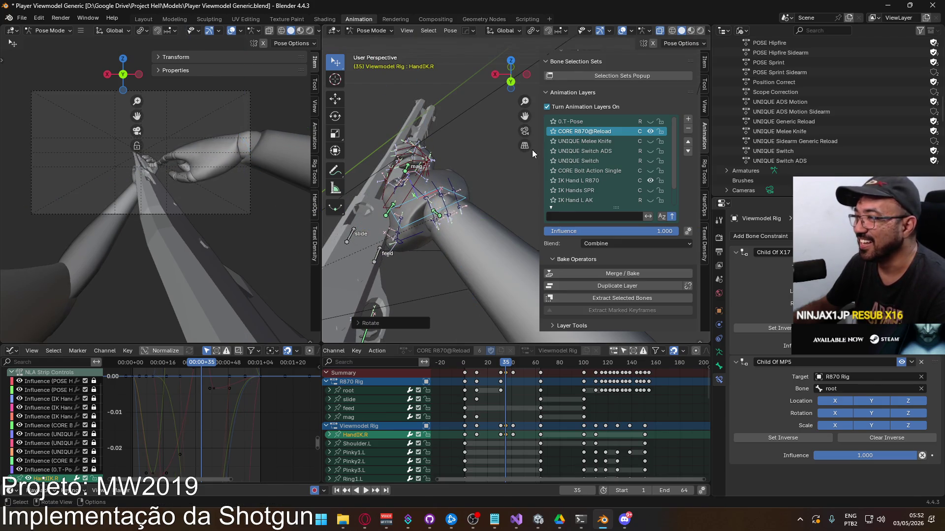
{"action": "left_click", "coordinate": [443, 167]}
{"action": "mouse_move", "coordinate": [441, 167]}
{"action": "middle_mouse_down"}
{"action": "mouse_move", "coordinate": [402, 217]}
{"action": "mouse_move", "coordinate": [453, 196]}
{"action": "mouse_move", "coordinate": [481, 161]}
{"action": "mouse_move", "coordinate": [480, 128]}
{"action": "middle_mouse_up"}
Step: Rotate HandIK.R on global Z and move it, then compare and apply a local X rotation
{"action": "key", "text": "r"}
{"action": "key", "text": "z"}
{"action": "left_click", "coordinate": [475, 140]}
{"action": "key", "text": "g"}
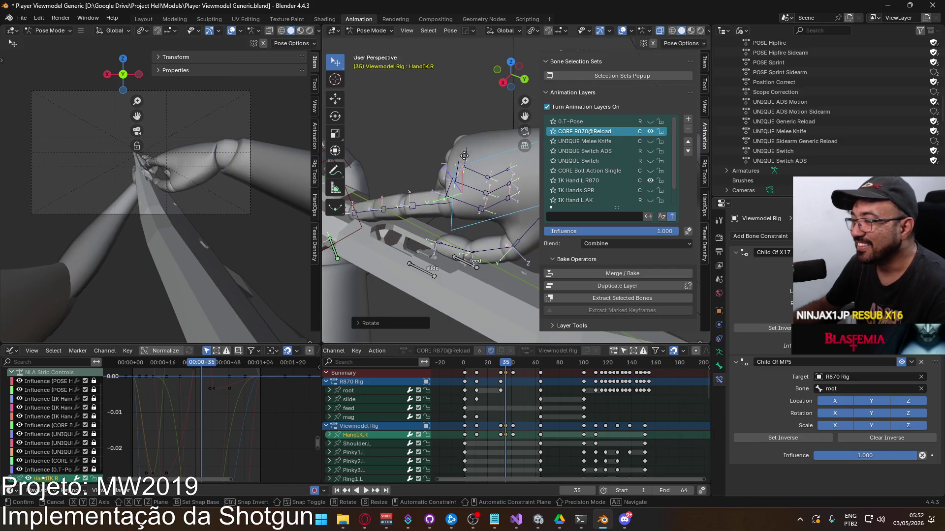
{"action": "left_click", "coordinate": [484, 158]}
{"action": "key", "text": "alt+Tab"}
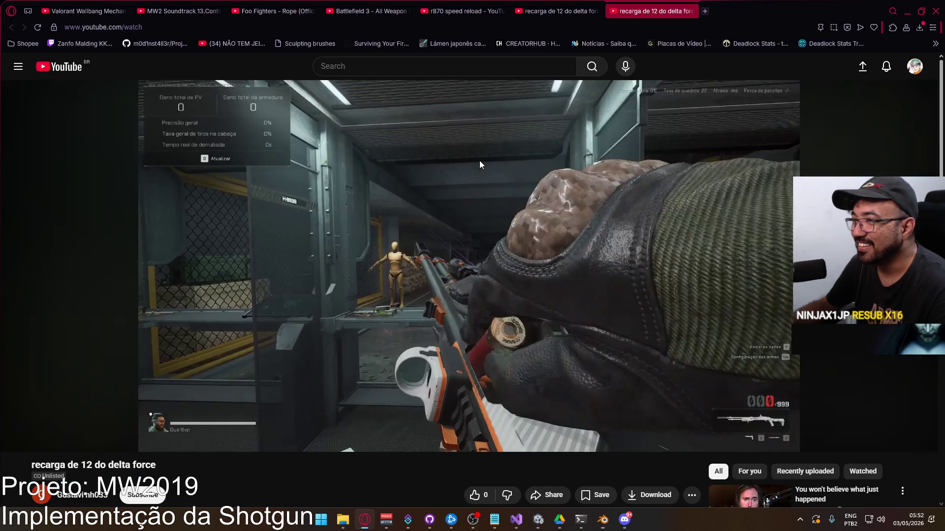
{"action": "key", "text": "alt+Tab"}
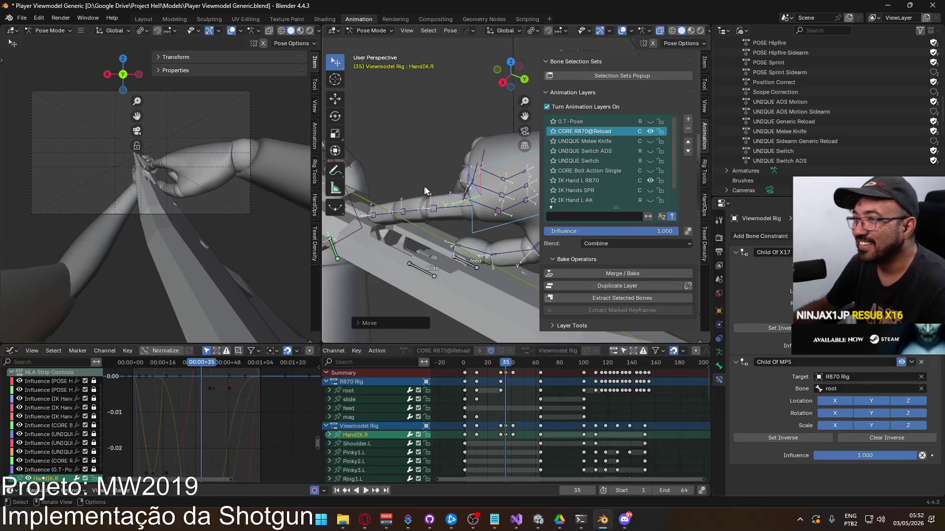
{"action": "mouse_move", "coordinate": [453, 200]}
{"action": "middle_mouse_down"}
{"action": "mouse_move", "coordinate": [439, 148]}
{"action": "mouse_move", "coordinate": [466, 131]}
{"action": "middle_mouse_up"}
{"action": "key", "text": "r"}
{"action": "key", "text": "x"}
{"action": "key", "text": "x"}
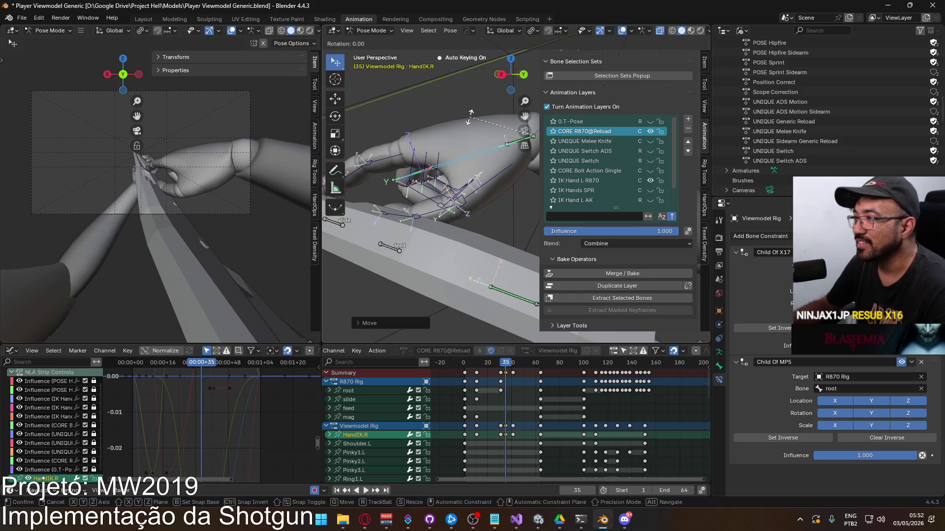
{"action": "left_click", "coordinate": [507, 114]}
Step: Curl the Pointer1.R index finger further by rotating it on its local X axis
{"action": "middle_click_drag", "start_coordinate": [506, 115], "coordinate": [484, 165]}
{"action": "left_click", "coordinate": [483, 166]}
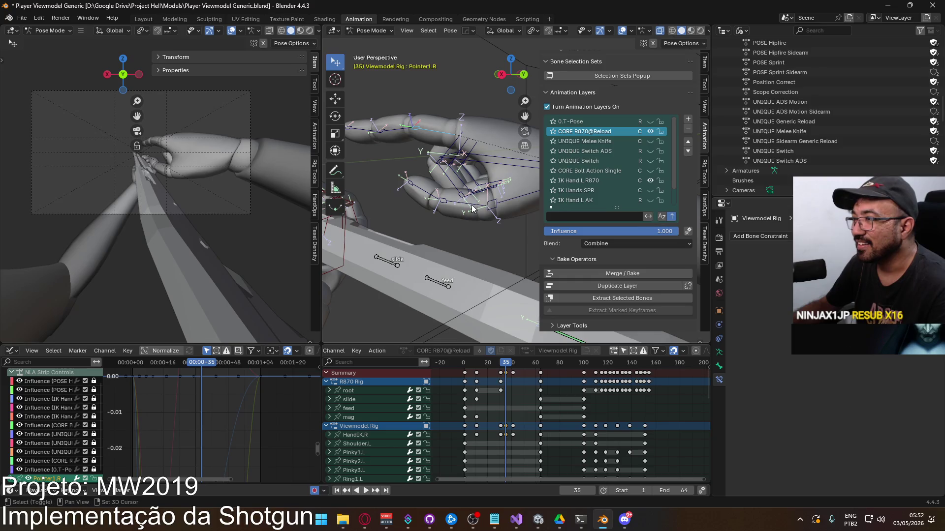
{"action": "left_click", "coordinate": [448, 136]}
{"action": "key", "text": "r"}
{"action": "key", "text": "x"}
{"action": "key", "text": "x"}
{"action": "mouse_move", "coordinate": [471, 111]}
{"action": "middle_mouse_down", "text": "alt"}
{"action": "mouse_move", "coordinate": [504, 107]}
{"action": "mouse_move", "coordinate": [483, 103]}
{"action": "mouse_move", "coordinate": [457, 136]}
{"action": "middle_mouse_up", "text": "alt"}
{"action": "left_click", "coordinate": [463, 116]}
Step: Rotate the Thumb1.R thumb bone to match the shell-loading grip
{"action": "middle_click_drag", "start_coordinate": [420, 177], "coordinate": [429, 178]}
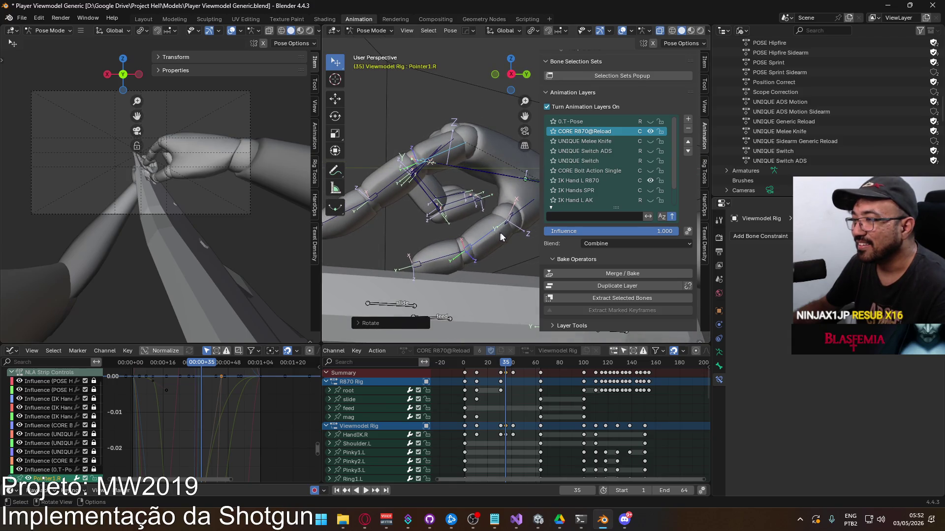
{"action": "mouse_move", "coordinate": [500, 237]}
{"action": "middle_mouse_down", "text": "shift"}
{"action": "mouse_move", "coordinate": [469, 181]}
{"action": "mouse_move", "coordinate": [431, 182]}
{"action": "mouse_move", "coordinate": [467, 188]}
{"action": "middle_mouse_up", "text": "shift"}
{"action": "left_click", "coordinate": [469, 182]}
{"action": "key", "text": "r"}
{"action": "left_click", "coordinate": [479, 178]}
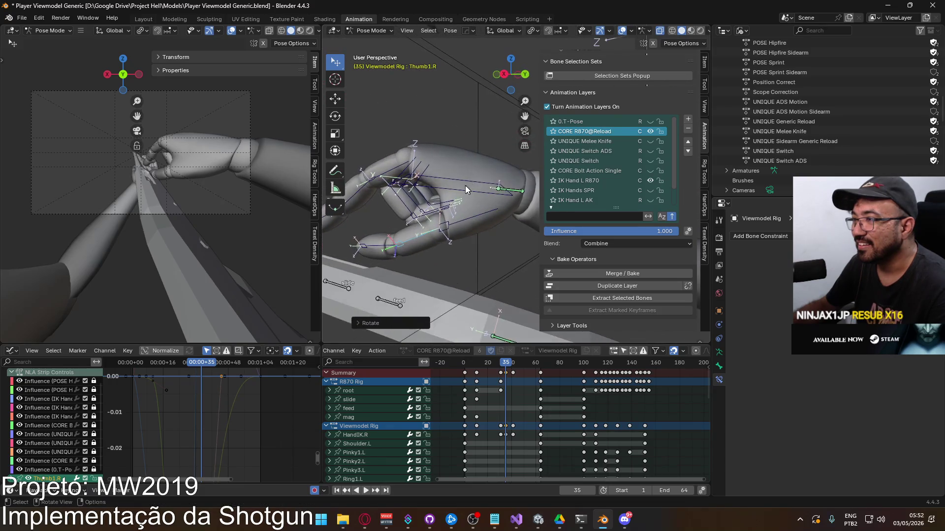
Step: Give HandIK.R a final rotation and move, and select the frame-35 keys in the dope sheet
{"action": "left_click", "coordinate": [468, 187]}
{"action": "key", "text": "r"}
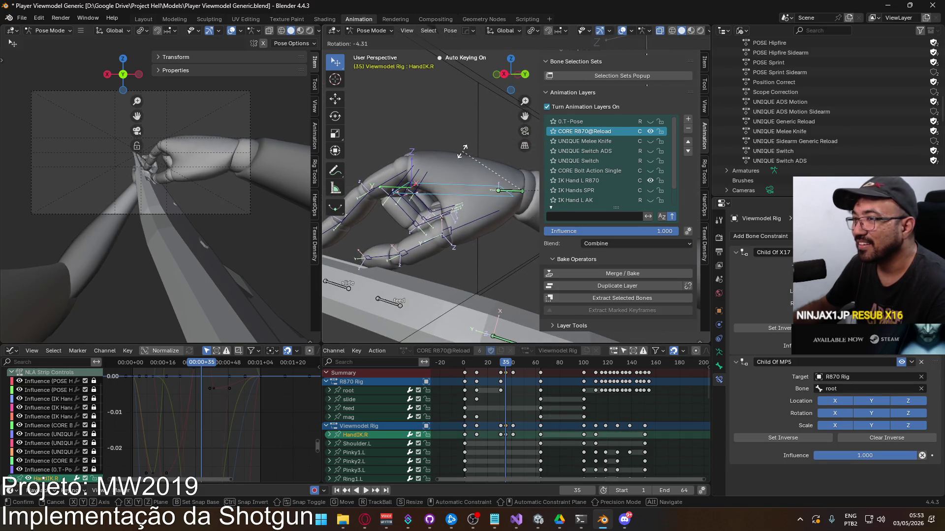
{"action": "left_click", "coordinate": [461, 150]}
{"action": "mouse_move", "coordinate": [457, 152]}
{"action": "middle_mouse_down"}
{"action": "mouse_move", "coordinate": [457, 231]}
{"action": "mouse_move", "coordinate": [433, 201]}
{"action": "mouse_move", "coordinate": [447, 185]}
{"action": "mouse_move", "coordinate": [418, 186]}
{"action": "middle_mouse_up"}
{"action": "key", "text": "g"}
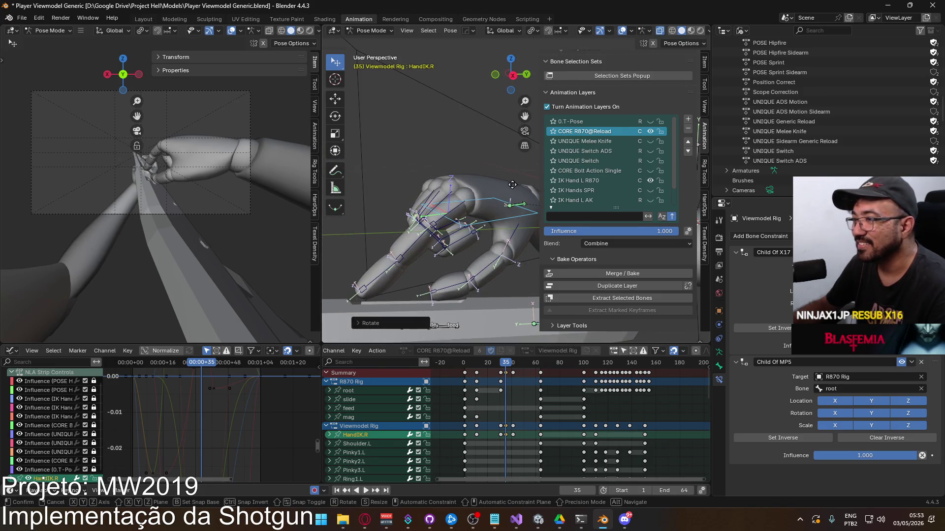
{"action": "left_click", "coordinate": [501, 185]}
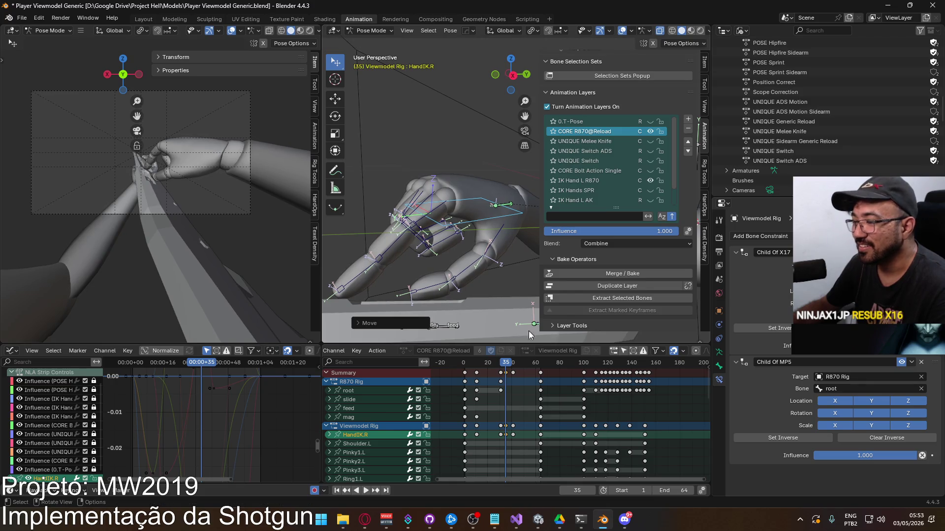
{"action": "left_click", "coordinate": [506, 373]}
Step: Shift the selected frame-35 keys four frames earlier and preview the retimed motion
{"action": "key", "text": "g"}
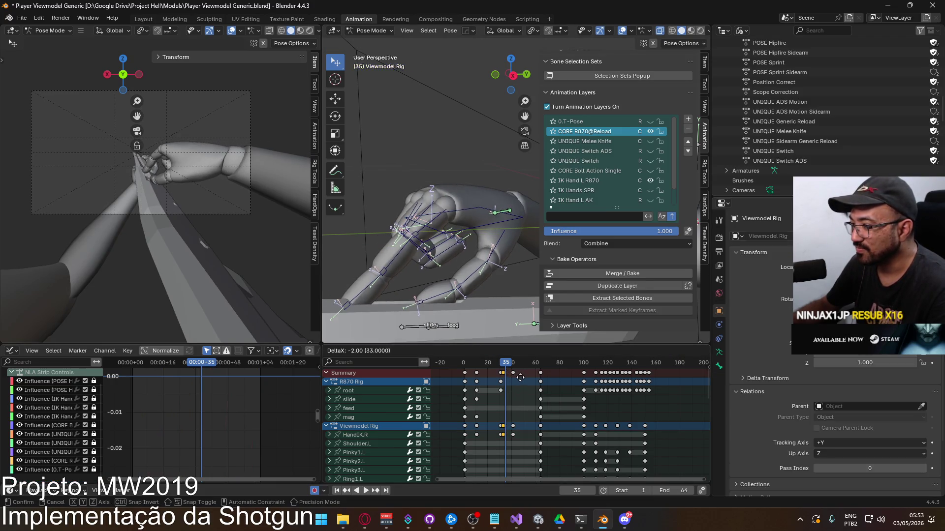
{"action": "left_click", "coordinate": [518, 378]}
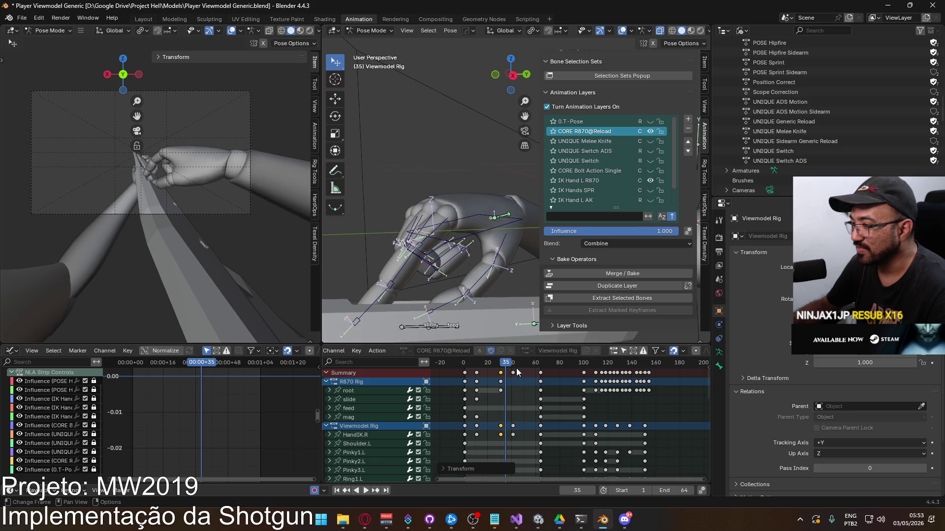
{"action": "key", "text": "space"}
{"action": "left_click", "coordinate": [501, 367]}
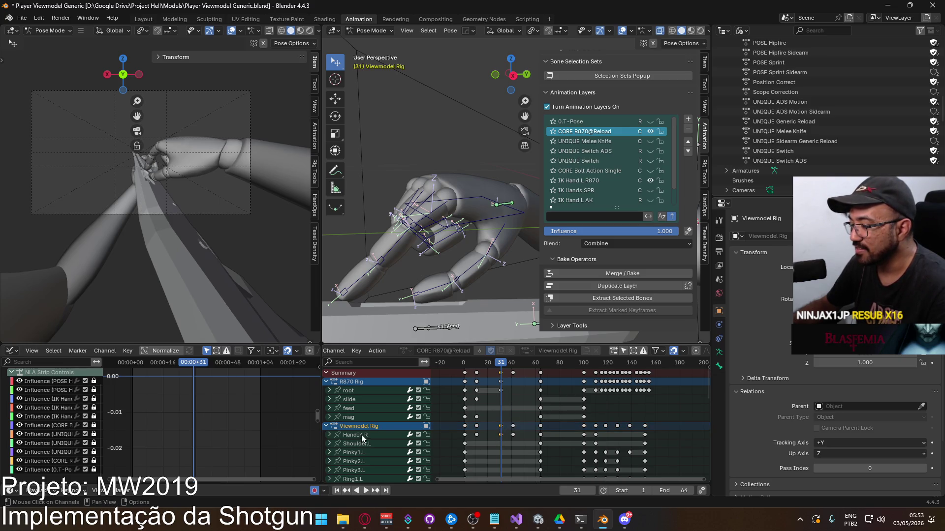
Step: Paste the copied hand pose at frame 41, check playback, and save the blend file
{"action": "left_click_drag", "start_coordinate": [503, 367], "coordinate": [513, 367]}
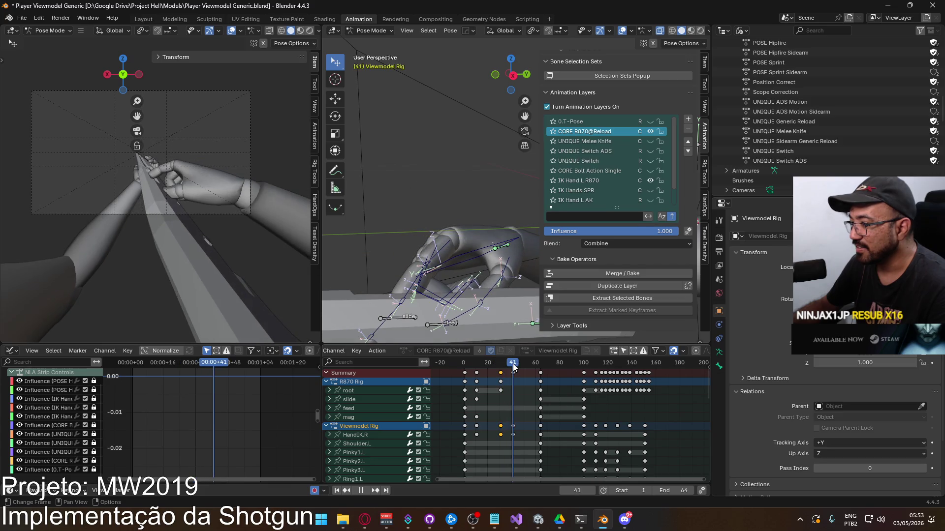
{"action": "key", "text": "ctrl+v"}
{"action": "key", "text": "space"}
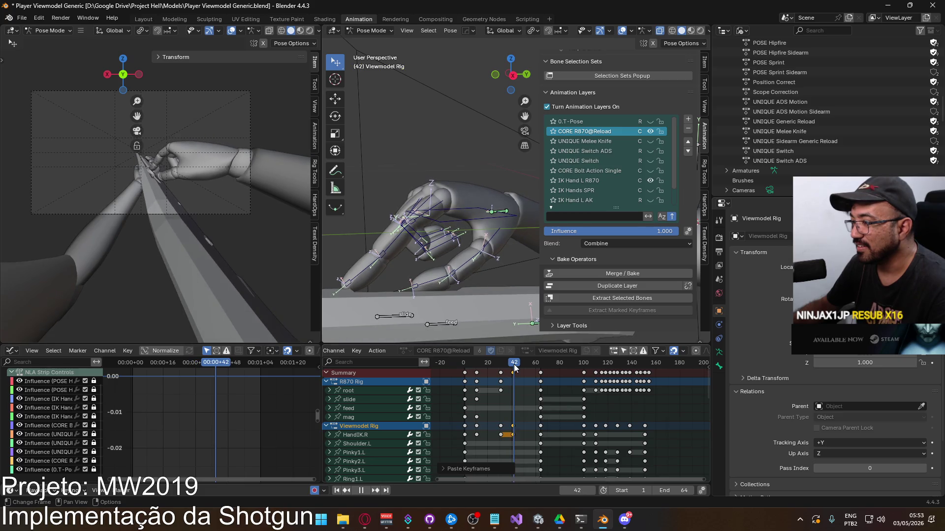
{"action": "key", "text": "Escape"}
{"action": "key", "text": "alt+Tab"}
{"action": "key", "text": "alt+Tab"}
{"action": "key", "text": "ctrl+s"}
{"action": "key", "text": "alt+Tab"}
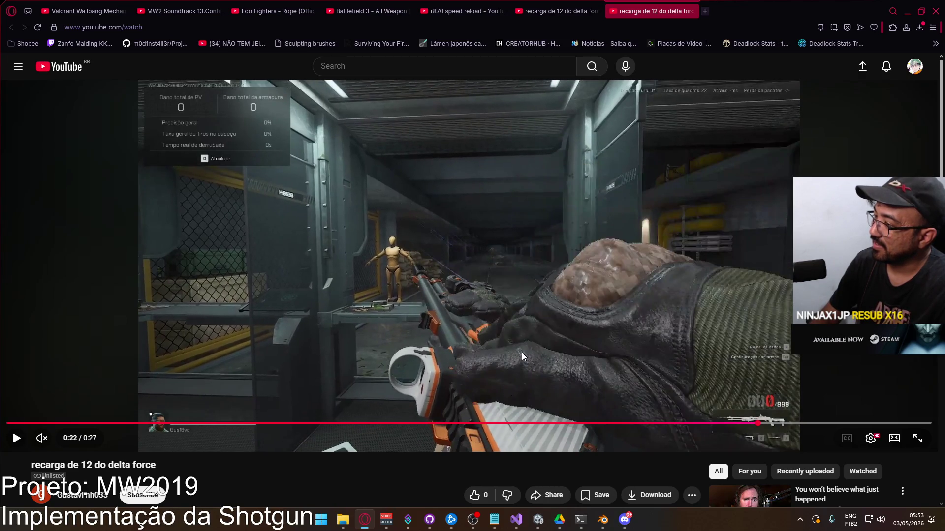
Step: Return to Blender from the reference video and scrub the timeline to frame 41
{"action": "key", "text": "alt+Tab"}
{"action": "left_click", "coordinate": [510, 364]}
{"action": "left_click_drag", "start_coordinate": [510, 364], "coordinate": [512, 366]}
{"action": "middle_click_drag", "start_coordinate": [443, 217], "coordinate": [462, 201]}
Step: Bend the Pointer2.R finger bone on its local X axis, then glance at the reference
{"action": "left_click", "coordinate": [417, 226]}
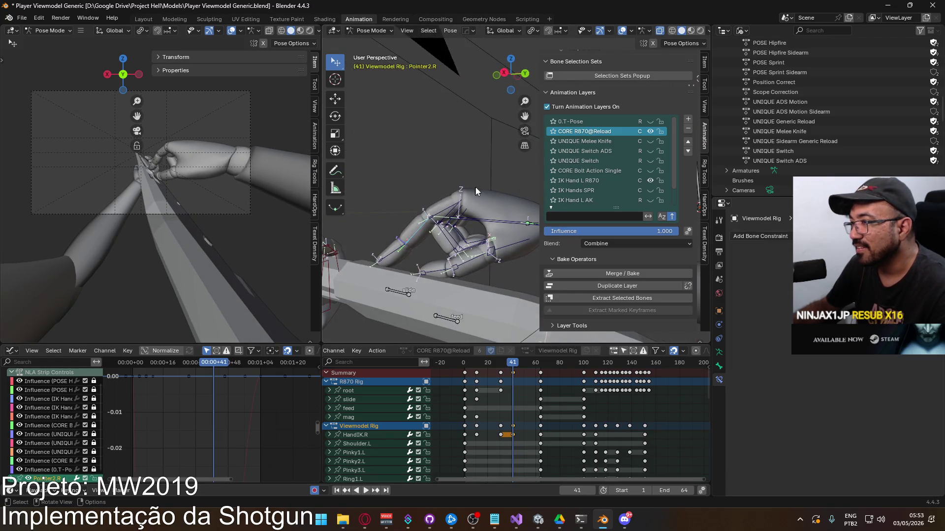
{"action": "key", "text": "r"}
{"action": "key", "text": "x"}
{"action": "key", "text": "x"}
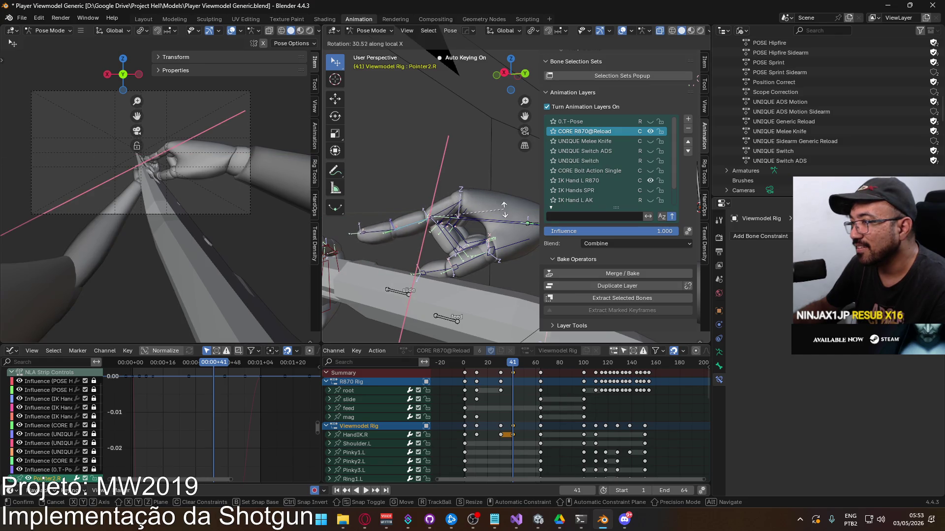
{"action": "left_click", "coordinate": [457, 229]}
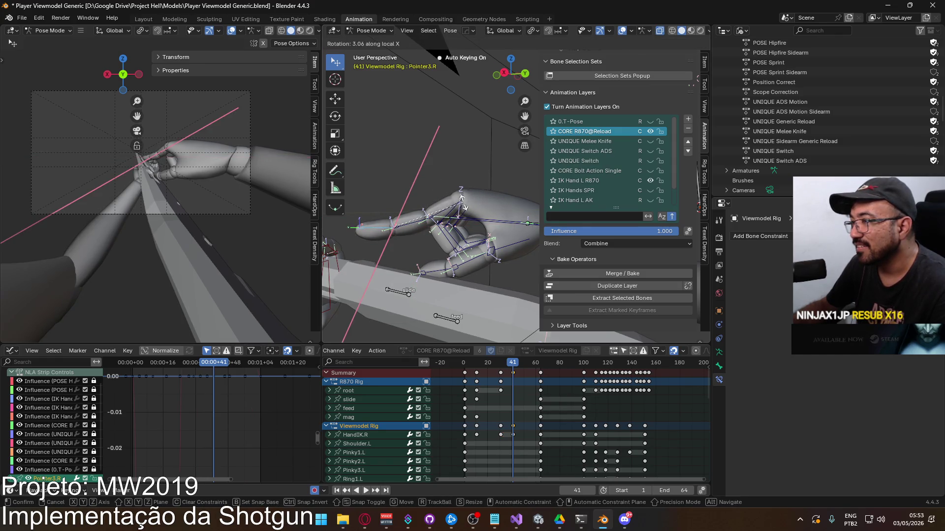
{"action": "left_click", "coordinate": [489, 221]}
{"action": "mouse_move", "coordinate": [477, 209]}
{"action": "middle_mouse_down"}
{"action": "mouse_move", "coordinate": [462, 205]}
{"action": "mouse_move", "coordinate": [442, 224]}
{"action": "mouse_move", "coordinate": [458, 222]}
{"action": "middle_mouse_up"}
{"action": "key", "text": "alt+Tab"}
{"action": "key", "text": "alt+Tab"}
Step: Rotate the Pointer1.R index finger on its local X axis to curl it
{"action": "left_click", "coordinate": [428, 225]}
{"action": "left_click", "coordinate": [489, 228]}
{"action": "key", "text": "g"}
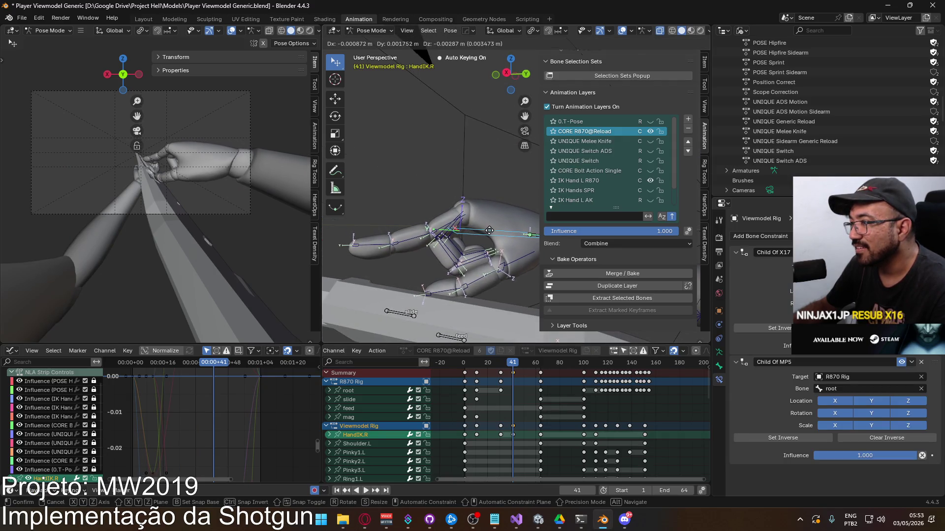
{"action": "right_click", "coordinate": [489, 231]}
{"action": "left_click", "coordinate": [460, 224]}
{"action": "key", "text": "r"}
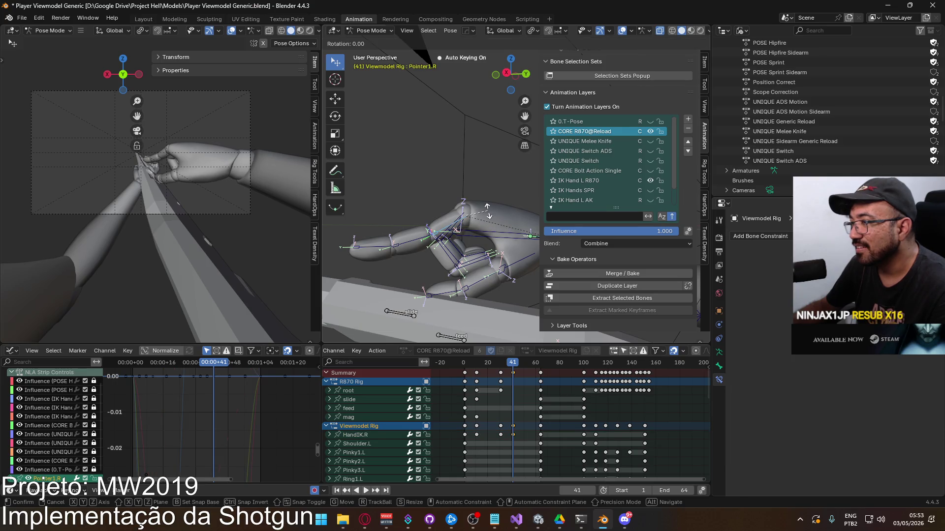
{"action": "key", "text": "x"}
{"action": "key", "text": "x"}
{"action": "left_click", "coordinate": [488, 202]}
{"action": "scroll", "coordinate": [487, 202], "scroll_direction": "down", "scroll_amount": 2}
Step: Move HandIK.R to a new position against the shotgun and compare with the reference video
{"action": "left_click", "coordinate": [514, 246]}
{"action": "key", "text": "r"}
{"action": "key", "text": "y"}
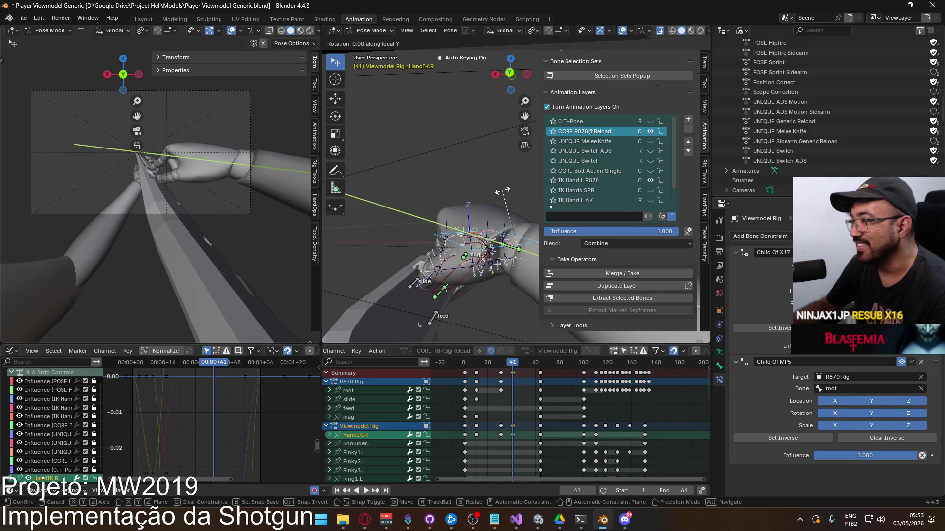
{"action": "key", "text": "Escape"}
{"action": "key", "text": "g"}
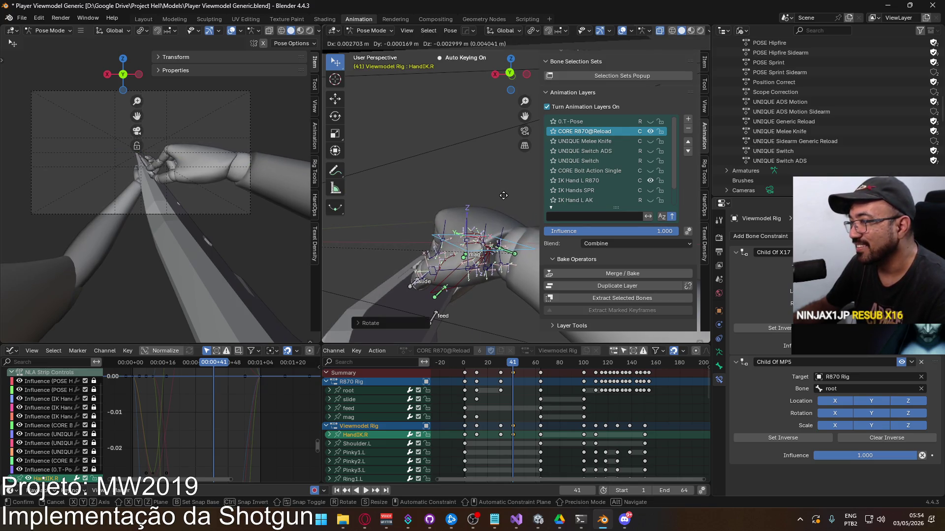
{"action": "left_click", "coordinate": [419, 211]}
{"action": "mouse_move", "coordinate": [419, 211]}
{"action": "middle_mouse_down"}
{"action": "mouse_move", "coordinate": [401, 184]}
{"action": "mouse_move", "coordinate": [445, 199]}
{"action": "middle_mouse_up"}
{"action": "key", "text": "alt+Tab"}
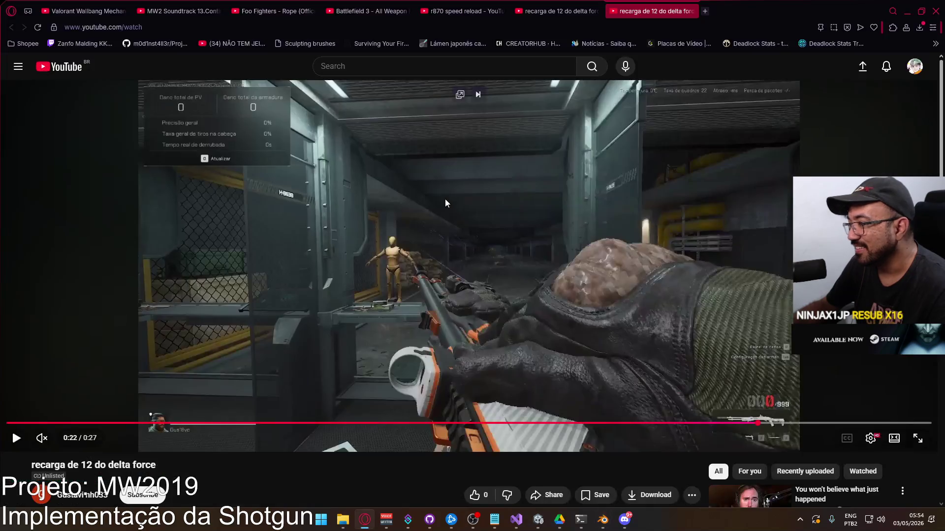
Step: Back in Blender at frame 41, rotate the Thumb0.R thumb base bone to match the reference
{"action": "key", "text": "alt+Tab"}
{"action": "mouse_move", "coordinate": [462, 241]}
{"action": "middle_mouse_down"}
{"action": "mouse_move", "coordinate": [486, 262]}
{"action": "mouse_move", "coordinate": [473, 251]}
{"action": "mouse_move", "coordinate": [413, 250]}
{"action": "mouse_move", "coordinate": [433, 232]}
{"action": "mouse_move", "coordinate": [450, 309]}
{"action": "mouse_move", "coordinate": [484, 194]}
{"action": "mouse_move", "coordinate": [472, 217]}
{"action": "middle_mouse_up"}
{"action": "left_click", "coordinate": [485, 259]}
{"action": "key", "text": "r"}
{"action": "left_click", "coordinate": [467, 246]}
Step: Bend the Thumb1.R joint, then fine-tune the Thumb0.R angle once more
{"action": "left_click", "coordinate": [433, 232]}
{"action": "key", "text": "r"}
{"action": "left_click", "coordinate": [440, 218]}
{"action": "left_click", "coordinate": [486, 191]}
{"action": "key", "text": "r"}
{"action": "left_click", "coordinate": [487, 187]}
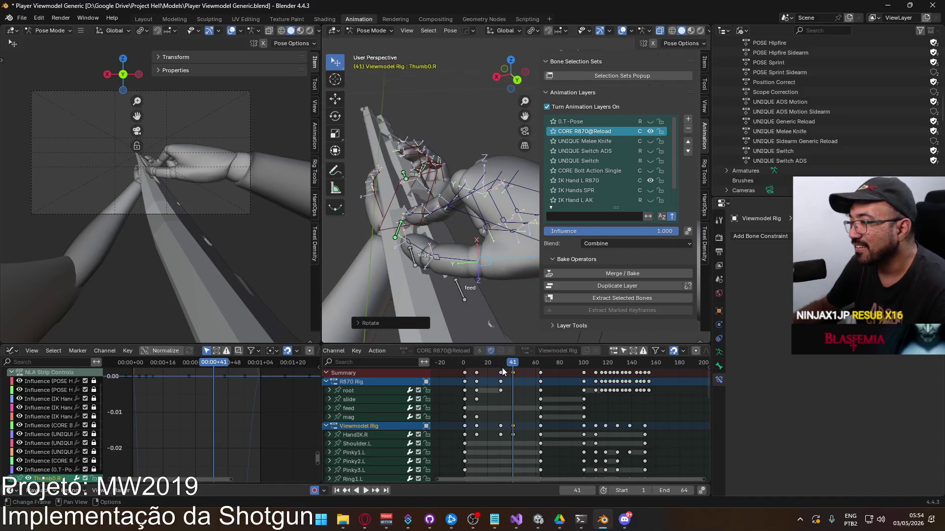
Step: Play the animation from frame 40, then step the reference video forward two frames
{"action": "key", "text": "space"}
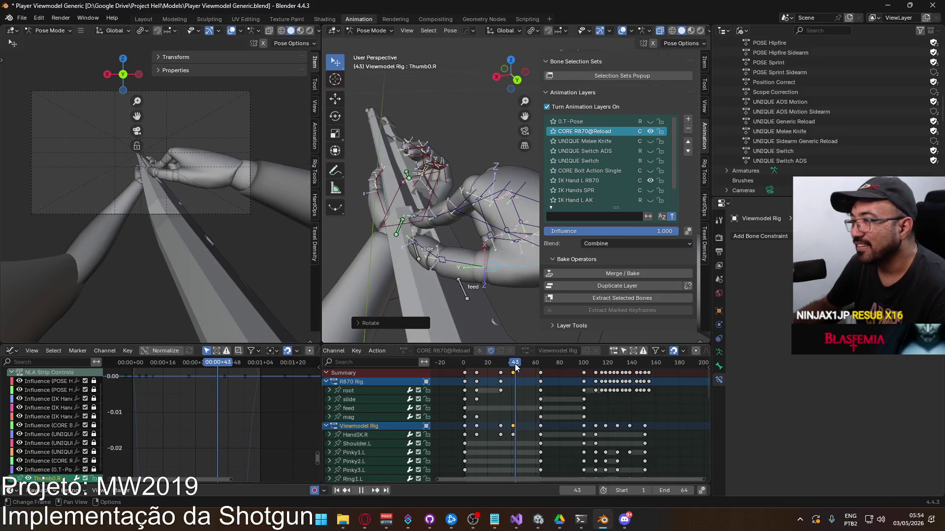
{"action": "left_click_drag", "start_coordinate": [514, 366], "coordinate": [514, 366]}
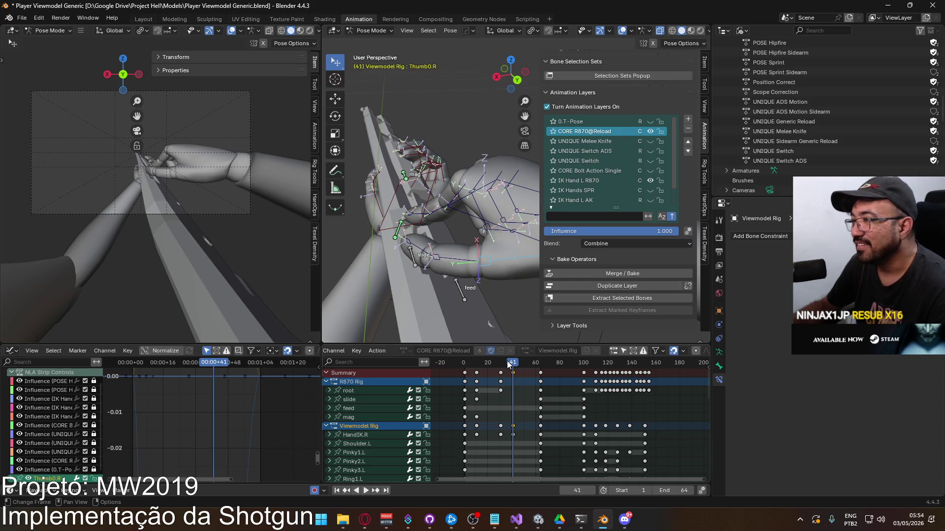
{"action": "key", "text": "alt+Tab"}
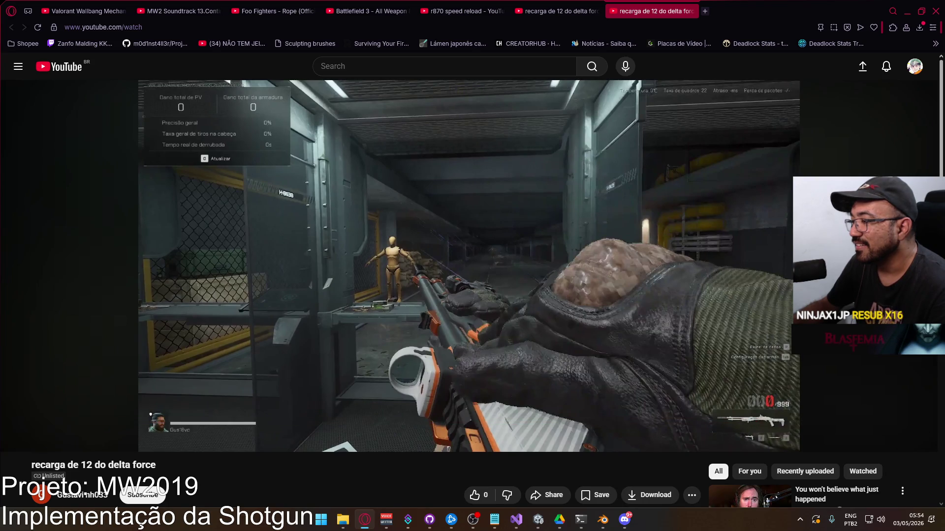
{"action": "key", "text": "period"}
{"action": "key", "text": "period"}
{"action": "key", "text": "period"}
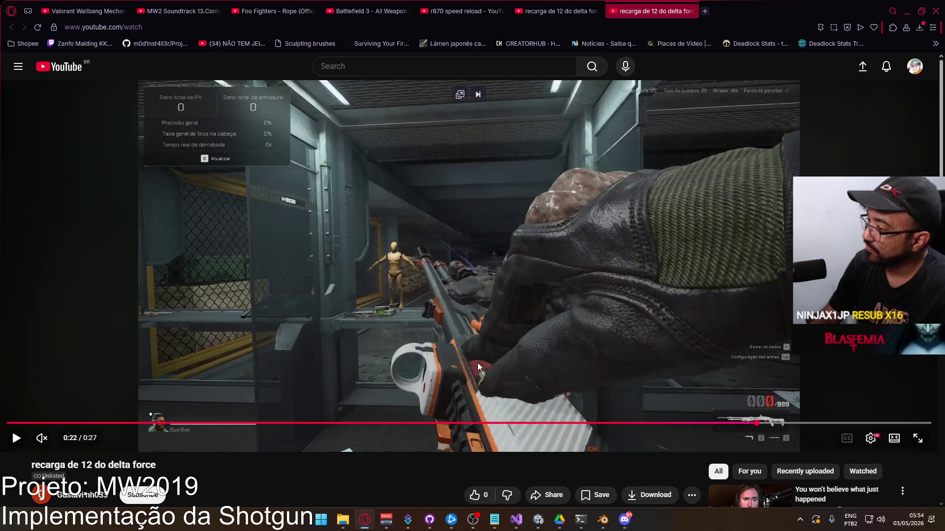
{"action": "key", "text": "period"}
{"action": "key", "text": "alt+Tab"}
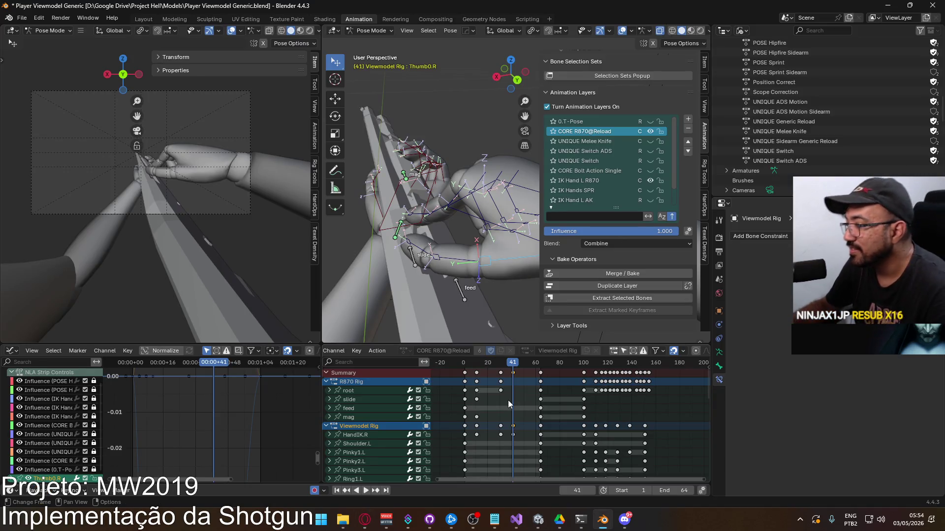
Step: Replay the reload up to frame 44 and select the HandIK.R right hand control
{"action": "key", "text": "space"}
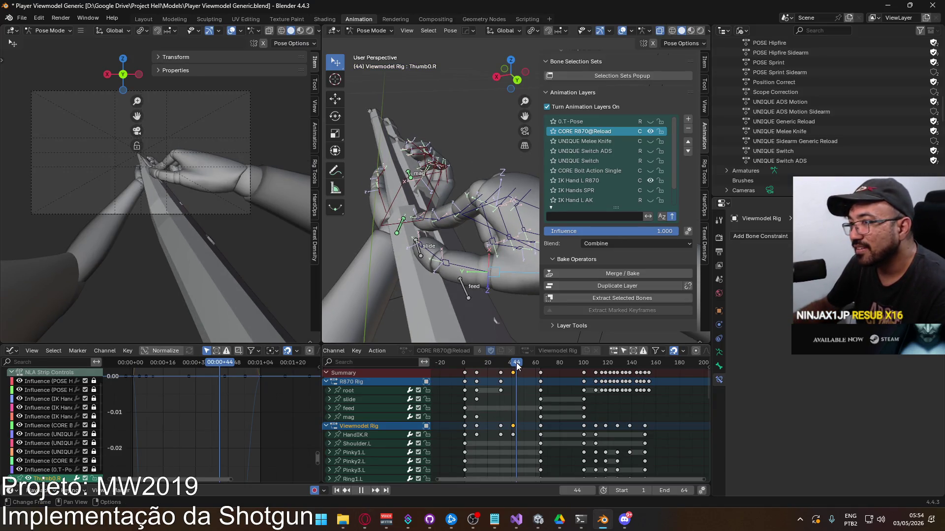
{"action": "mouse_move", "coordinate": [423, 261]}
{"action": "middle_mouse_down"}
{"action": "mouse_move", "coordinate": [503, 254]}
{"action": "mouse_move", "coordinate": [462, 285]}
{"action": "mouse_move", "coordinate": [435, 229]}
{"action": "mouse_move", "coordinate": [462, 269]}
{"action": "middle_mouse_up"}
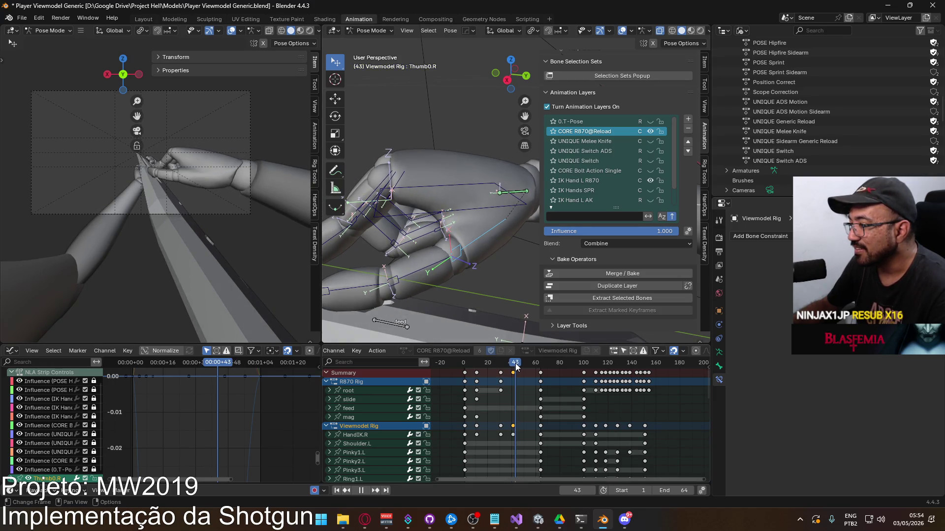
{"action": "left_click", "coordinate": [479, 215]}
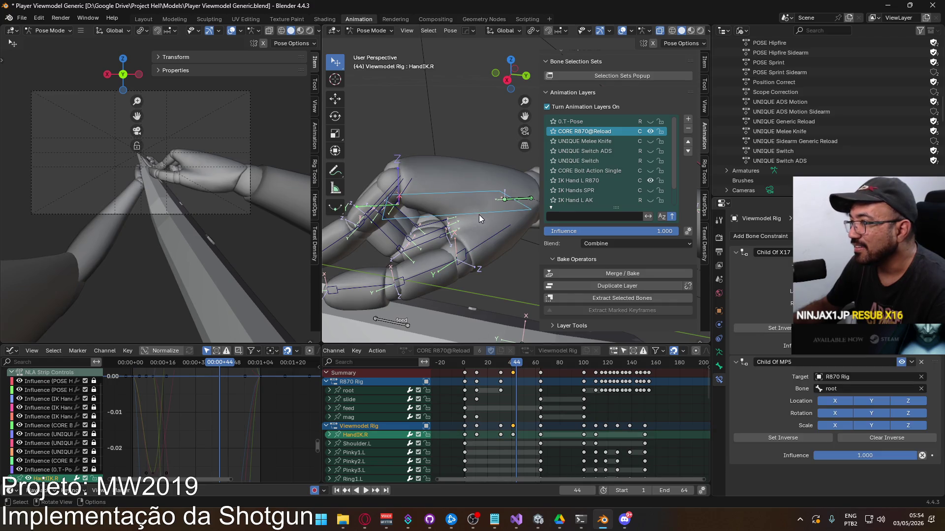
Step: Move and rotate HandIK.R, including a local-X turn, to seat the hand at frame 44
{"action": "key", "text": "g"}
{"action": "left_click", "coordinate": [477, 229]}
{"action": "mouse_move", "coordinate": [477, 229]}
{"action": "middle_mouse_down"}
{"action": "mouse_move", "coordinate": [388, 227]}
{"action": "mouse_move", "coordinate": [396, 223]}
{"action": "mouse_move", "coordinate": [421, 249]}
{"action": "mouse_move", "coordinate": [400, 252]}
{"action": "middle_mouse_up"}
{"action": "key", "text": "r"}
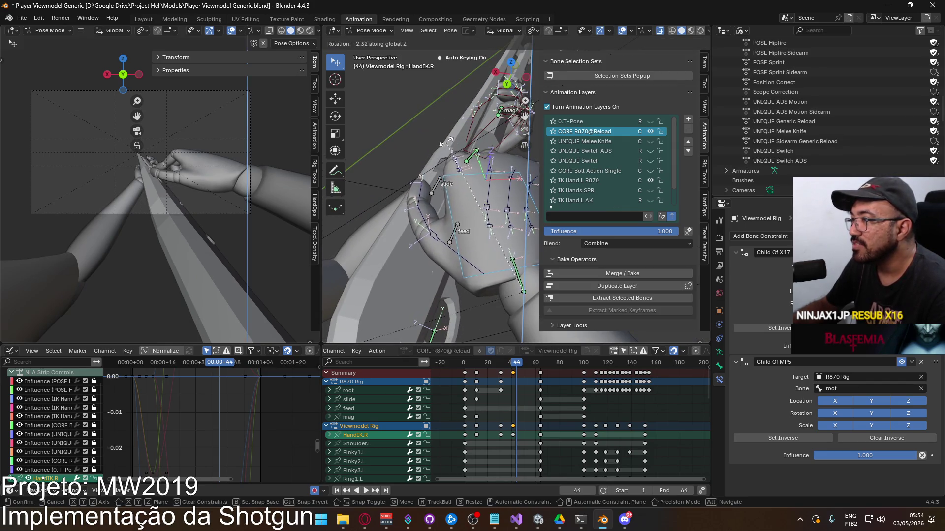
{"action": "left_click", "coordinate": [441, 151]}
{"action": "key", "text": "g"}
{"action": "left_click", "coordinate": [427, 152]}
{"action": "mouse_move", "coordinate": [427, 151]}
{"action": "middle_mouse_down"}
{"action": "mouse_move", "coordinate": [487, 158]}
{"action": "mouse_move", "coordinate": [455, 206]}
{"action": "mouse_move", "coordinate": [482, 194]}
{"action": "mouse_move", "coordinate": [490, 178]}
{"action": "mouse_move", "coordinate": [476, 178]}
{"action": "middle_mouse_up"}
{"action": "key", "text": "r"}
{"action": "key", "text": "x"}
{"action": "key", "text": "x"}
{"action": "left_click", "coordinate": [471, 171]}
Step: Reposition and bend the Thumb0.R and Thumb1.R thumb bones against the shotgun
{"action": "left_click", "coordinate": [461, 264]}
{"action": "middle_click_drag", "start_coordinate": [462, 264], "coordinate": [443, 231]}
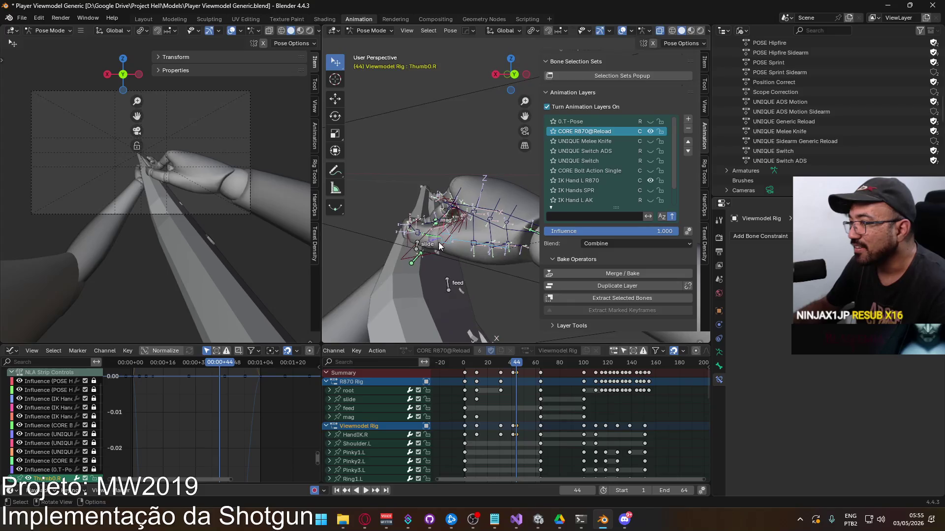
{"action": "key", "text": "g"}
{"action": "left_click", "coordinate": [441, 234]}
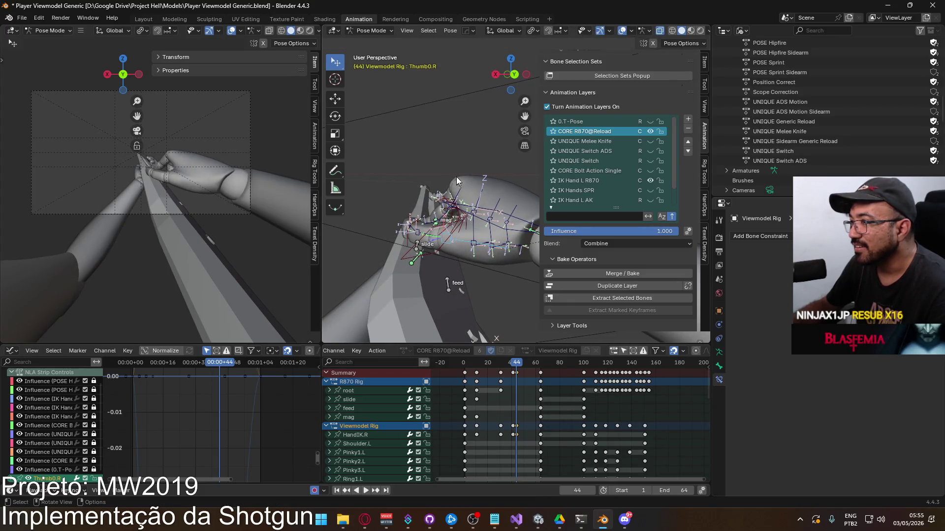
{"action": "middle_click_drag", "start_coordinate": [456, 181], "coordinate": [473, 170]}
{"action": "key", "text": "r"}
{"action": "left_click", "coordinate": [435, 202]}
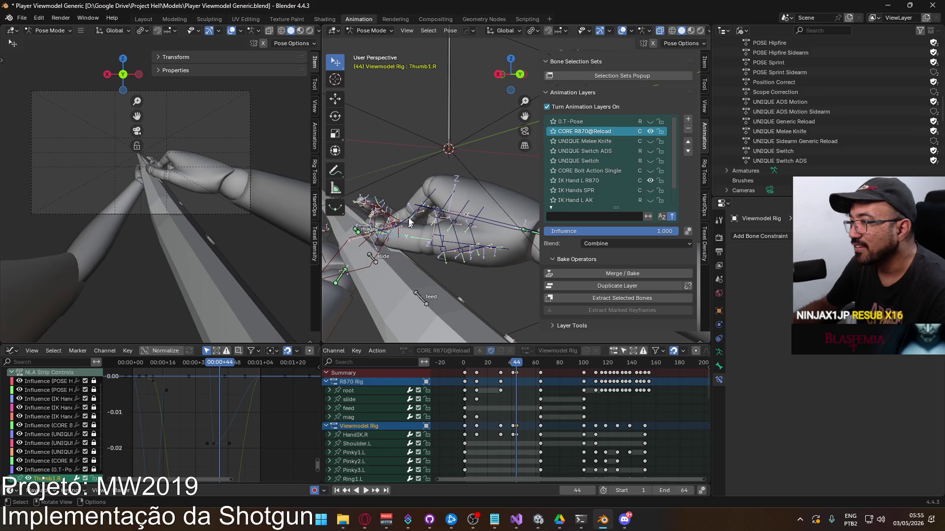
{"action": "key", "text": "r"}
{"action": "left_click", "coordinate": [424, 192]}
{"action": "mouse_move", "coordinate": [424, 192]}
{"action": "middle_mouse_down"}
{"action": "mouse_move", "coordinate": [460, 202]}
{"action": "mouse_move", "coordinate": [394, 185]}
{"action": "mouse_move", "coordinate": [439, 216]}
{"action": "mouse_move", "coordinate": [442, 232]}
{"action": "mouse_move", "coordinate": [403, 228]}
{"action": "mouse_move", "coordinate": [448, 185]}
{"action": "middle_mouse_up"}
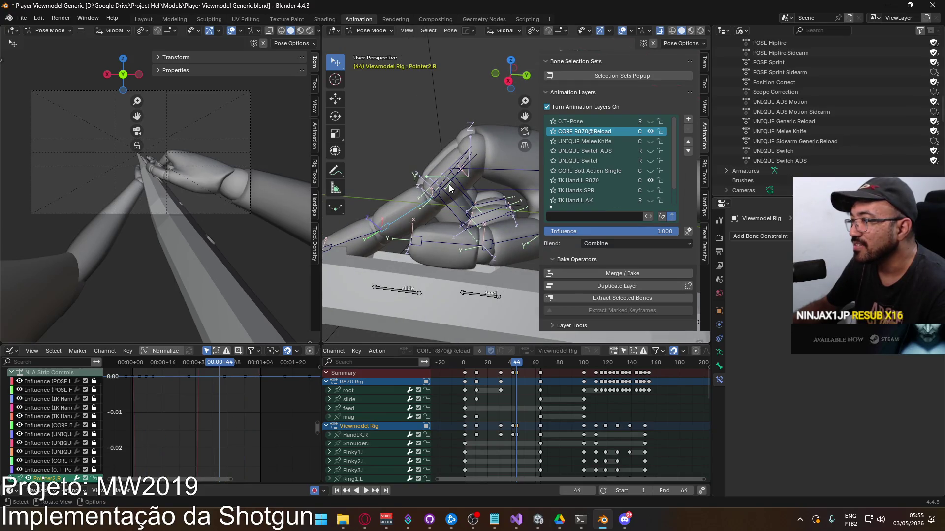
Step: Curl the index finger bones Pointer2.R and Pointer3.R, the fingertip on local X
{"action": "left_click", "coordinate": [468, 113]}
{"action": "key", "text": "r"}
{"action": "left_click", "coordinate": [372, 228]}
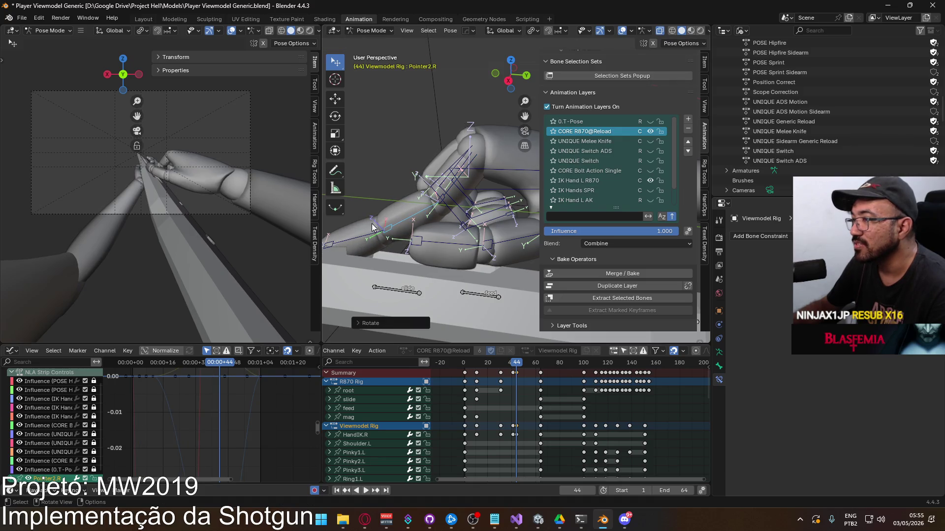
{"action": "mouse_move", "coordinate": [374, 199]}
{"action": "middle_mouse_down"}
{"action": "mouse_move", "coordinate": [475, 217]}
{"action": "mouse_move", "coordinate": [378, 208]}
{"action": "mouse_move", "coordinate": [423, 187]}
{"action": "middle_mouse_up"}
{"action": "key", "text": "r"}
{"action": "left_click", "coordinate": [374, 209]}
{"action": "key", "text": "r"}
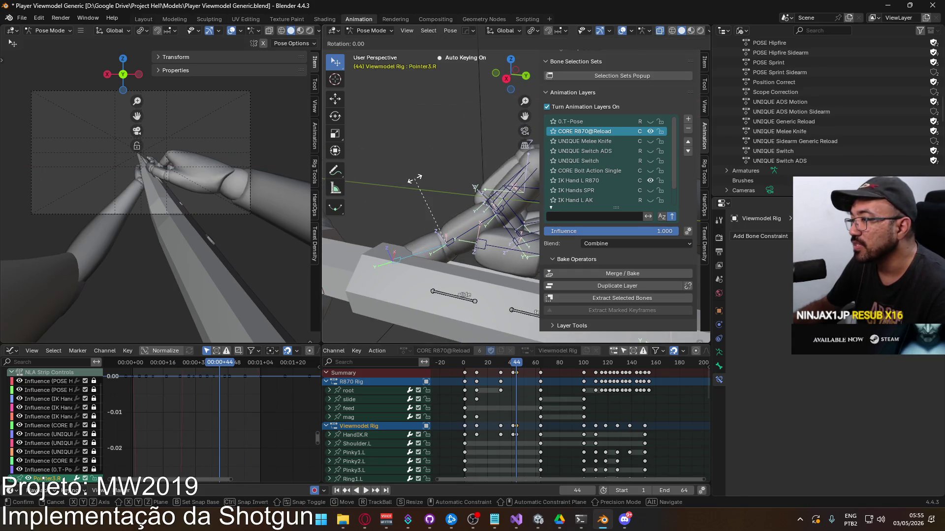
{"action": "key", "text": "x"}
{"action": "key", "text": "x"}
{"action": "left_click", "coordinate": [429, 175]}
{"action": "key", "text": "KP_Decimal"}
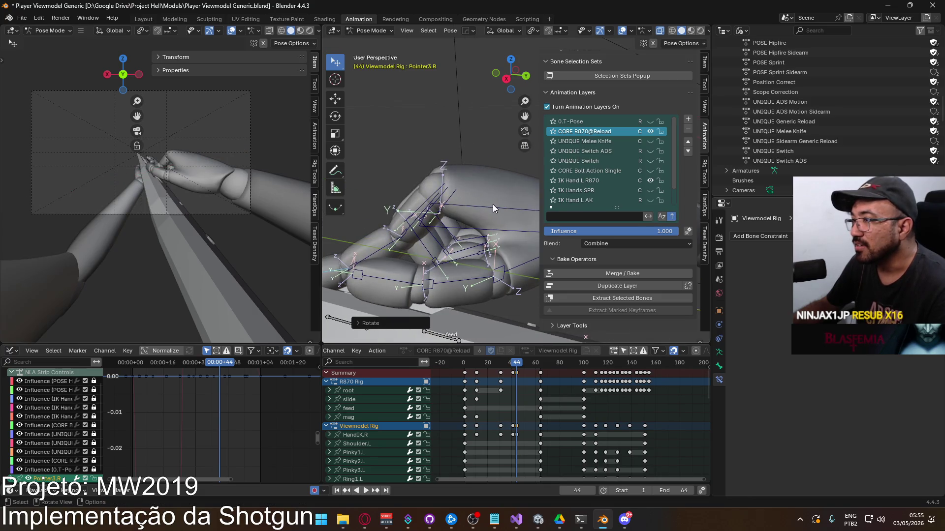
Step: Turn HandIK.R on its local X axis and re-bend Thumb0.R to follow
{"action": "left_click", "coordinate": [492, 205]}
{"action": "key", "text": "r"}
{"action": "key", "text": "x"}
{"action": "key", "text": "x"}
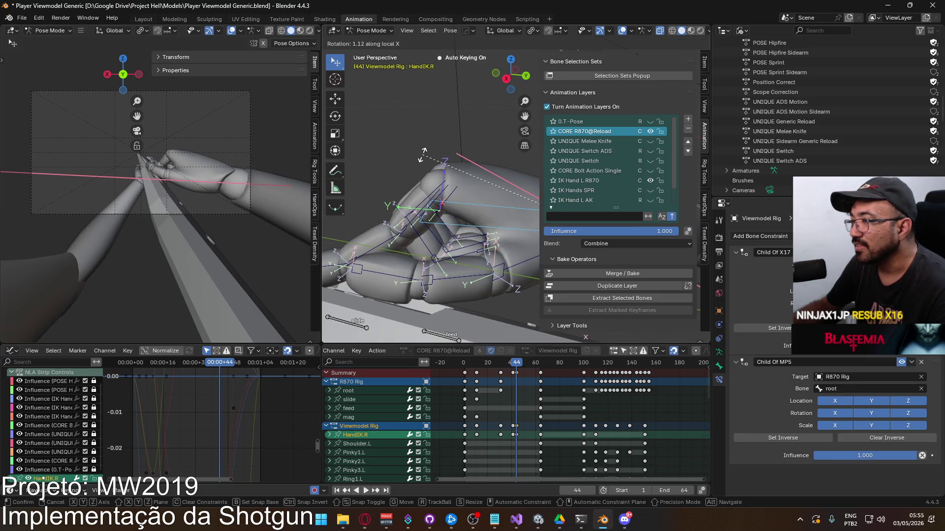
{"action": "left_click", "coordinate": [423, 158]}
{"action": "mouse_move", "coordinate": [434, 235]}
{"action": "middle_mouse_down"}
{"action": "mouse_move", "coordinate": [432, 195]}
{"action": "mouse_move", "coordinate": [450, 185]}
{"action": "mouse_move", "coordinate": [412, 169]}
{"action": "mouse_move", "coordinate": [453, 160]}
{"action": "mouse_move", "coordinate": [429, 161]}
{"action": "mouse_move", "coordinate": [438, 134]}
{"action": "middle_mouse_up"}
{"action": "left_click", "coordinate": [432, 196]}
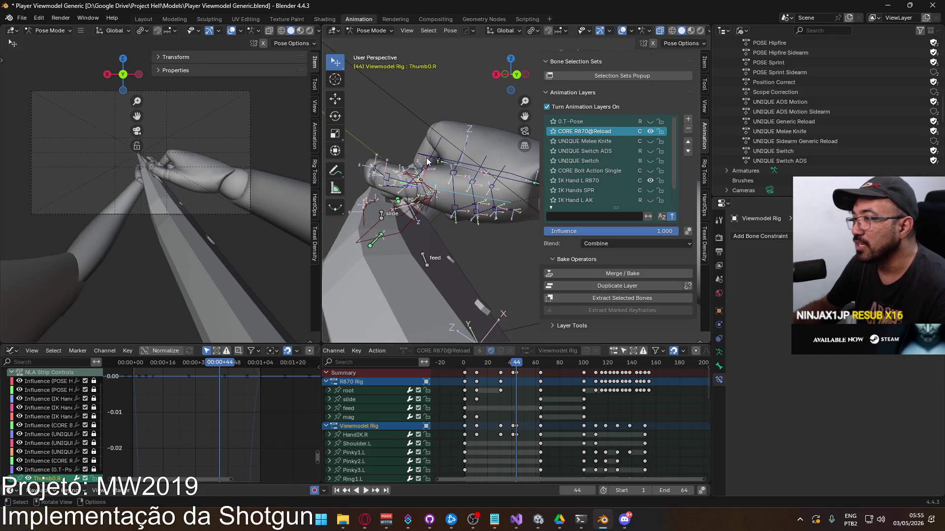
{"action": "key", "text": "r"}
{"action": "left_click", "coordinate": [440, 152]}
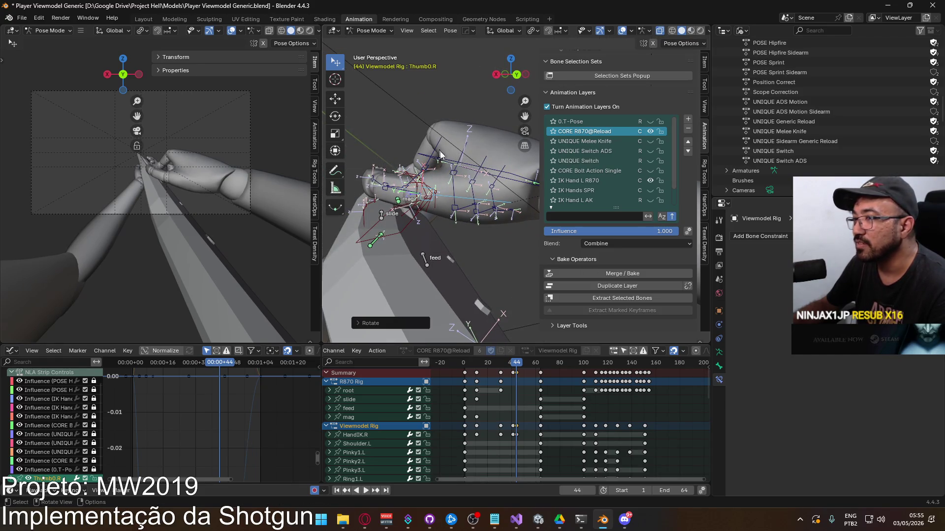
Step: Preview the pose, return to frame 44 and rotate HandIK.R further on X
{"action": "key", "text": "space"}
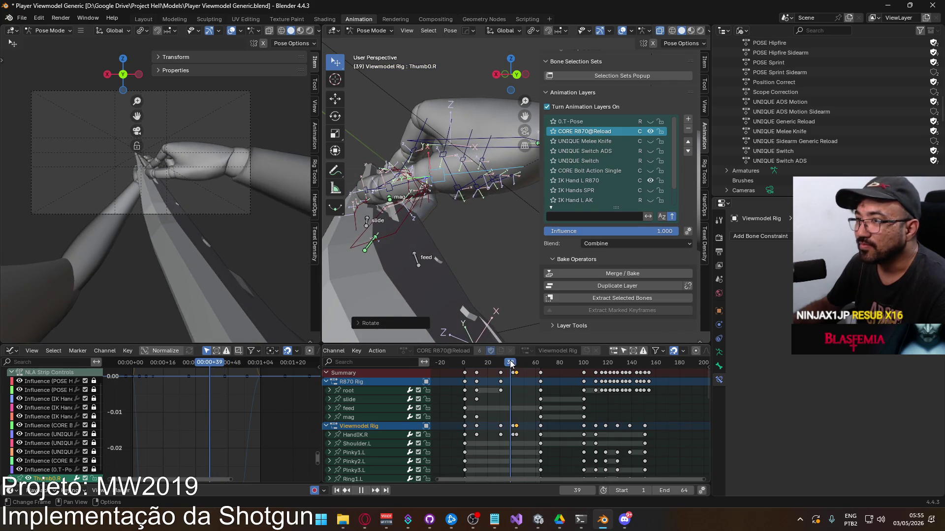
{"action": "left_click_drag", "start_coordinate": [521, 362], "coordinate": [517, 362]}
{"action": "mouse_move", "coordinate": [427, 183]}
{"action": "middle_mouse_down"}
{"action": "mouse_move", "coordinate": [502, 194]}
{"action": "mouse_move", "coordinate": [477, 185]}
{"action": "mouse_move", "coordinate": [403, 198]}
{"action": "middle_mouse_up"}
{"action": "left_click", "coordinate": [455, 208]}
{"action": "key", "text": "r"}
{"action": "key", "text": "x"}
{"action": "key", "text": "x"}
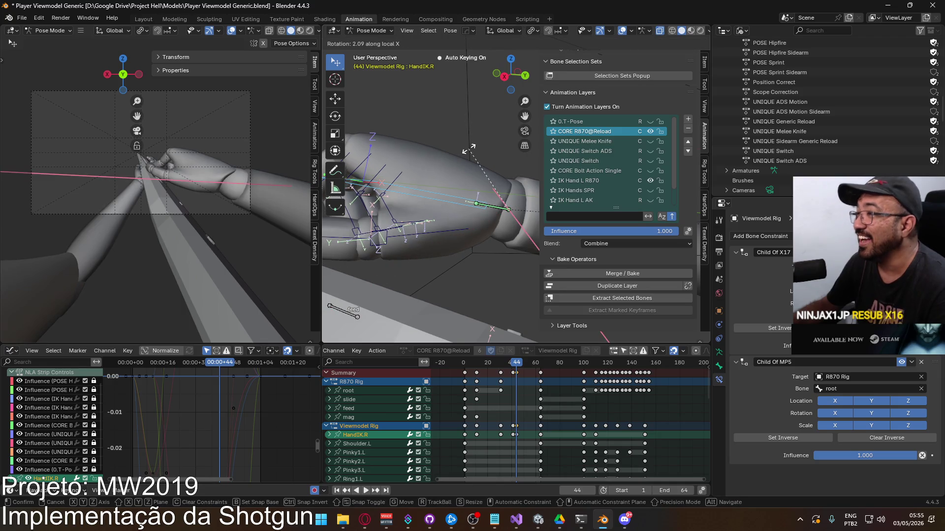
{"action": "left_click", "coordinate": [481, 143]}
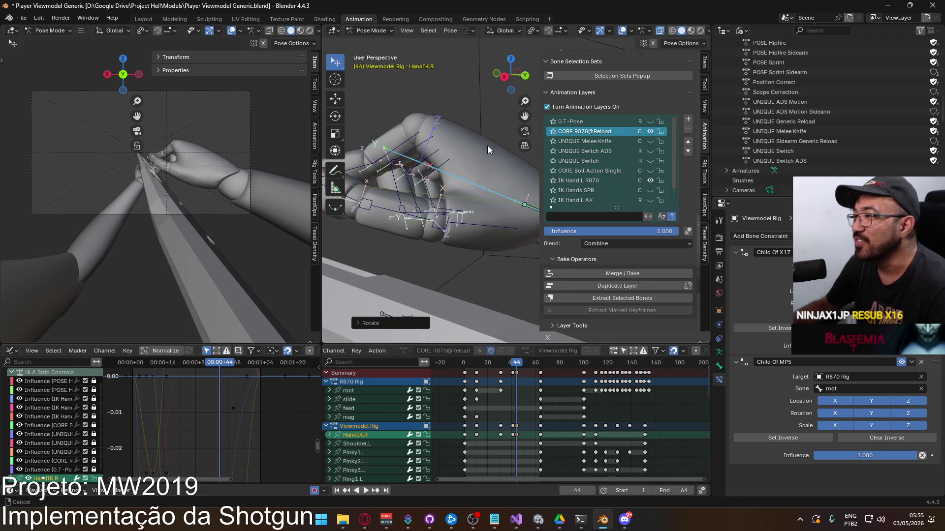
Step: Move HandIK.R, rotate it on Z, reposition it again, then select Thumb0.R
{"action": "middle_click_drag", "start_coordinate": [487, 146], "coordinate": [496, 144]}
{"action": "key", "text": "g"}
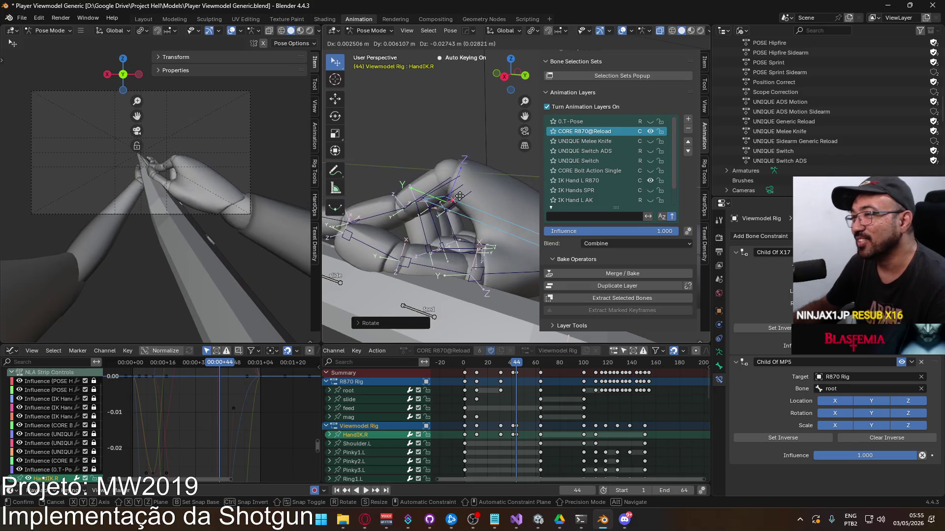
{"action": "left_click", "coordinate": [460, 196]}
{"action": "mouse_move", "coordinate": [460, 196]}
{"action": "middle_mouse_down"}
{"action": "mouse_move", "coordinate": [393, 219]}
{"action": "mouse_move", "coordinate": [457, 160]}
{"action": "middle_mouse_up"}
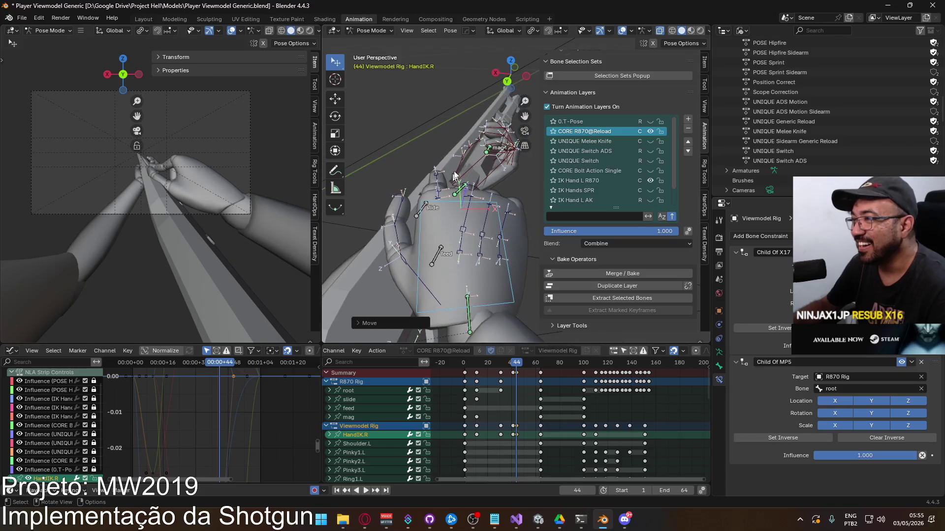
{"action": "key", "text": "r"}
{"action": "key", "text": "z"}
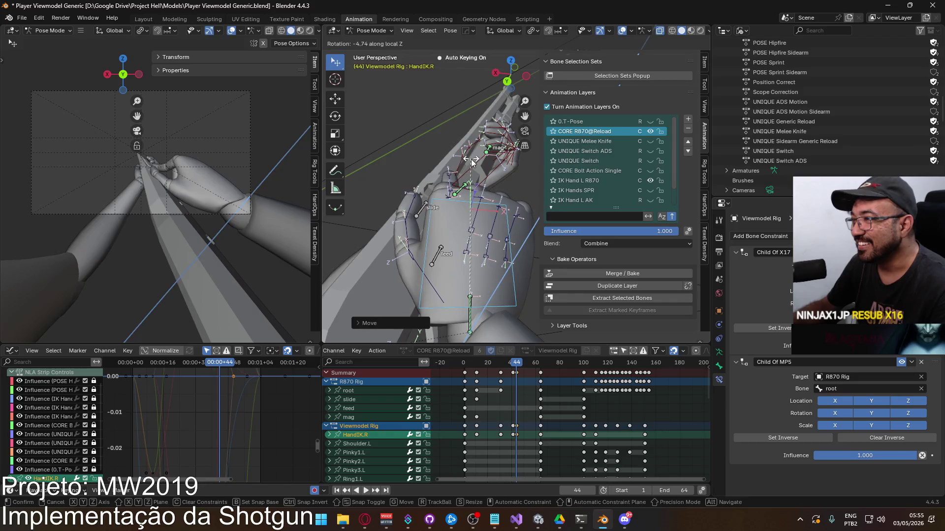
{"action": "left_click", "coordinate": [469, 162]}
{"action": "key", "text": "g"}
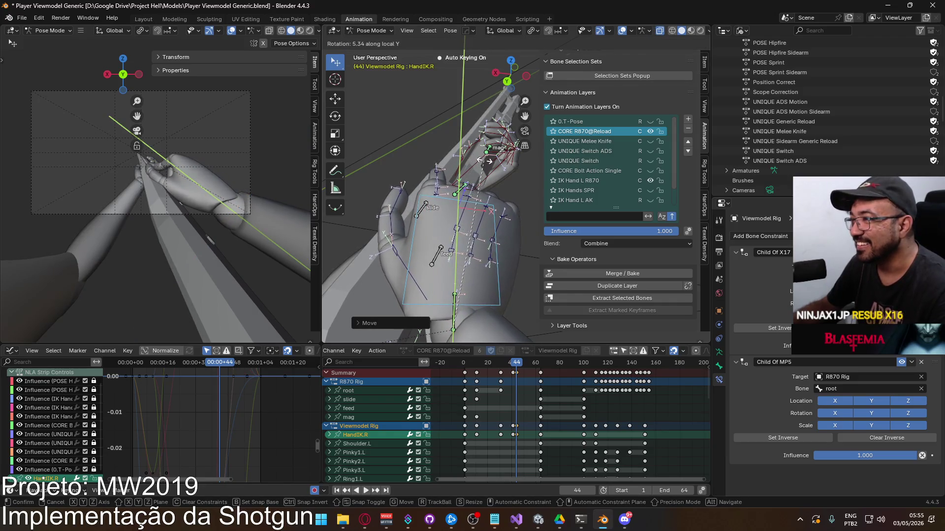
{"action": "left_click", "coordinate": [466, 170]}
{"action": "mouse_move", "coordinate": [468, 167]}
{"action": "middle_mouse_down"}
{"action": "mouse_move", "coordinate": [470, 160]}
{"action": "mouse_move", "coordinate": [504, 173]}
{"action": "mouse_move", "coordinate": [471, 173]}
{"action": "mouse_move", "coordinate": [438, 206]}
{"action": "mouse_move", "coordinate": [453, 184]}
{"action": "mouse_move", "coordinate": [480, 202]}
{"action": "mouse_move", "coordinate": [408, 216]}
{"action": "mouse_move", "coordinate": [433, 180]}
{"action": "middle_mouse_up"}
{"action": "left_click", "coordinate": [438, 205]}
Step: Bend Thumb0.R, compare against the reload video at 0:22, then return to Blender
{"action": "key", "text": "r"}
{"action": "left_click", "coordinate": [445, 194]}
{"action": "key", "text": "alt+Tab"}
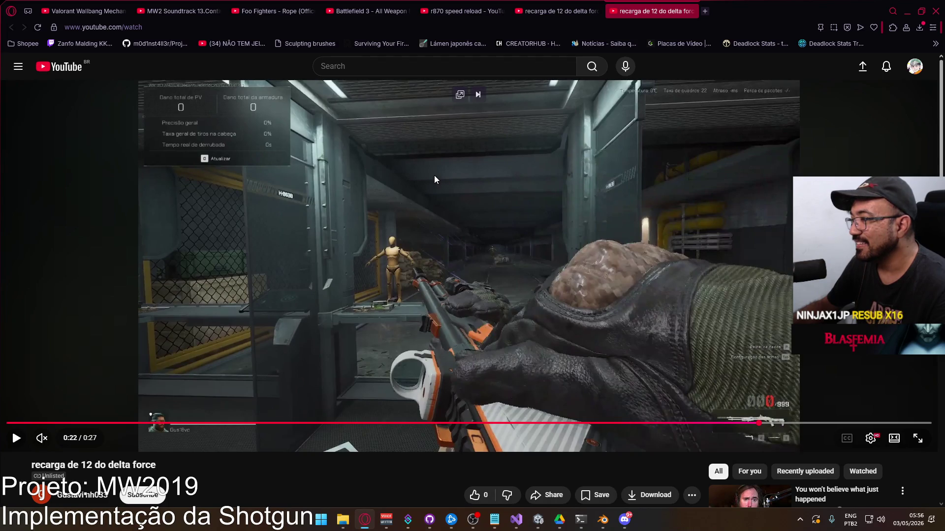
{"action": "key", "text": "alt+Tab"}
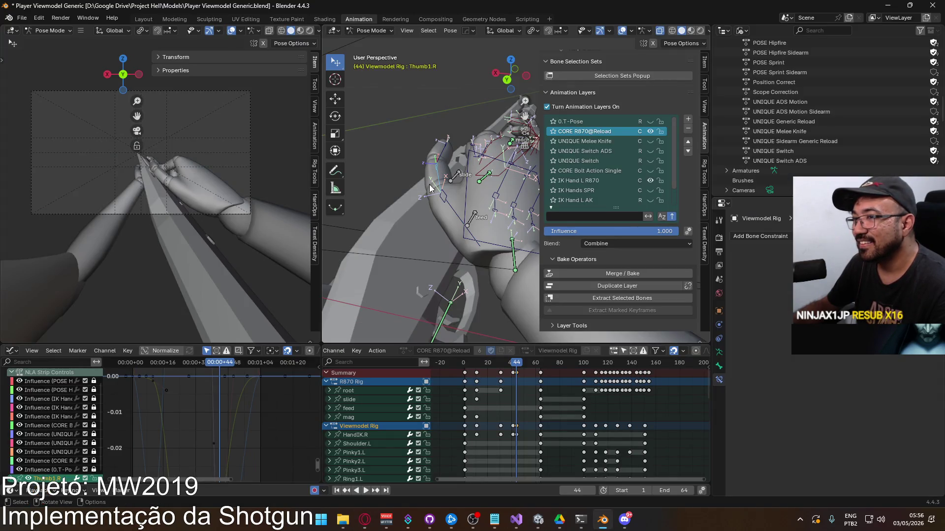
Step: Curl the index finger joints Pointer2.R and Pointer1.R on their local X axes
{"action": "key", "text": "space"}
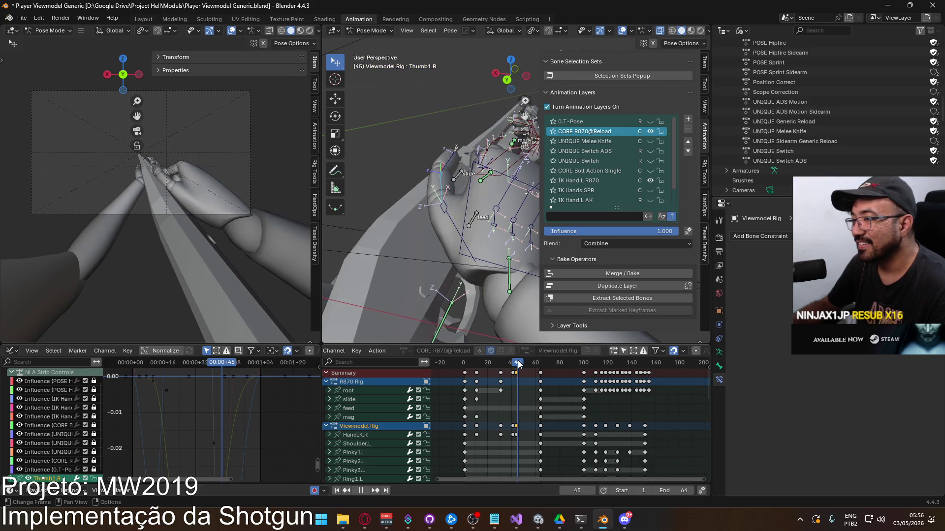
{"action": "middle_click_drag", "start_coordinate": [476, 305], "coordinate": [471, 228]}
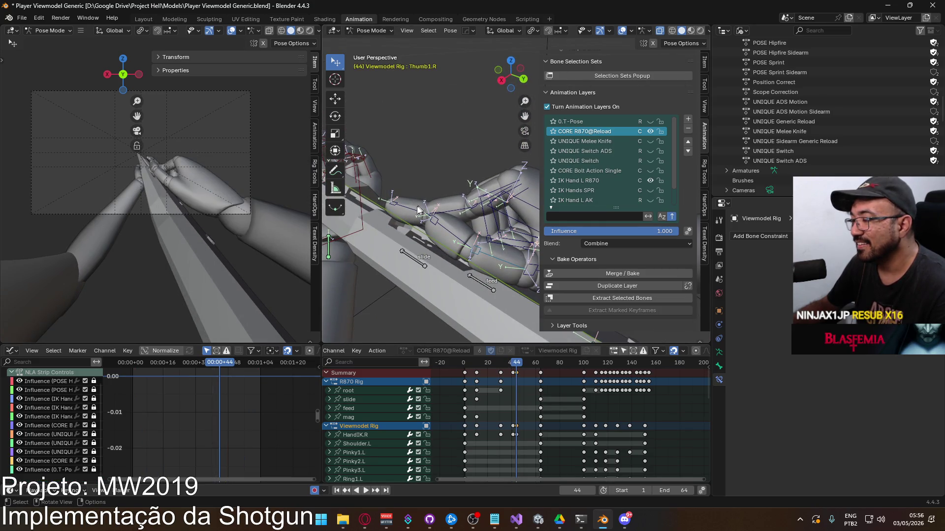
{"action": "key", "text": "x"}
{"action": "key", "text": "x"}
{"action": "left_click", "coordinate": [459, 152]}
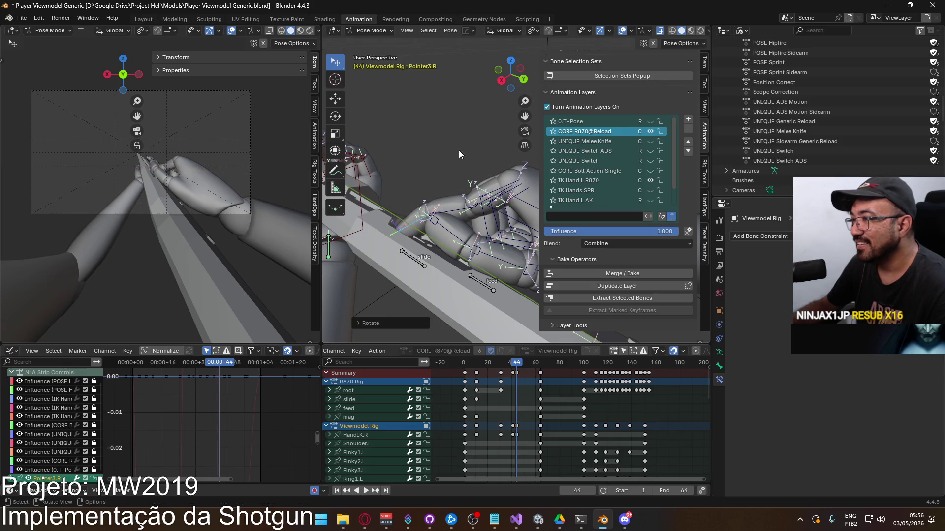
{"action": "key", "text": "r"}
{"action": "key", "text": "x"}
{"action": "key", "text": "x"}
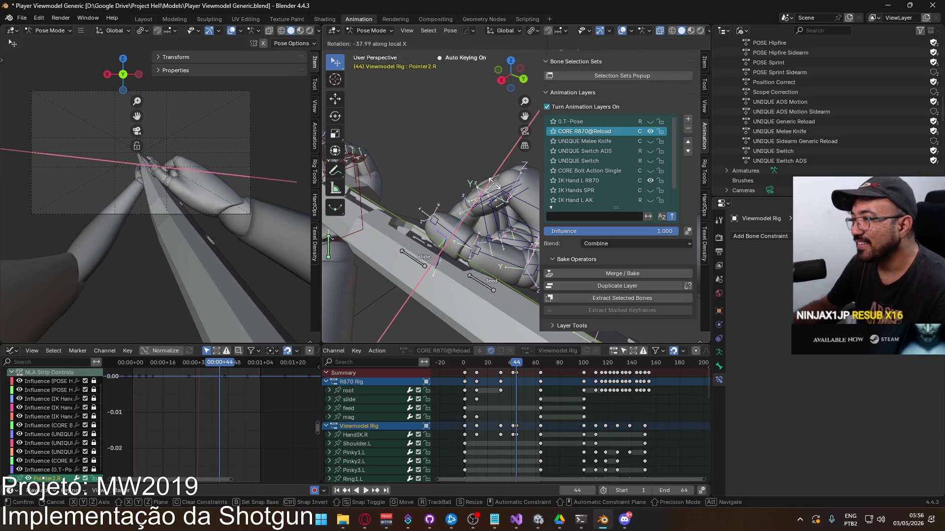
{"action": "left_click", "coordinate": [489, 187]}
{"action": "key", "text": "r"}
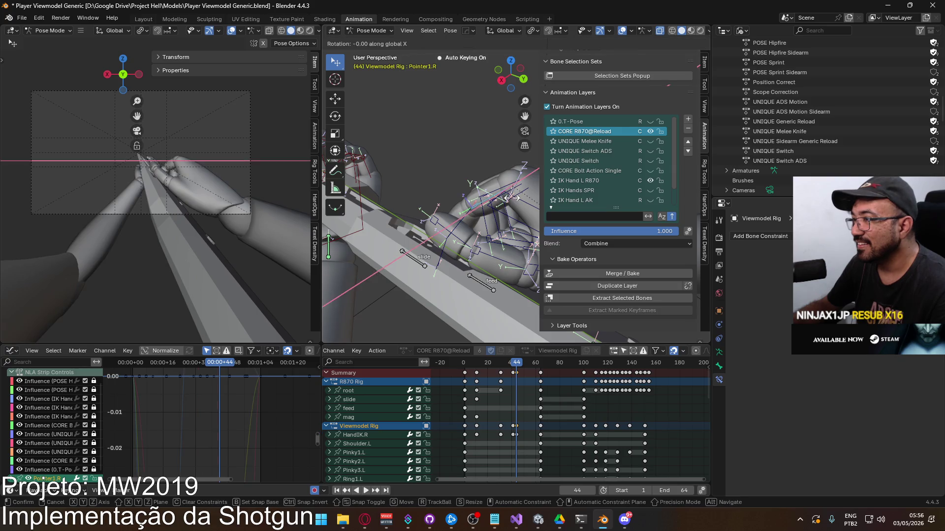
{"action": "key", "text": "Escape"}
{"action": "key", "text": "r"}
{"action": "key", "text": "x"}
{"action": "key", "text": "x"}
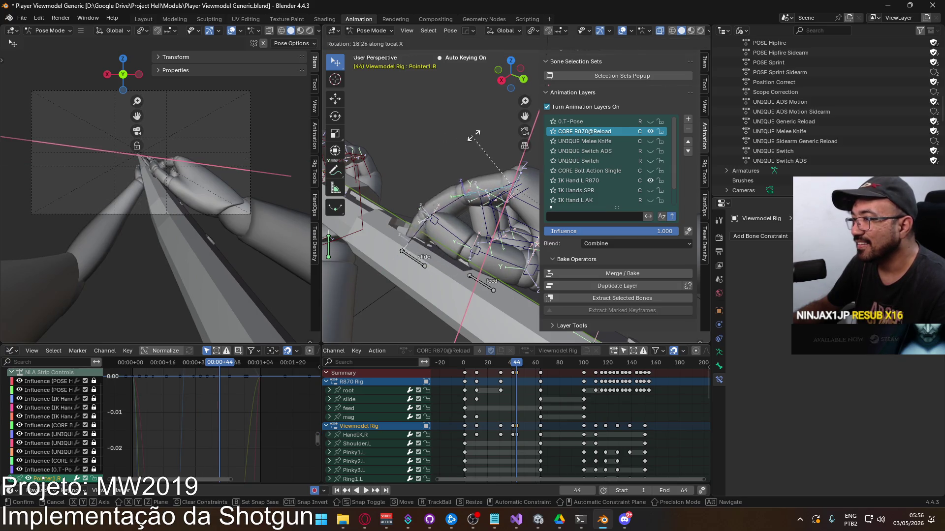
{"action": "left_click", "coordinate": [486, 147]}
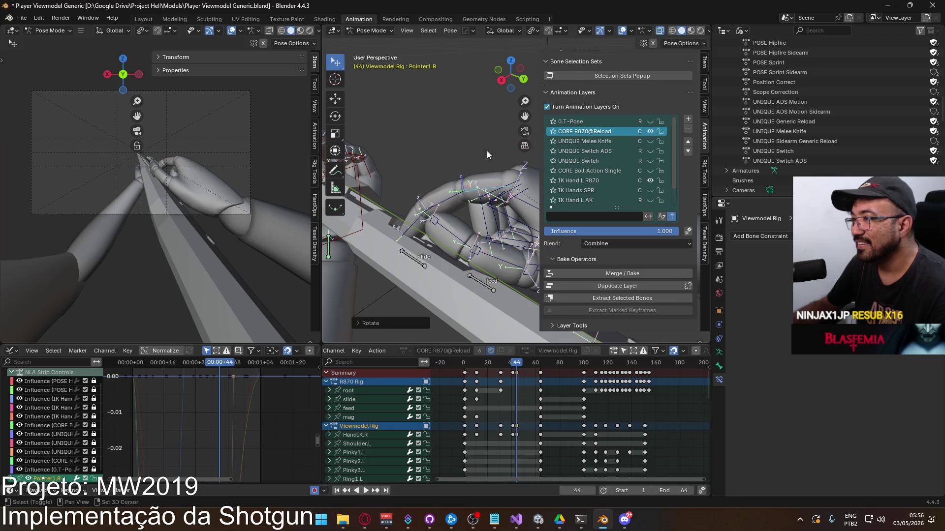
Step: Shift HandIK.R, turn it on local X and nudge its position again
{"action": "scroll", "coordinate": [497, 187], "scroll_direction": "down", "scroll_amount": 2, "text": "ctrl"}
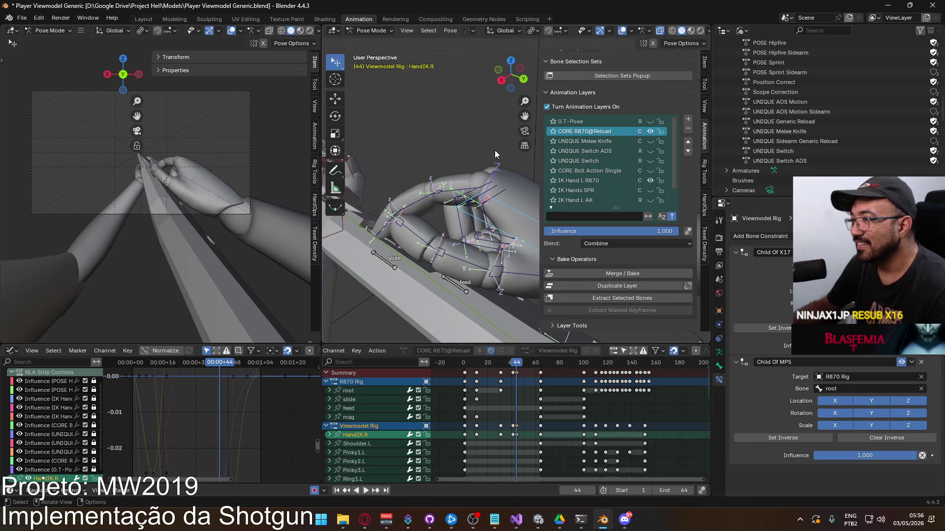
{"action": "key", "text": "g"}
{"action": "left_click", "coordinate": [499, 177]}
{"action": "key", "text": "r"}
{"action": "key", "text": "x"}
{"action": "key", "text": "x"}
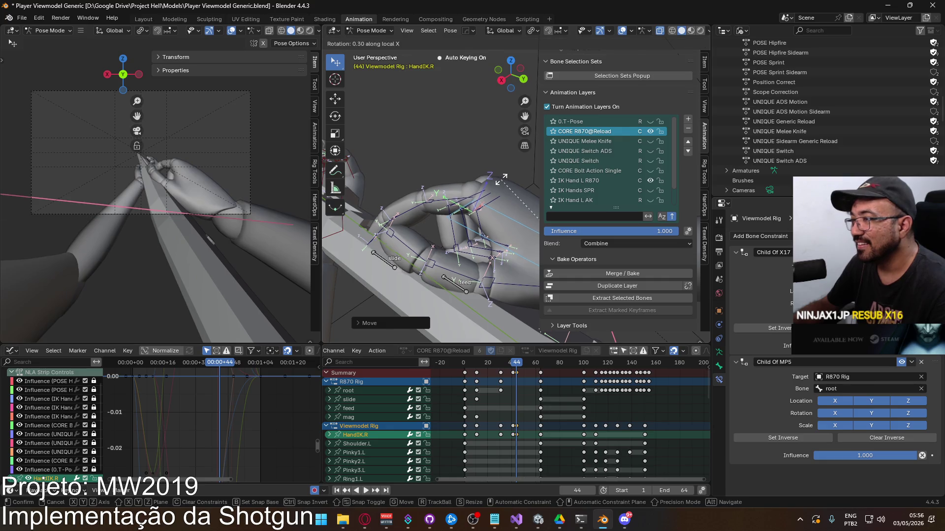
{"action": "left_click", "coordinate": [496, 173]}
{"action": "key", "text": "g"}
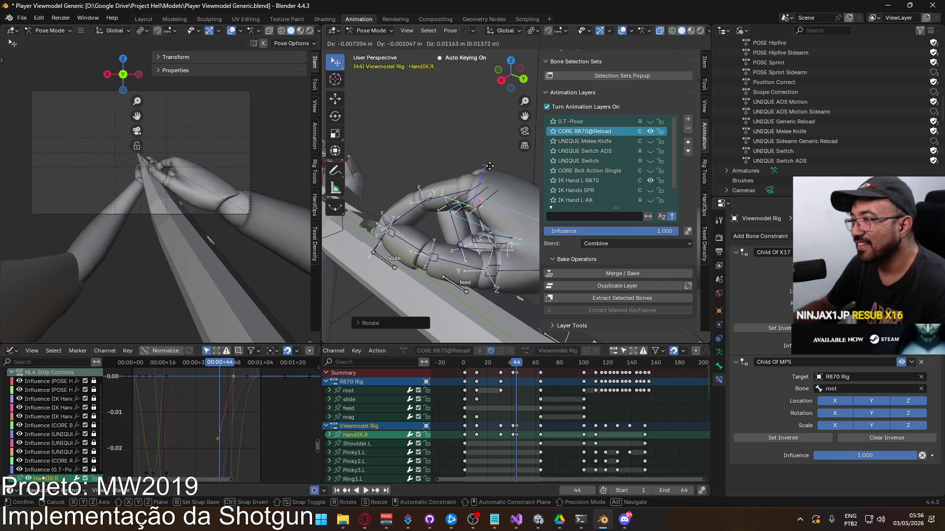
{"action": "left_click", "coordinate": [487, 162]}
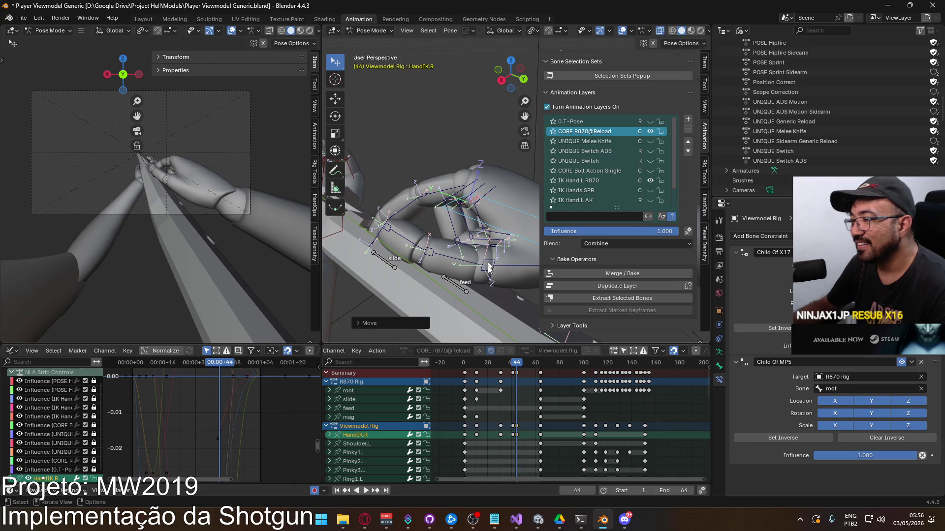
Step: Scrub frames 41 to 44 to check the motion, deselect, and play the reload
{"action": "left_click", "coordinate": [513, 364]}
{"action": "left_click_drag", "start_coordinate": [513, 365], "coordinate": [517, 362]}
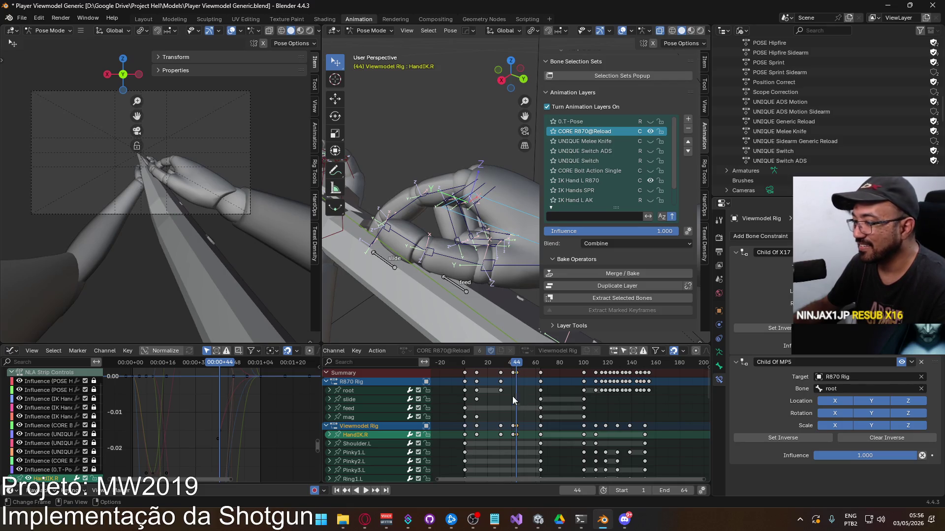
{"action": "left_click", "coordinate": [515, 373]}
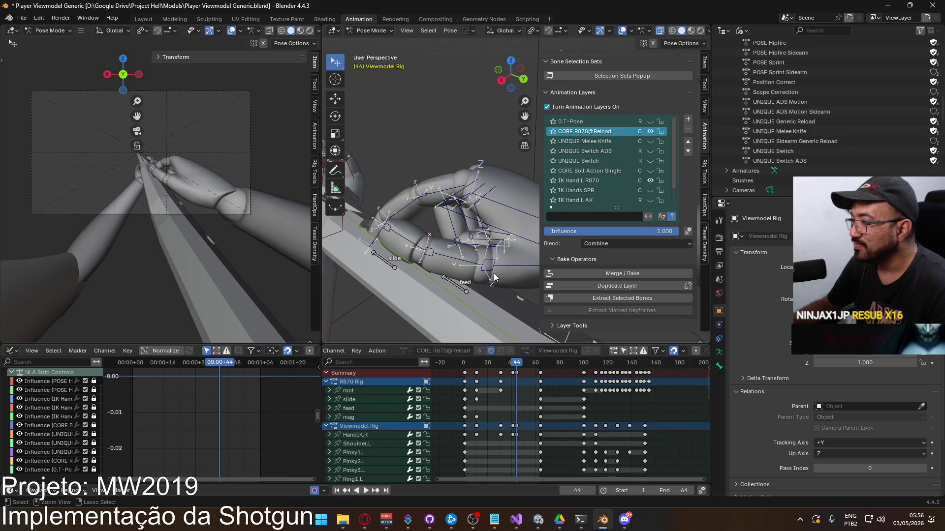
{"action": "key", "text": "space"}
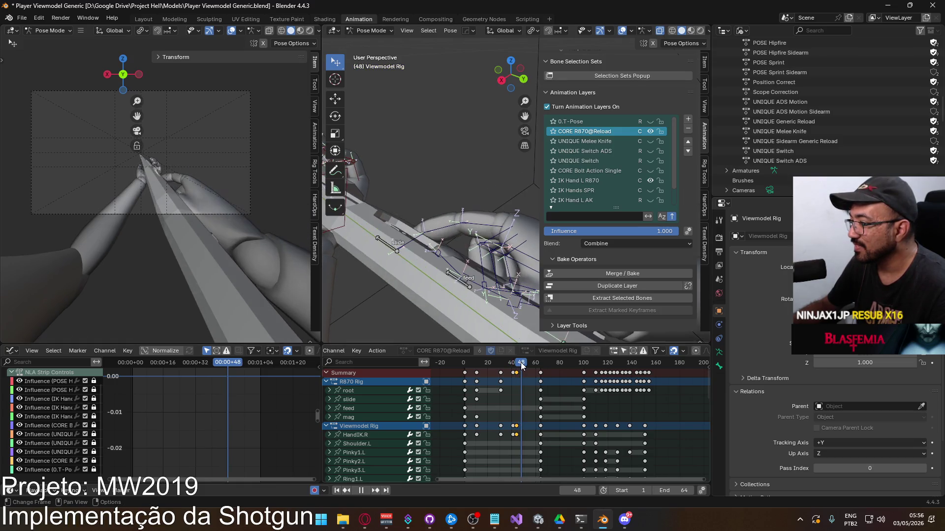
Step: Paste the copied hand pose keyframes at frame 51 and inspect the fingers from new angles
{"action": "mouse_move", "coordinate": [517, 367]}
{"action": "left_mouse_down"}
{"action": "mouse_move", "coordinate": [526, 367]}
{"action": "mouse_move", "coordinate": [512, 364]}
{"action": "left_mouse_up"}
{"action": "key", "text": "ctrl+v"}
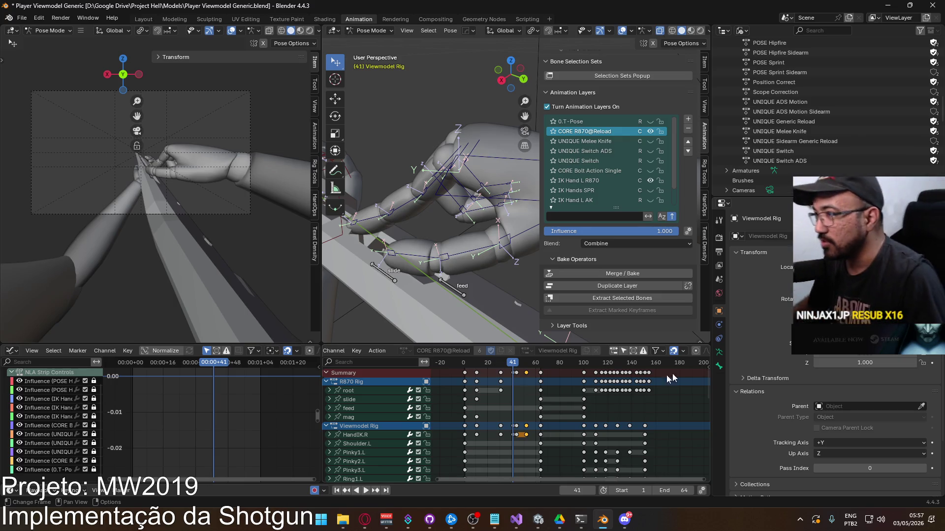
{"action": "middle_click_drag", "start_coordinate": [446, 259], "coordinate": [467, 221]}
{"action": "left_click", "coordinate": [436, 144]}
{"action": "middle_click_drag", "start_coordinate": [437, 144], "coordinate": [502, 204]}
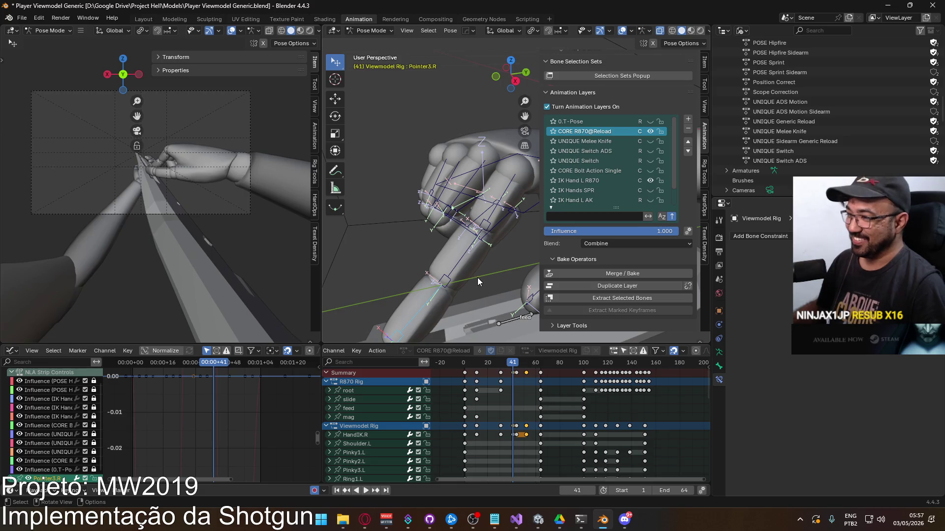
{"action": "middle_click_drag", "start_coordinate": [512, 220], "coordinate": [512, 315]}
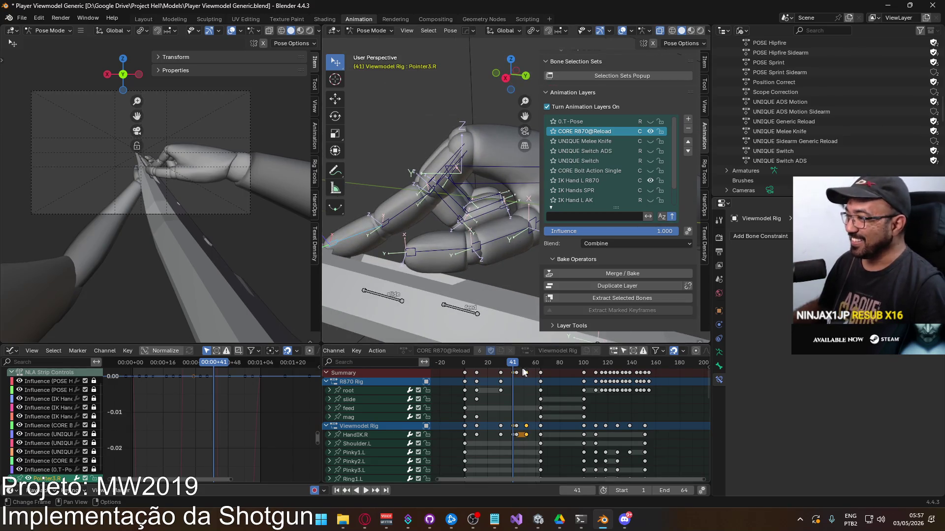
Step: Play the reload back at frame 40 and select the HandIK.R control
{"action": "key", "text": "space"}
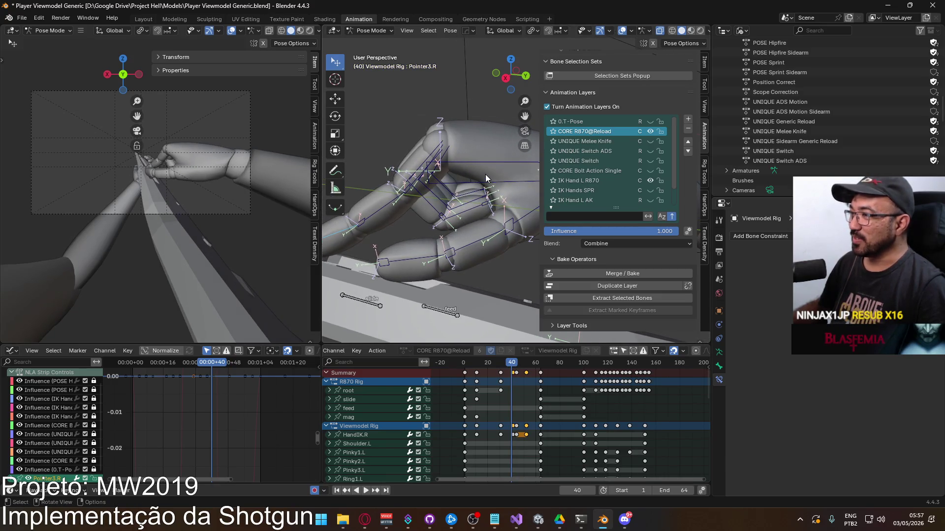
{"action": "left_click", "coordinate": [490, 186]}
{"action": "middle_click_drag", "start_coordinate": [490, 185], "coordinate": [431, 165], "text": "shift"}
Step: Rotate HandIK.R on local X and move it to a new position at frame 40
{"action": "key", "text": "r"}
{"action": "key", "text": "x"}
{"action": "key", "text": "x"}
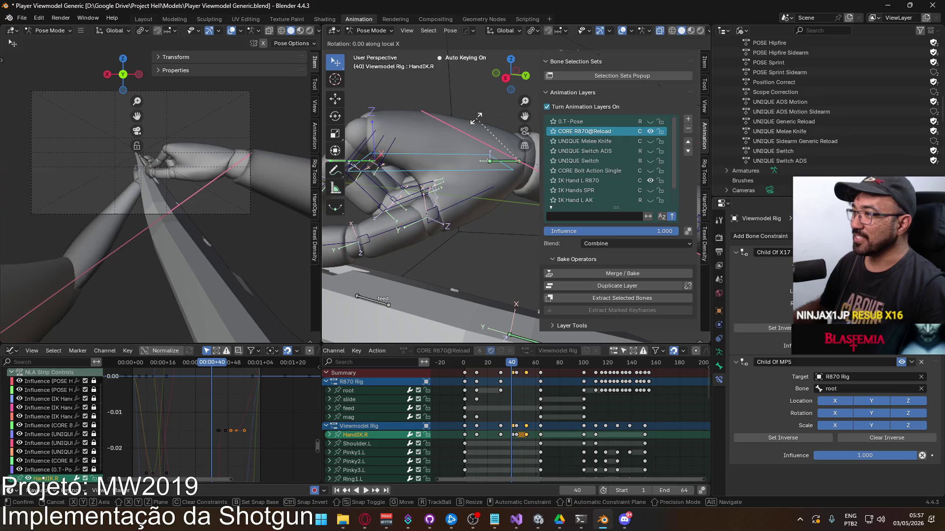
{"action": "left_click", "coordinate": [482, 117]}
{"action": "key", "text": "g"}
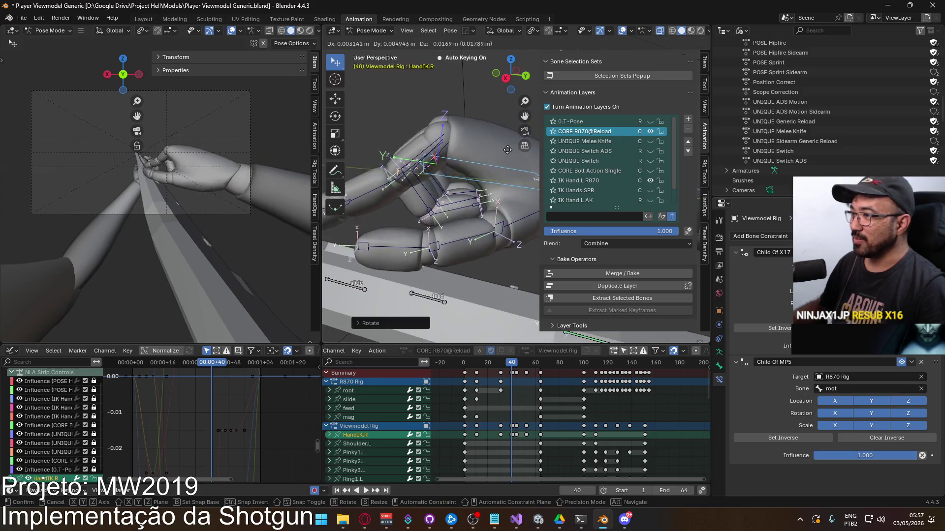
{"action": "left_click", "coordinate": [474, 164]}
{"action": "mouse_move", "coordinate": [475, 164]}
{"action": "middle_mouse_down"}
{"action": "mouse_move", "coordinate": [437, 175]}
{"action": "mouse_move", "coordinate": [417, 161]}
{"action": "mouse_move", "coordinate": [456, 164]}
{"action": "mouse_move", "coordinate": [397, 173]}
{"action": "mouse_move", "coordinate": [426, 192]}
{"action": "mouse_move", "coordinate": [445, 235]}
{"action": "middle_mouse_up"}
Step: Re-bend the Thumb0.R and Thumb1.R thumb joints into new angles
{"action": "left_click", "coordinate": [410, 170]}
{"action": "key", "text": "r"}
{"action": "left_click", "coordinate": [418, 180]}
{"action": "left_click", "coordinate": [448, 238]}
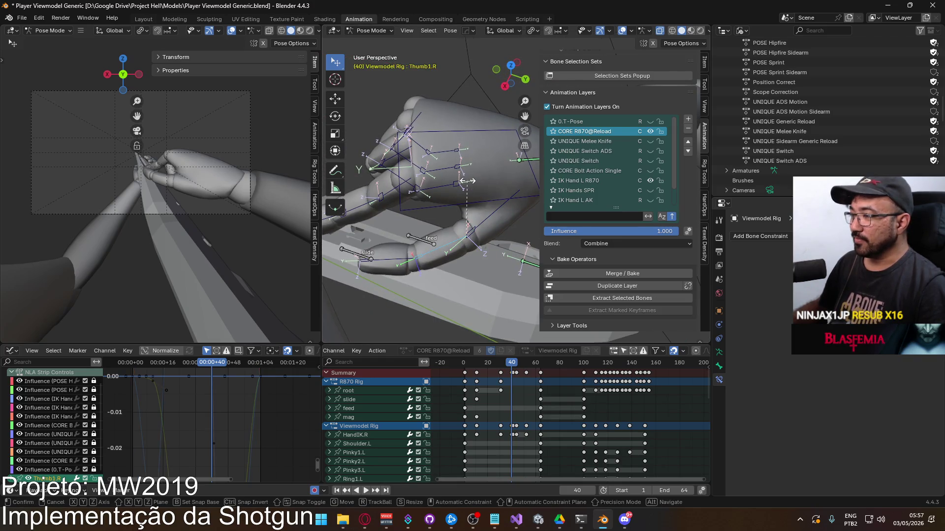
{"action": "key", "text": "r"}
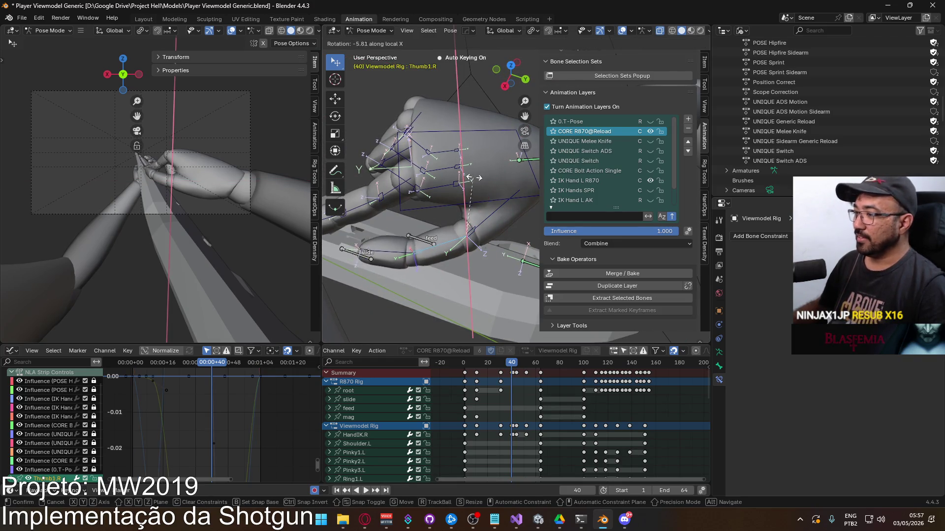
{"action": "left_click", "coordinate": [475, 171]}
Step: Frame the Dope Sheet on frames 10–110, then play and stop the reload to review
{"action": "scroll", "coordinate": [518, 375], "scroll_direction": "up", "scroll_amount": 5}
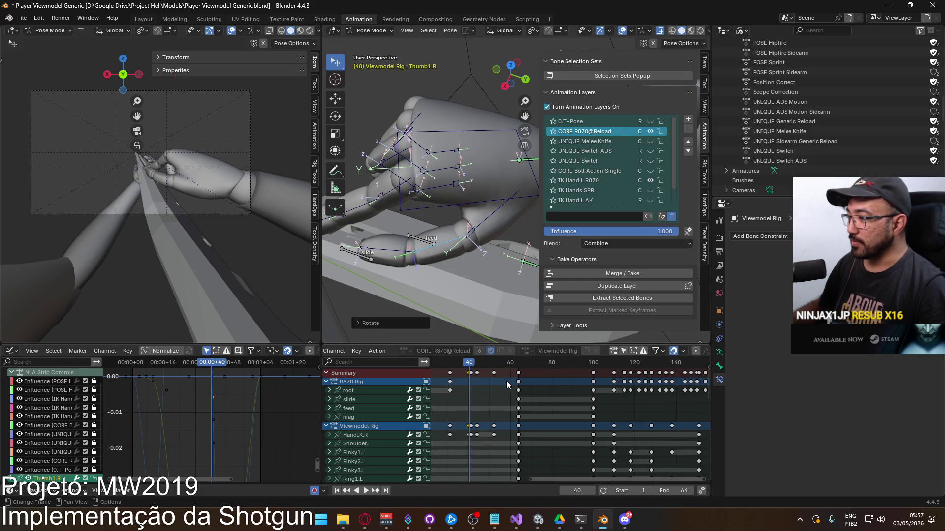
{"action": "middle_click_drag", "start_coordinate": [484, 388], "coordinate": [544, 383]}
{"action": "key", "text": "space"}
{"action": "key", "text": "space"}
{"action": "middle_click_drag", "start_coordinate": [510, 368], "coordinate": [503, 378]}
Step: Shift the selected reload keyframes one frame later and play back frames 40–44 to check timing
{"action": "left_click", "coordinate": [505, 374]}
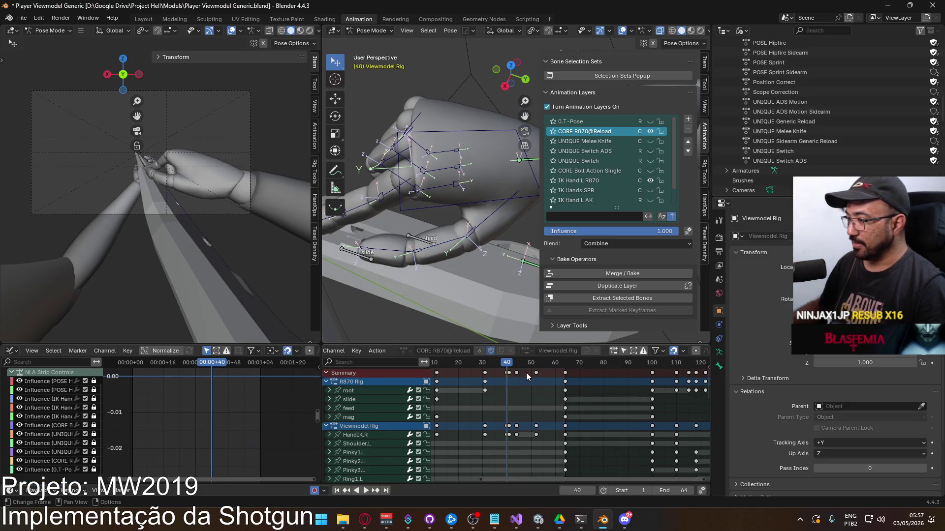
{"action": "key", "text": "space"}
{"action": "left_click_drag", "start_coordinate": [518, 364], "coordinate": [517, 365]}
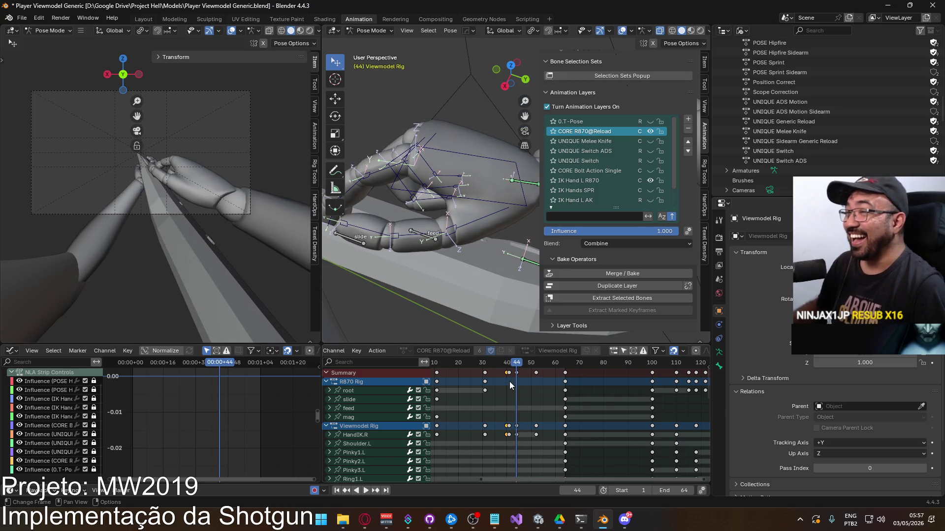
{"action": "key", "text": "g"}
{"action": "left_click", "coordinate": [523, 382]}
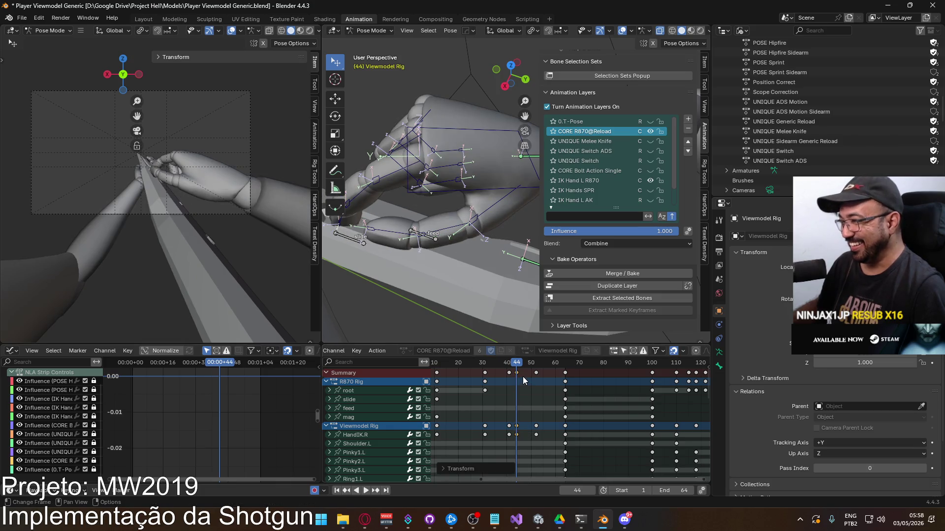
{"action": "key", "text": "space"}
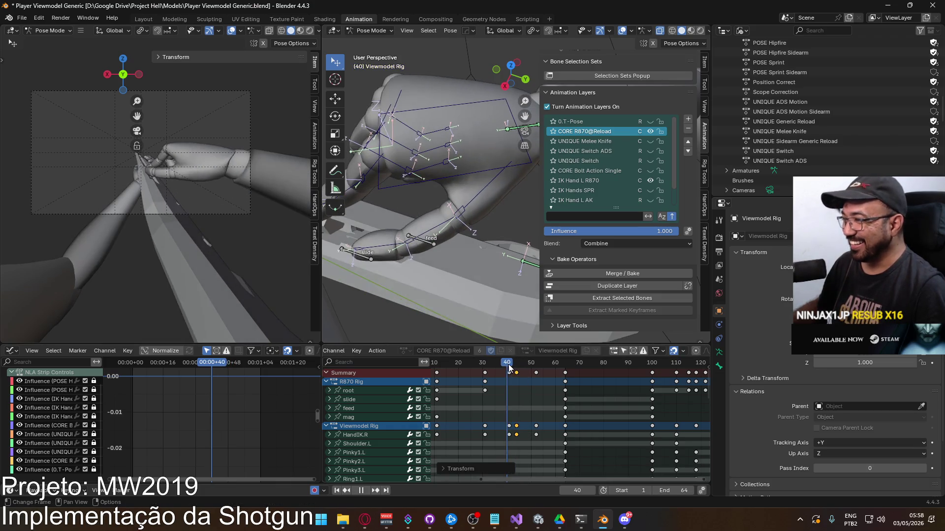
{"action": "key", "text": "Escape"}
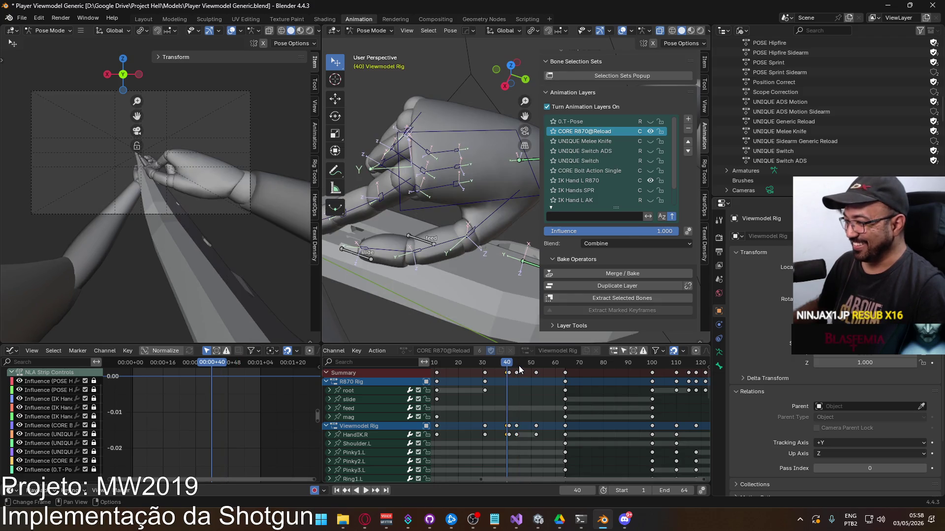
{"action": "key", "text": "space"}
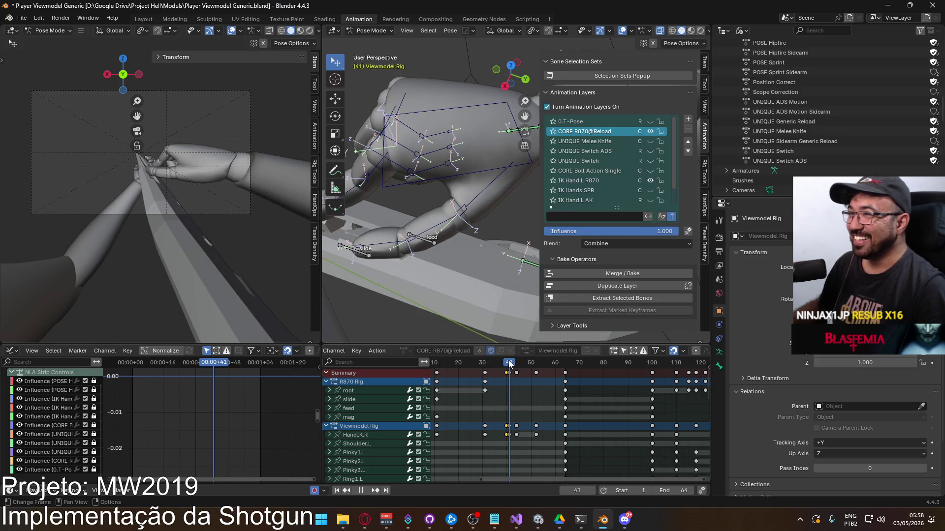
{"action": "left_click_drag", "start_coordinate": [509, 364], "coordinate": [509, 364]}
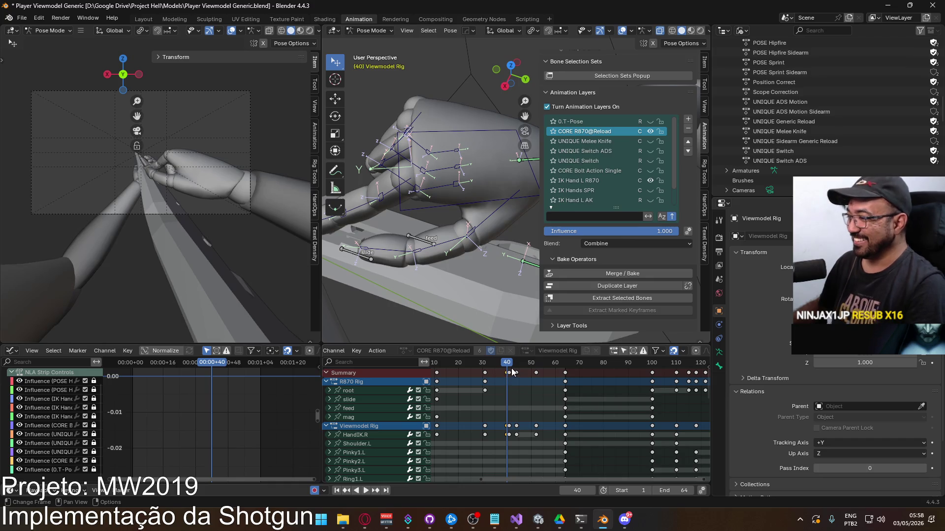
{"action": "key", "text": "space"}
{"action": "left_click_drag", "start_coordinate": [508, 364], "coordinate": [518, 368]}
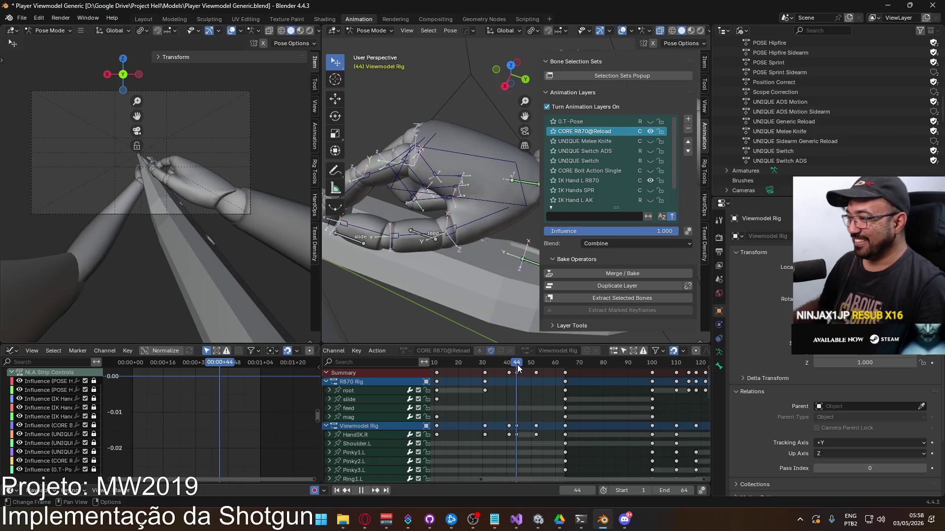
Step: Bend the index finger bones Pointer1.R and Pointer2.R, rotating Pointer2.R on its local X axis
{"action": "mouse_move", "coordinate": [430, 240]}
{"action": "middle_mouse_down"}
{"action": "mouse_move", "coordinate": [442, 226]}
{"action": "mouse_move", "coordinate": [409, 206]}
{"action": "mouse_move", "coordinate": [375, 166]}
{"action": "mouse_move", "coordinate": [425, 183]}
{"action": "mouse_move", "coordinate": [361, 208]}
{"action": "mouse_move", "coordinate": [370, 212]}
{"action": "middle_mouse_up"}
{"action": "key", "text": "space"}
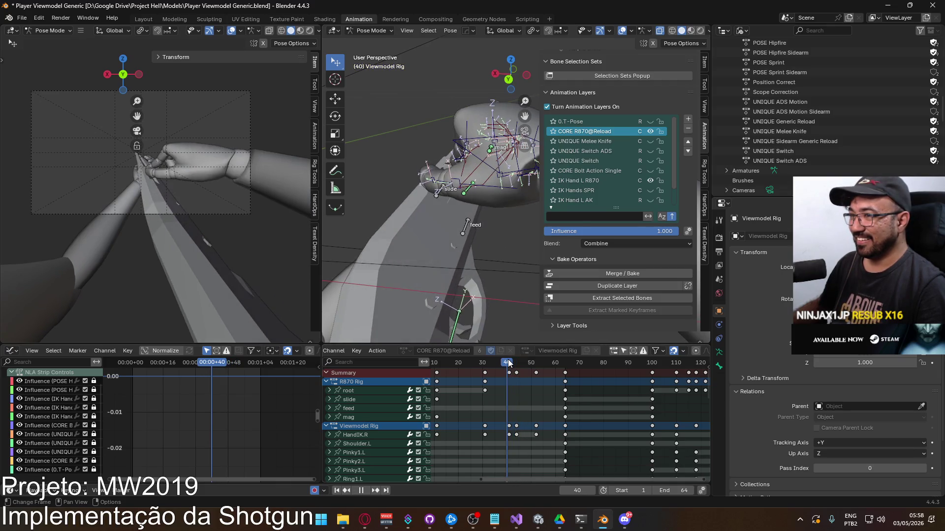
{"action": "middle_click_drag", "start_coordinate": [467, 174], "coordinate": [487, 147]}
{"action": "left_click", "coordinate": [488, 165]}
{"action": "key", "text": "r"}
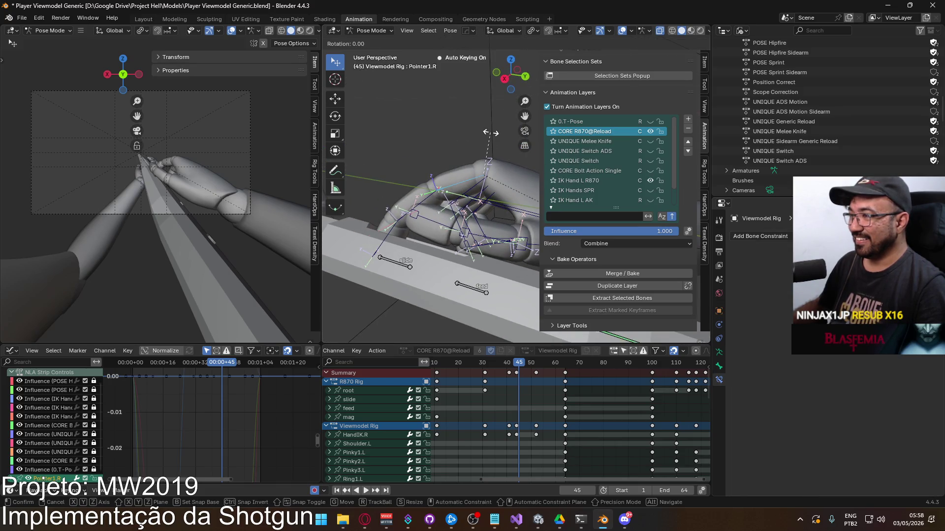
{"action": "left_click", "coordinate": [483, 131]}
{"action": "left_click", "coordinate": [437, 209]}
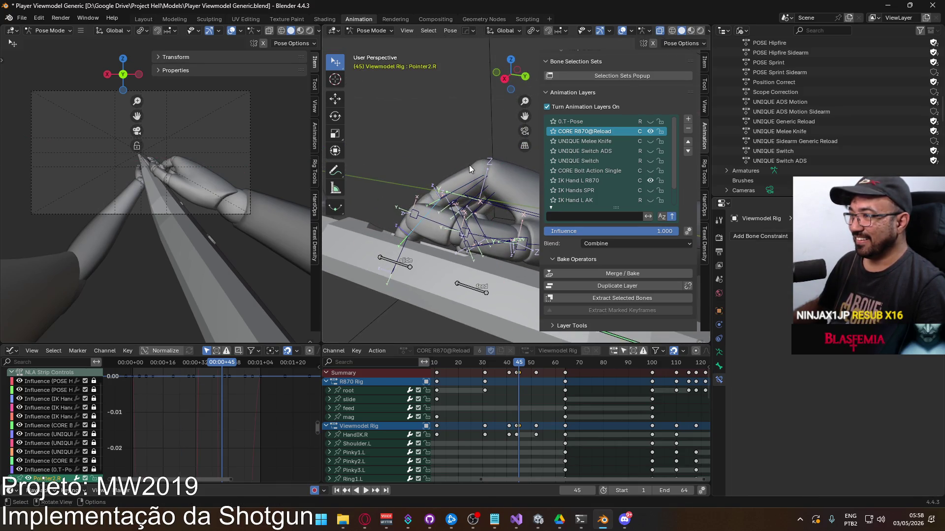
{"action": "key", "text": "r"}
{"action": "key", "text": "x"}
{"action": "key", "text": "x"}
{"action": "left_click", "coordinate": [486, 167]}
Step: Curl the middle finger bone Middle1.R around its local X axis
{"action": "mouse_move", "coordinate": [486, 167]}
{"action": "middle_mouse_down"}
{"action": "mouse_move", "coordinate": [426, 173]}
{"action": "mouse_move", "coordinate": [389, 210]}
{"action": "middle_mouse_up"}
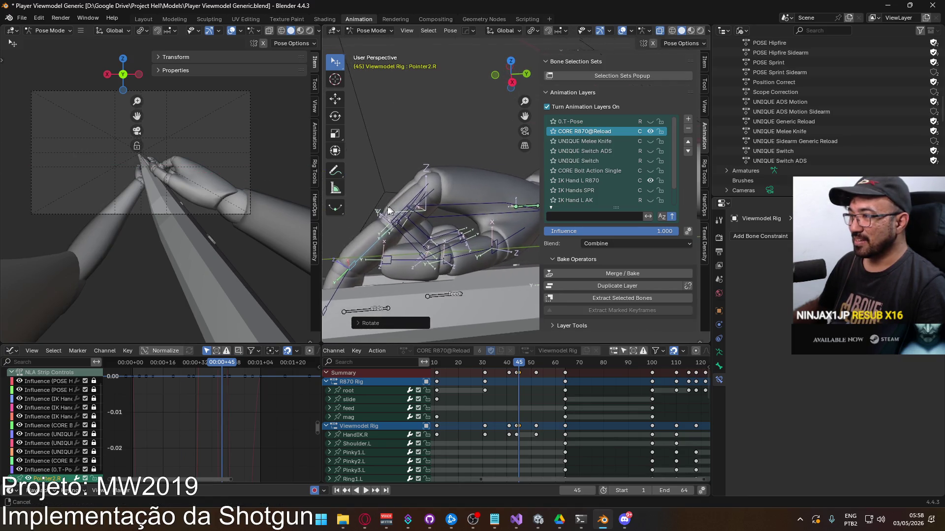
{"action": "left_click", "coordinate": [447, 217]}
{"action": "mouse_move", "coordinate": [447, 218]}
{"action": "middle_mouse_down"}
{"action": "mouse_move", "coordinate": [434, 231]}
{"action": "mouse_move", "coordinate": [461, 197]}
{"action": "middle_mouse_up"}
{"action": "left_click", "coordinate": [433, 228]}
{"action": "left_click", "coordinate": [441, 196]}
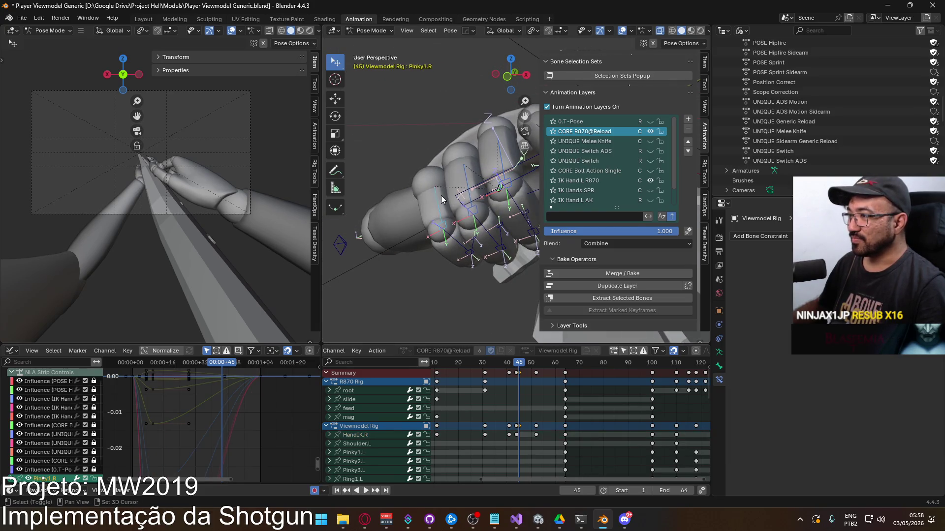
{"action": "left_click", "coordinate": [498, 152]}
{"action": "key", "text": "r"}
{"action": "key", "text": "x"}
{"action": "key", "text": "x"}
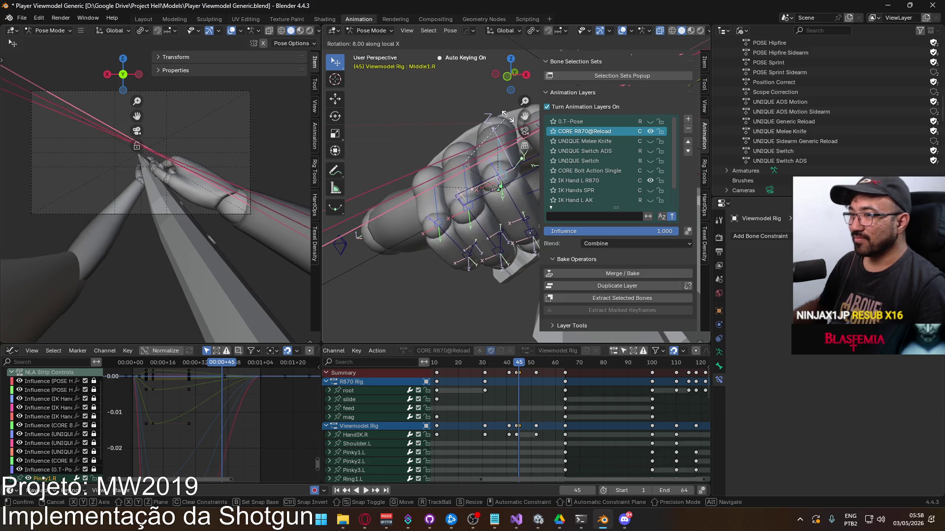
{"action": "left_click", "coordinate": [489, 117]}
Step: Rotate the thumb base bone Thumb0.R and keyframe the current hand pose
{"action": "mouse_move", "coordinate": [489, 117]}
{"action": "middle_mouse_down"}
{"action": "mouse_move", "coordinate": [452, 146]}
{"action": "mouse_move", "coordinate": [456, 179]}
{"action": "mouse_move", "coordinate": [329, 157]}
{"action": "mouse_move", "coordinate": [374, 164]}
{"action": "middle_mouse_up"}
{"action": "mouse_move", "coordinate": [511, 172]}
{"action": "middle_mouse_down"}
{"action": "mouse_move", "coordinate": [436, 173]}
{"action": "mouse_move", "coordinate": [380, 190]}
{"action": "mouse_move", "coordinate": [368, 169]}
{"action": "middle_mouse_up"}
{"action": "left_click", "coordinate": [386, 221]}
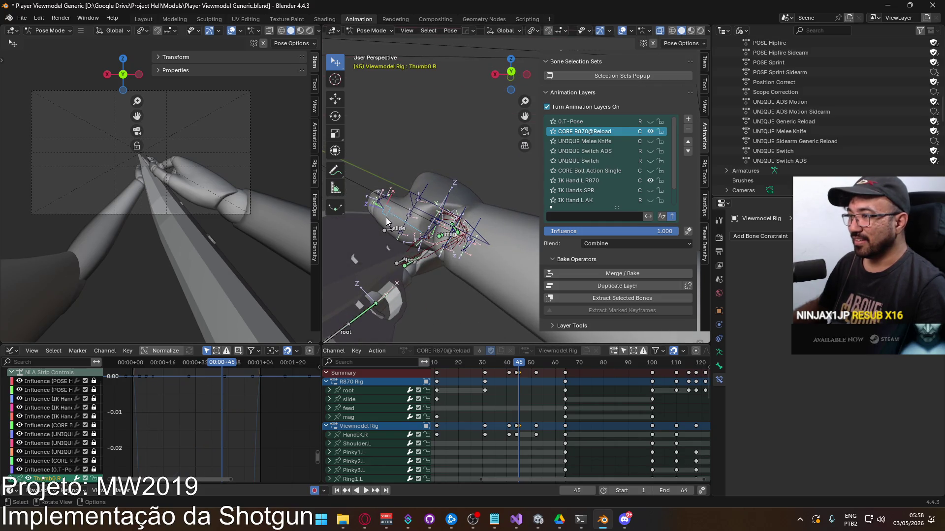
{"action": "key", "text": "r"}
{"action": "left_click", "coordinate": [408, 199]}
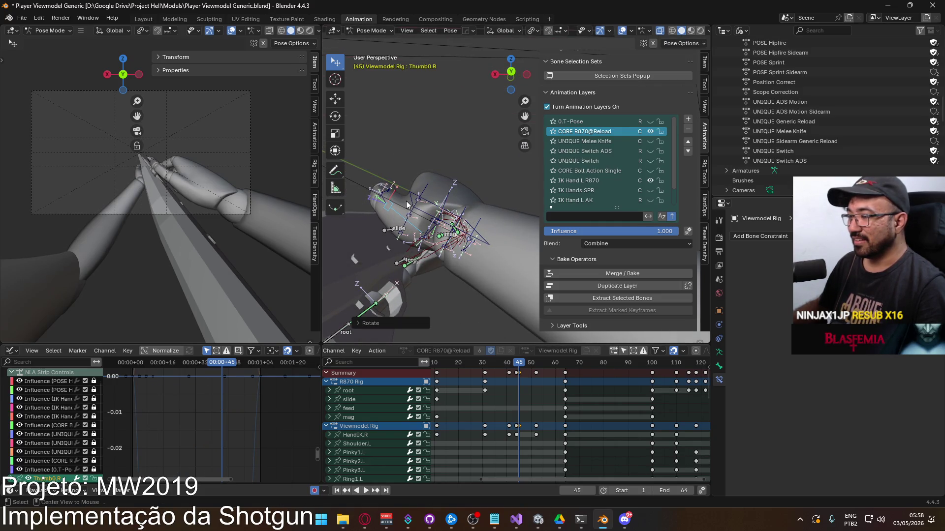
{"action": "key", "text": "i"}
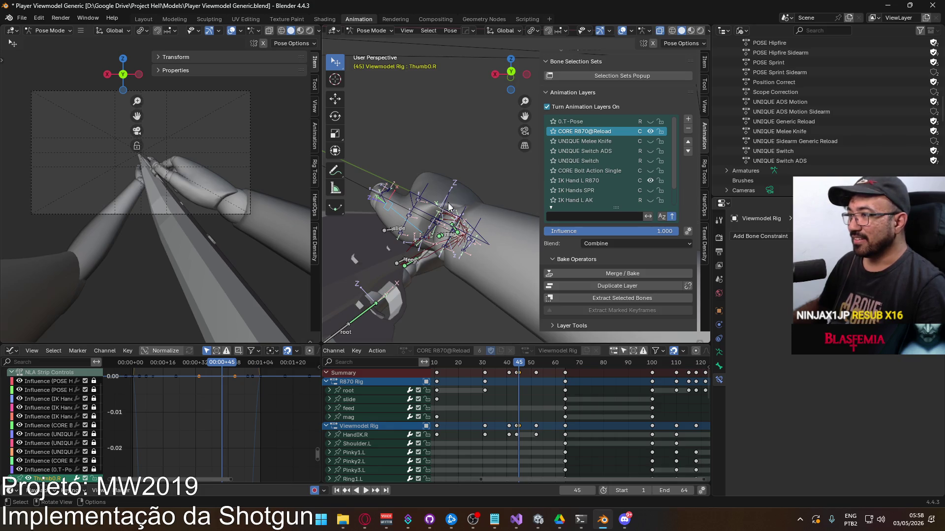
Step: Reposition the right hand IK control HandIK.R and rotate it on its local X axis
{"action": "left_click", "coordinate": [420, 212]}
{"action": "key", "text": "g"}
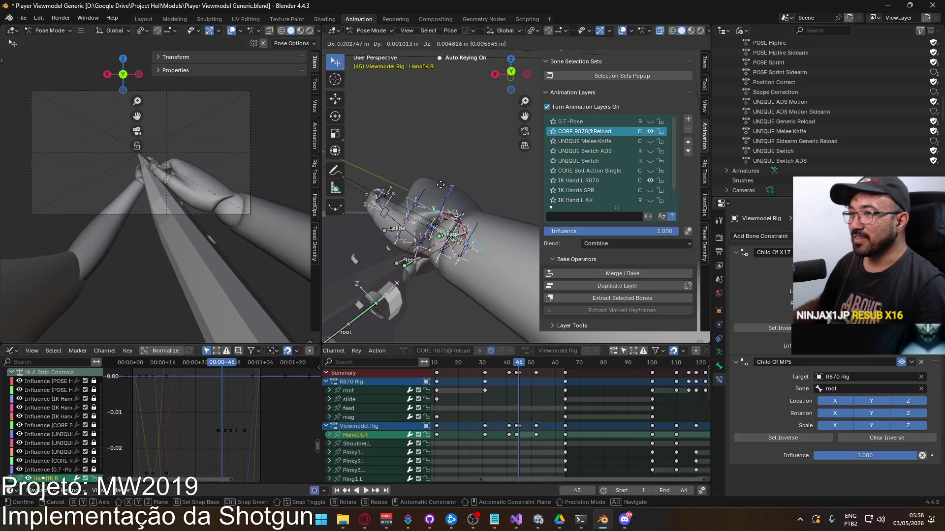
{"action": "left_click", "coordinate": [440, 184]}
{"action": "mouse_move", "coordinate": [440, 184]}
{"action": "middle_mouse_down"}
{"action": "mouse_move", "coordinate": [506, 228]}
{"action": "mouse_move", "coordinate": [451, 217]}
{"action": "mouse_move", "coordinate": [489, 191]}
{"action": "mouse_move", "coordinate": [485, 220]}
{"action": "mouse_move", "coordinate": [484, 197]}
{"action": "middle_mouse_up"}
{"action": "key", "text": "r"}
{"action": "key", "text": "x"}
{"action": "key", "text": "x"}
{"action": "left_click", "coordinate": [476, 143]}
{"action": "key", "text": "g"}
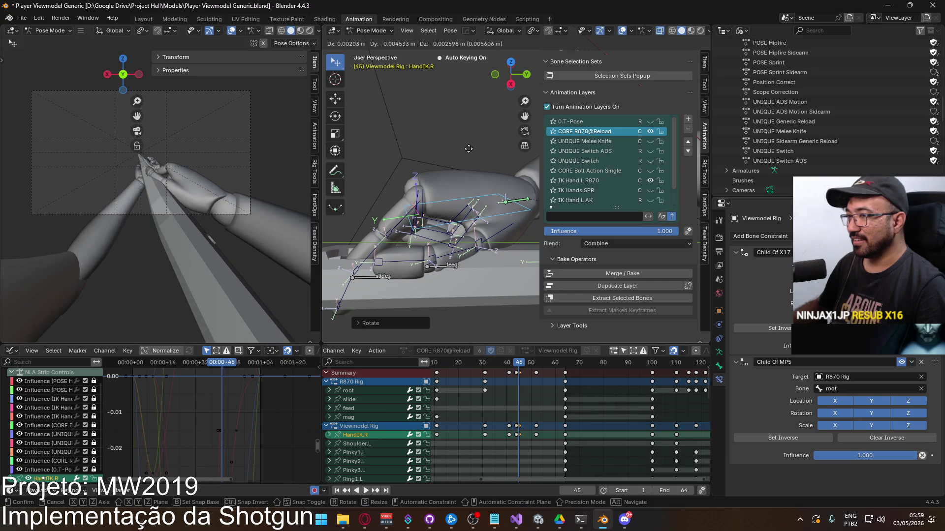
{"action": "left_click", "coordinate": [469, 150]}
Step: Bend the thumb bones Thumb0.R and Thumb1.R, rotating Thumb1.R on local X
{"action": "middle_click_drag", "start_coordinate": [469, 152], "coordinate": [377, 129]}
{"action": "left_click", "coordinate": [466, 191]}
{"action": "middle_click_drag", "start_coordinate": [466, 191], "coordinate": [451, 213], "text": "shift"}
{"action": "key", "text": "r"}
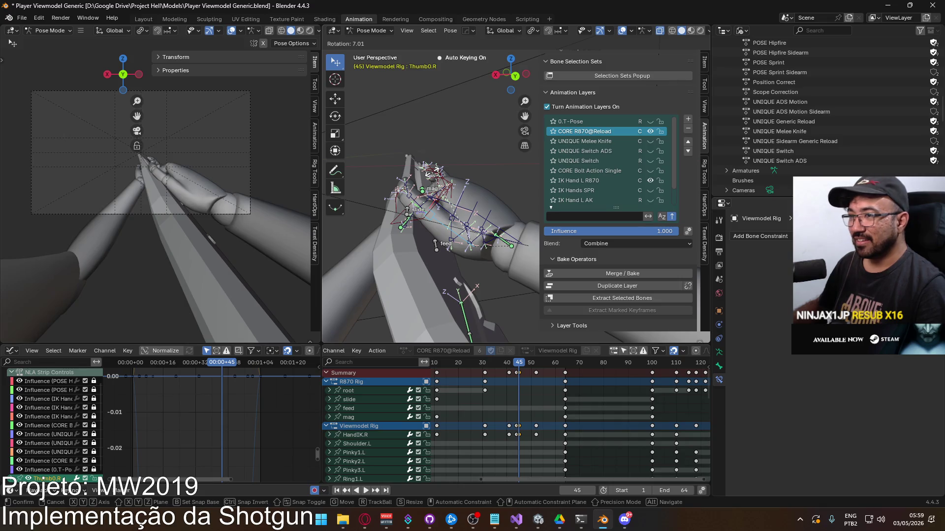
{"action": "left_click", "coordinate": [476, 187]}
{"action": "scroll", "coordinate": [457, 221], "scroll_direction": "up", "scroll_amount": 5}
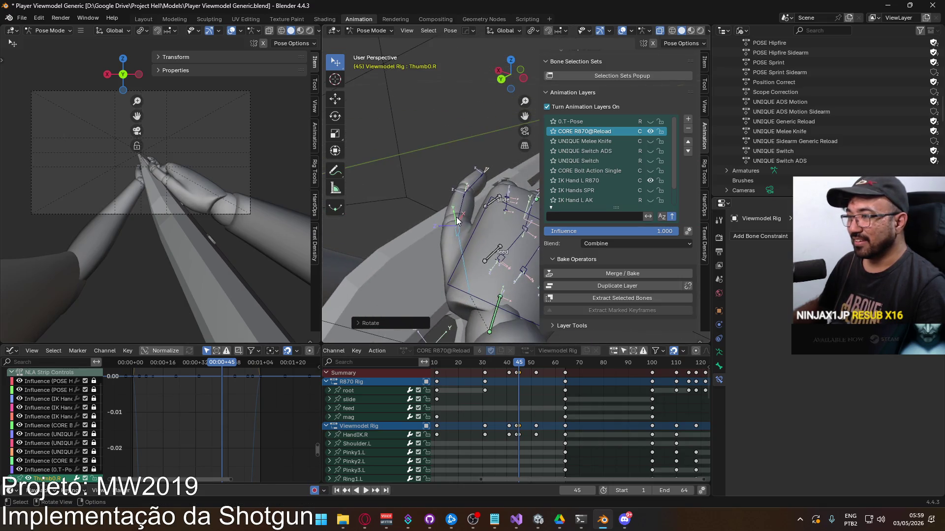
{"action": "left_click", "coordinate": [456, 221]}
{"action": "key", "text": "r"}
{"action": "key", "text": "x"}
{"action": "key", "text": "x"}
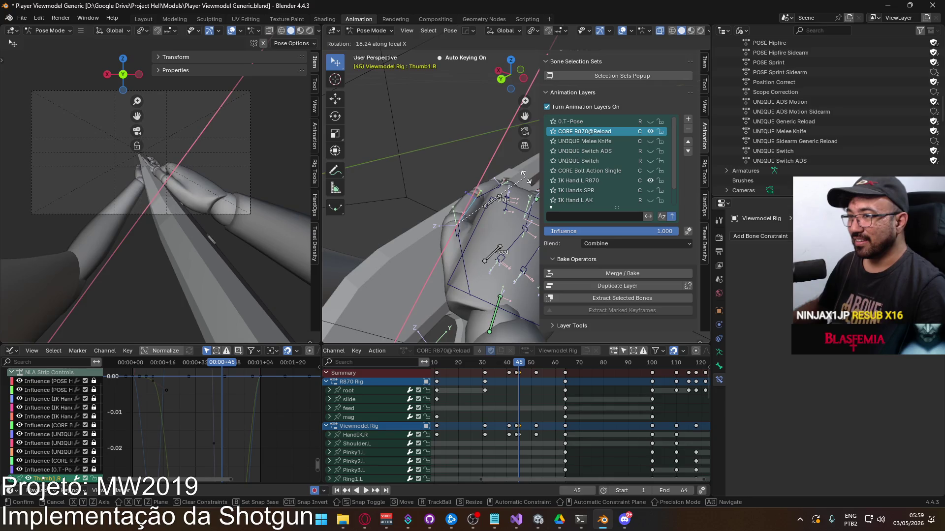
{"action": "left_click", "coordinate": [526, 178]}
Step: Move the selected keyframes onto frame 44 and play back the revised timing
{"action": "left_click", "coordinate": [513, 366]}
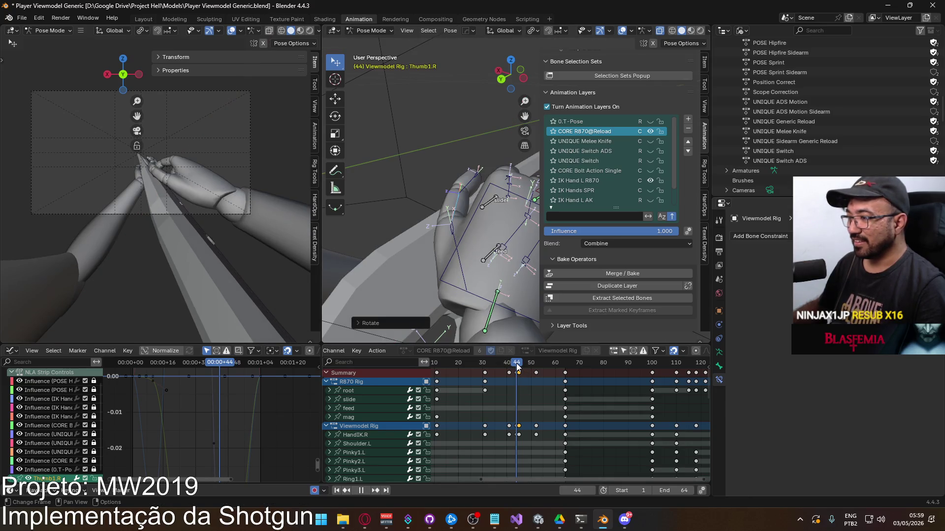
{"action": "key", "text": "space"}
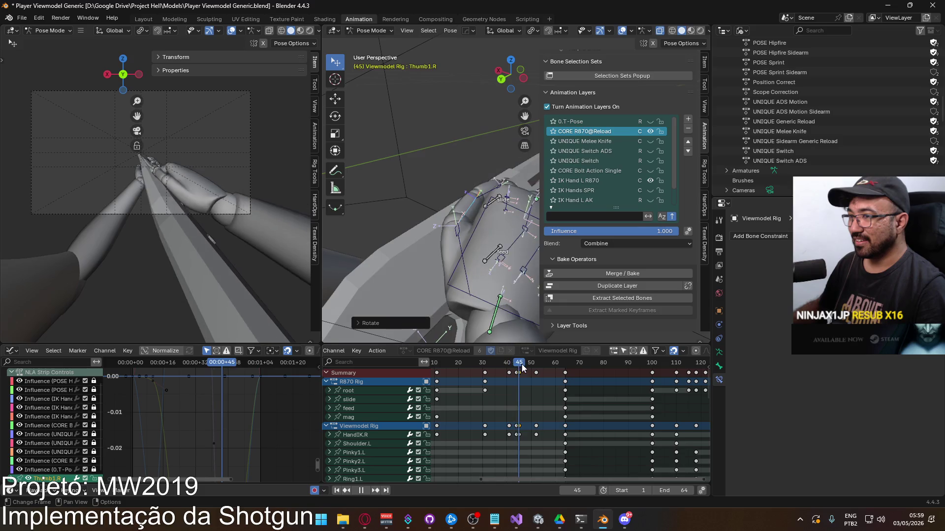
{"action": "key", "text": "space"}
{"action": "scroll", "coordinate": [522, 373], "scroll_direction": "up", "scroll_amount": 2}
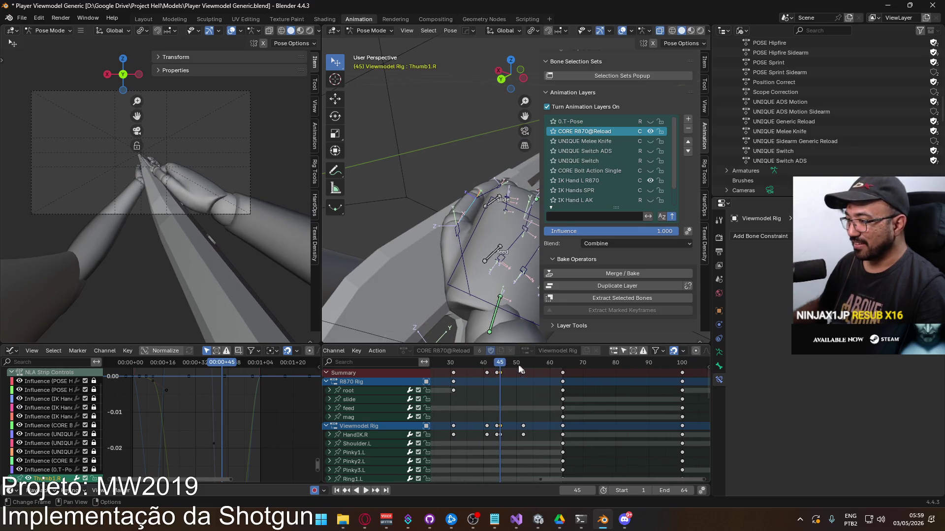
{"action": "key", "text": "g"}
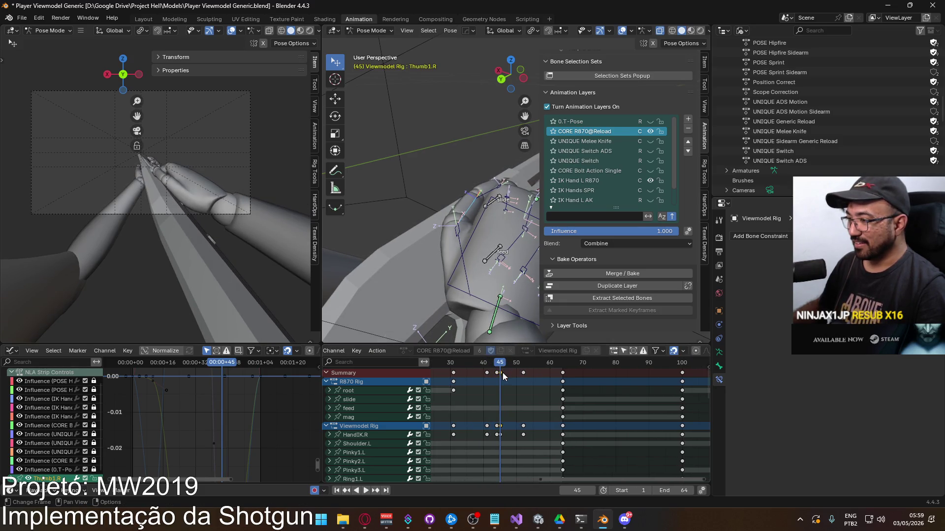
{"action": "left_click", "coordinate": [507, 373]}
{"action": "key", "text": "space"}
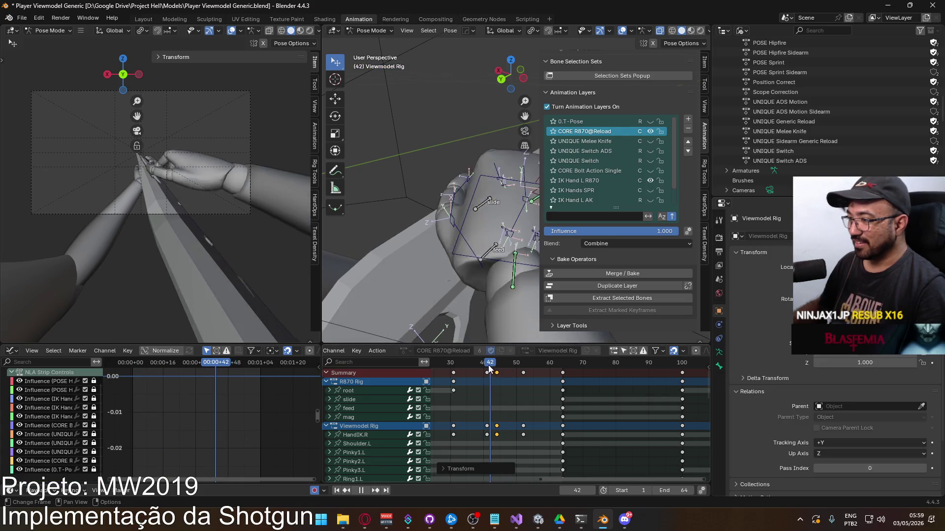
Step: Copy all bones' pose at frame 44, paste it at frame 52, and preview the hold
{"action": "mouse_move", "coordinate": [494, 370]}
{"action": "left_mouse_down"}
{"action": "mouse_move", "coordinate": [523, 370]}
{"action": "mouse_move", "coordinate": [497, 372]}
{"action": "left_mouse_up"}
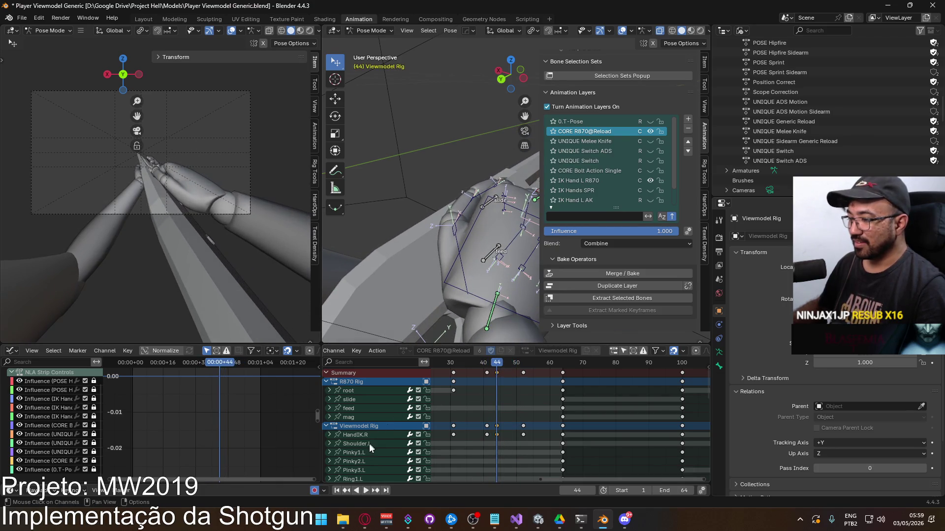
{"action": "key", "text": "a"}
{"action": "key", "text": "c"}
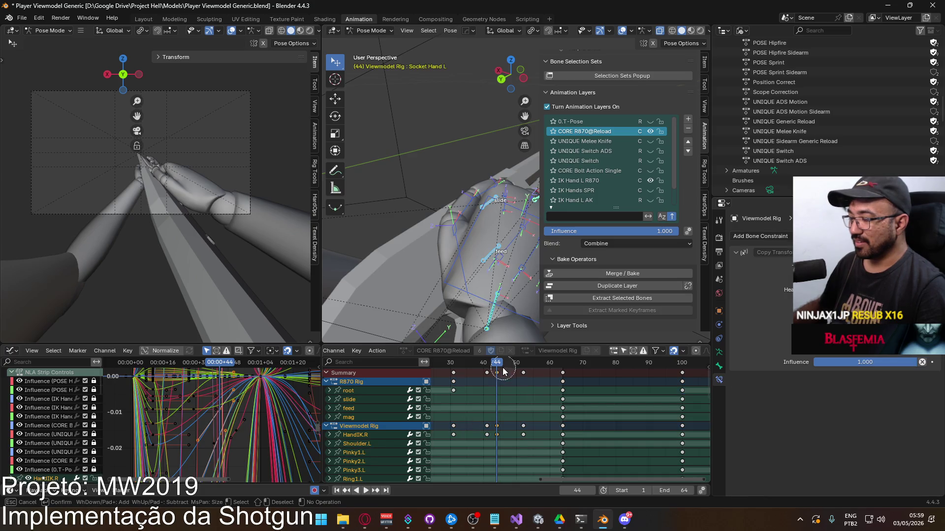
{"action": "right_click", "coordinate": [508, 383]}
{"action": "left_click_drag", "start_coordinate": [498, 366], "coordinate": [523, 365]}
{"action": "key", "text": "ctrl+v"}
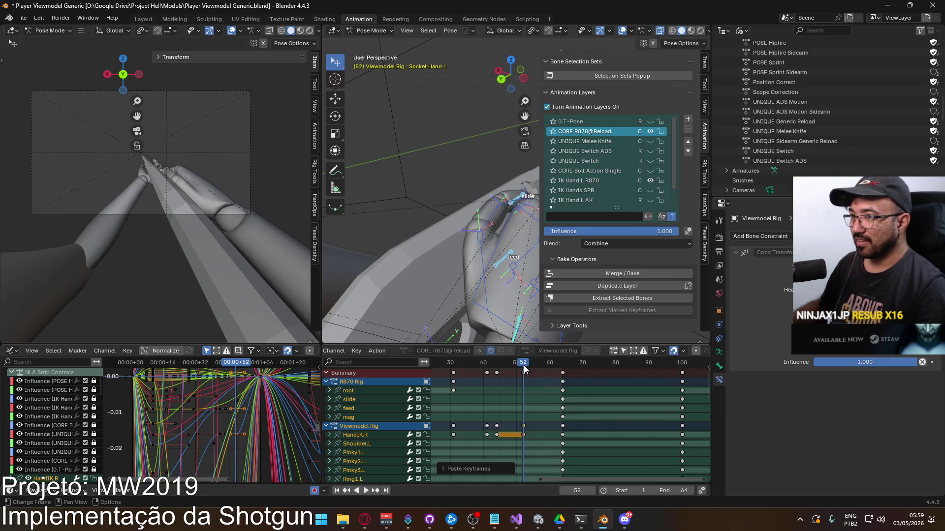
{"action": "key", "text": "space"}
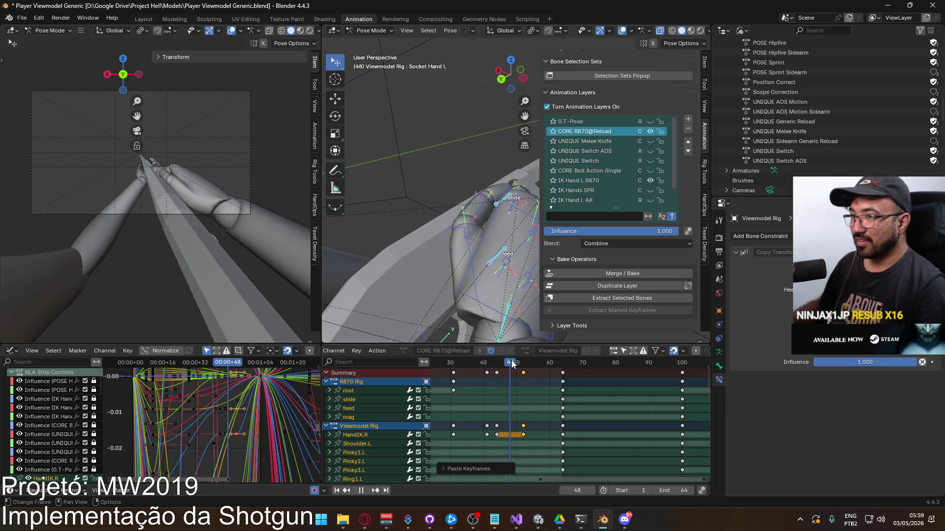
{"action": "key", "text": "Escape"}
{"action": "mouse_move", "coordinate": [368, 272]}
{"action": "middle_mouse_down"}
{"action": "mouse_move", "coordinate": [403, 258]}
{"action": "mouse_move", "coordinate": [428, 228]}
{"action": "mouse_move", "coordinate": [460, 213]}
{"action": "mouse_move", "coordinate": [453, 277]}
{"action": "middle_mouse_up"}
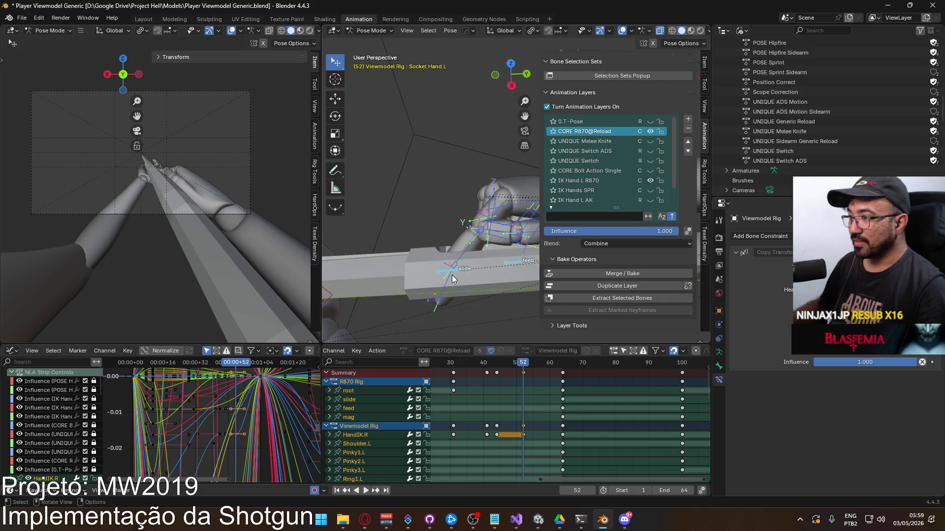
{"action": "left_click", "coordinate": [448, 283]}
Step: Curl the index fingertip and middle index bone around local X at frame 52
{"action": "key", "text": "r"}
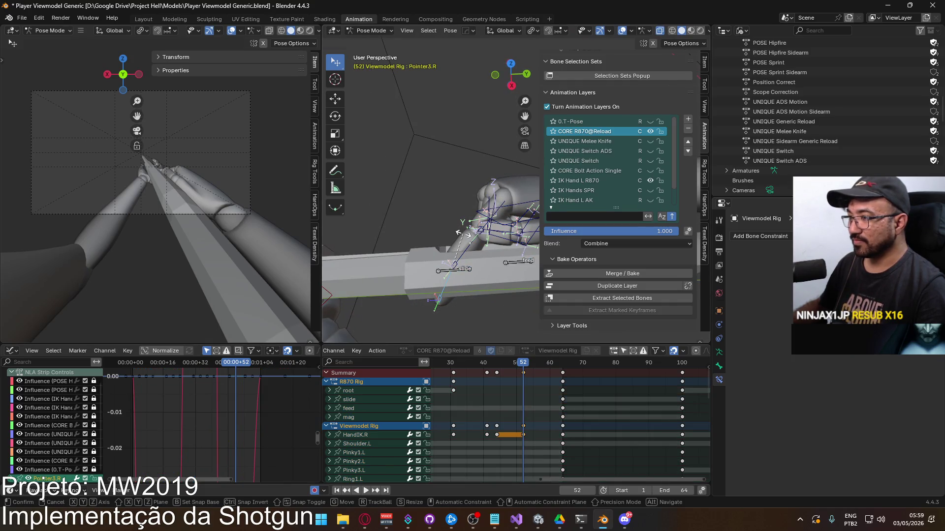
{"action": "key", "text": "x"}
{"action": "key", "text": "x"}
{"action": "left_click", "coordinate": [515, 242]}
{"action": "mouse_move", "coordinate": [515, 243]}
{"action": "middle_mouse_down"}
{"action": "mouse_move", "coordinate": [467, 269]}
{"action": "mouse_move", "coordinate": [457, 249]}
{"action": "middle_mouse_up"}
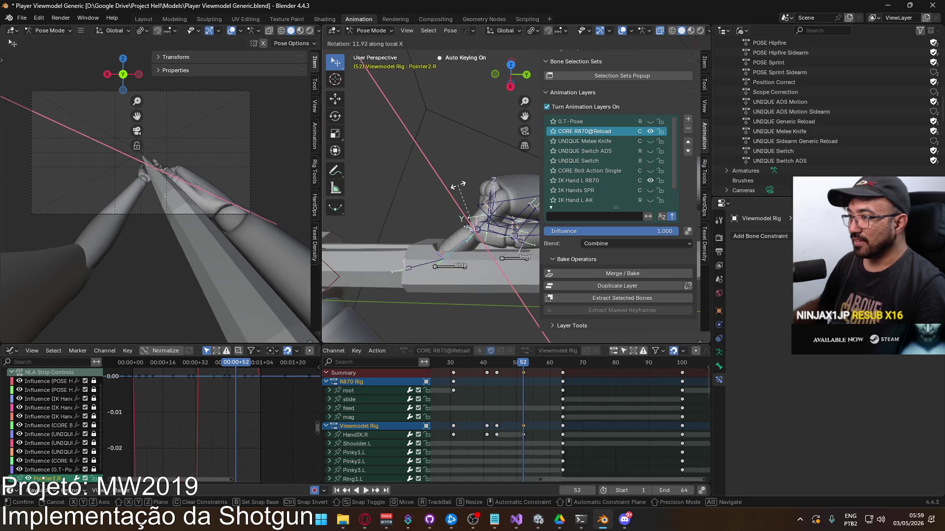
{"action": "left_click", "coordinate": [456, 193]}
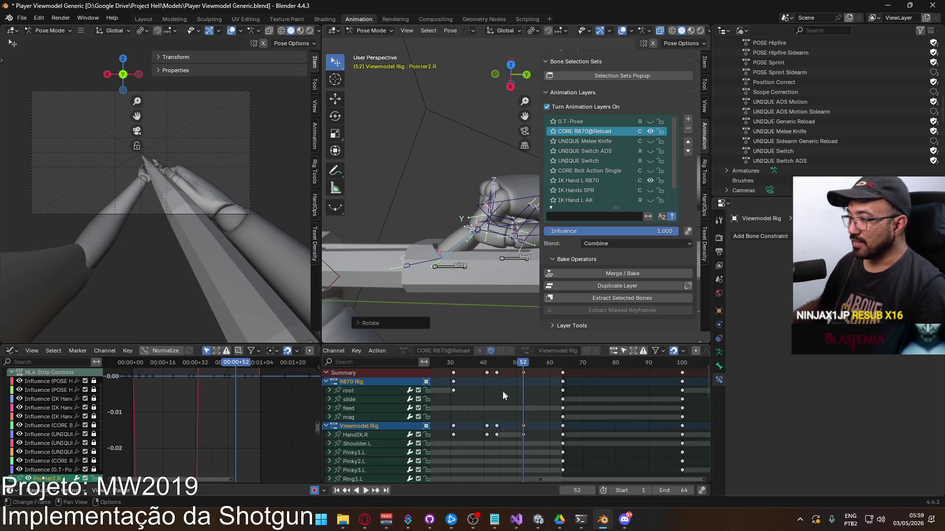
{"action": "left_click", "coordinate": [532, 418]}
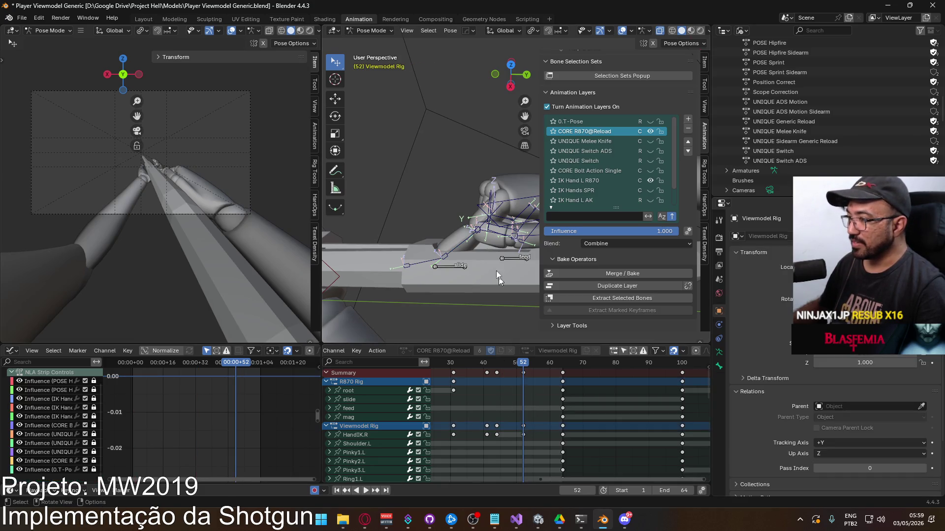
{"action": "left_click", "coordinate": [485, 231]}
{"action": "left_click", "coordinate": [439, 261], "text": "shift"}
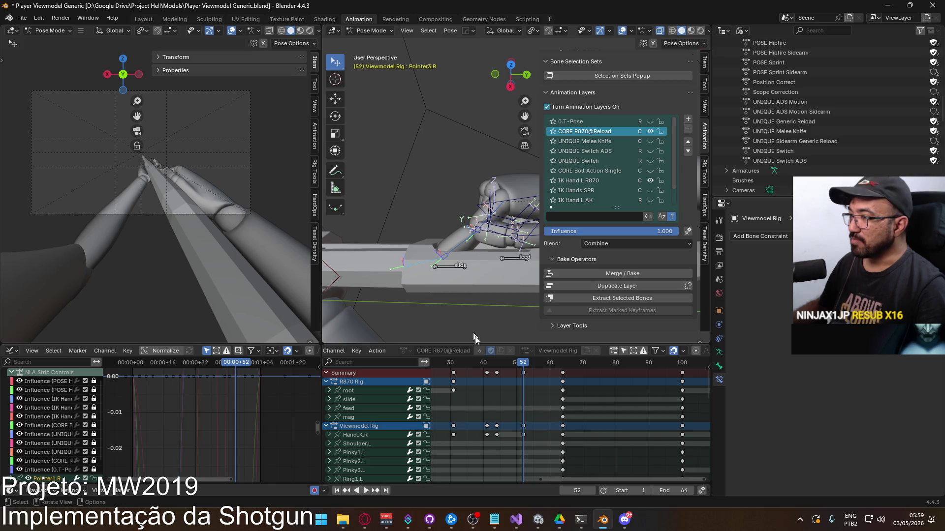
Step: Copy the index-finger keys from frame 52 and paste them earlier, around frames 41–44
{"action": "scroll", "coordinate": [506, 428], "scroll_direction": "down", "scroll_amount": 10}
{"action": "middle_click_drag", "start_coordinate": [506, 429], "coordinate": [506, 432]}
{"action": "left_click", "coordinate": [499, 441]}
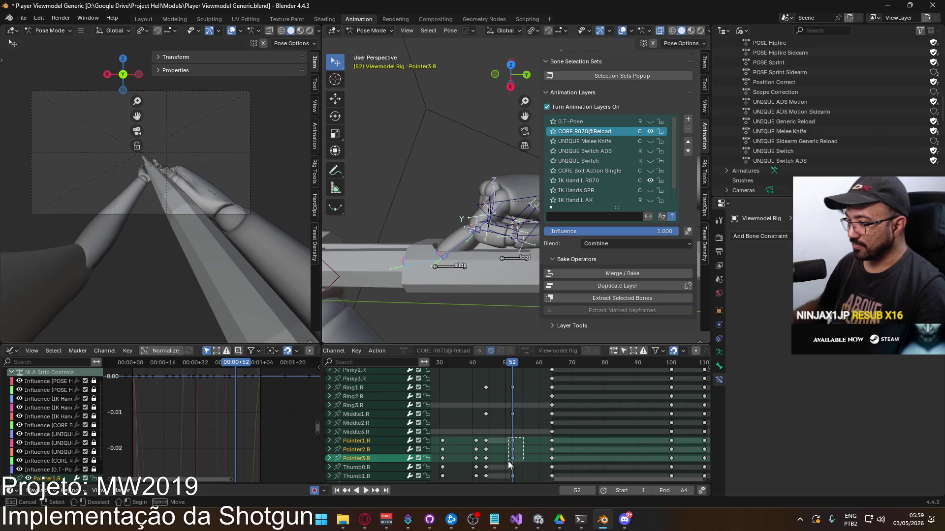
{"action": "key", "text": "space"}
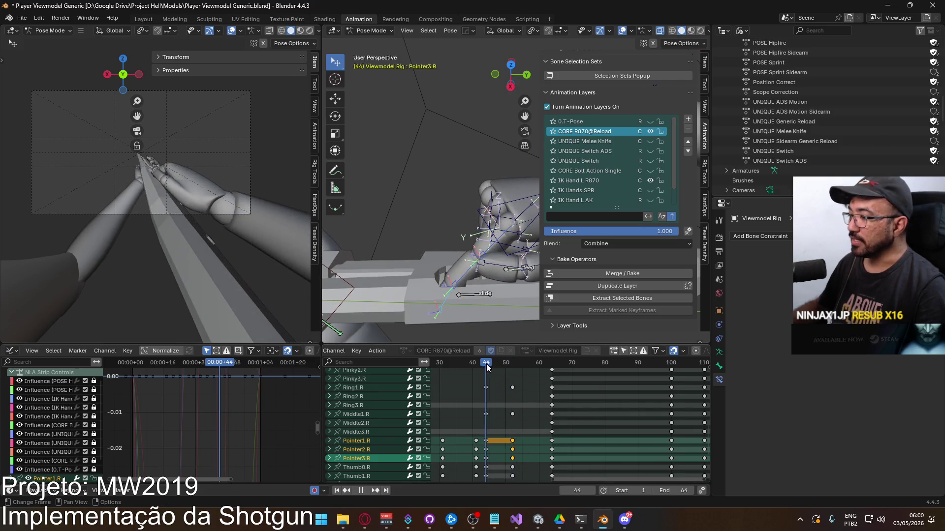
{"action": "key", "text": "ctrl+v"}
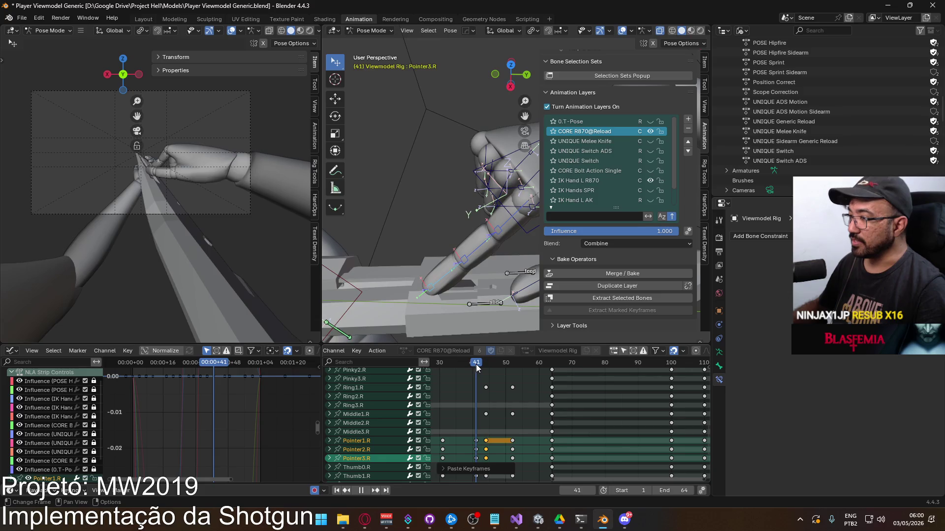
{"action": "left_click_drag", "start_coordinate": [475, 368], "coordinate": [491, 367]}
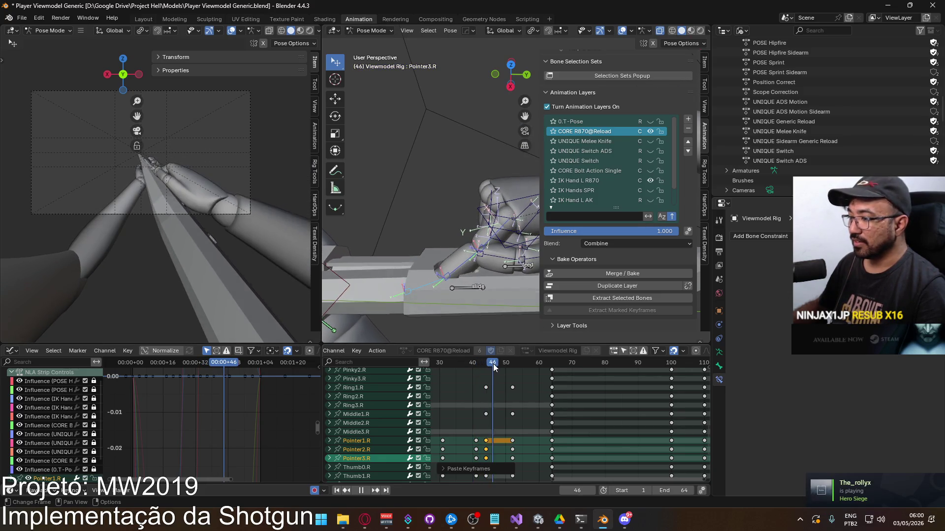
{"action": "key", "text": "space"}
{"action": "scroll", "coordinate": [515, 393], "scroll_direction": "up", "scroll_amount": 10}
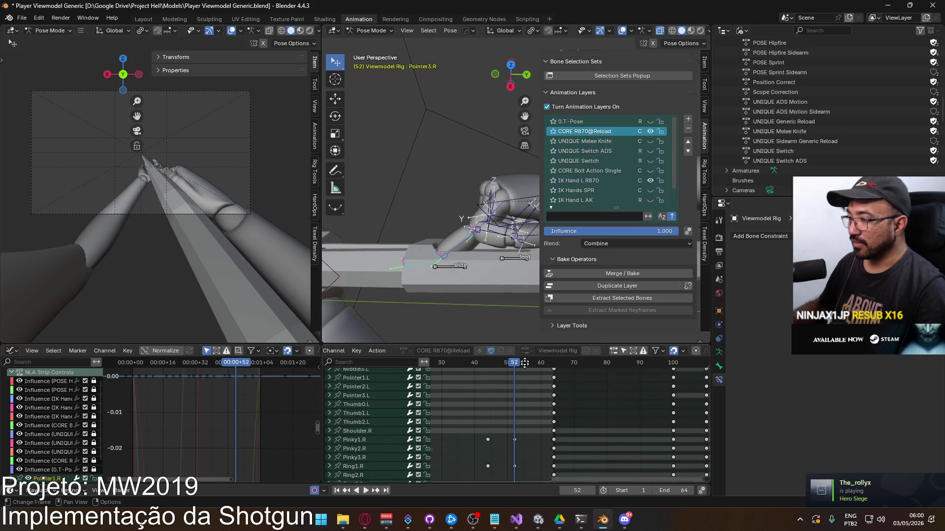
{"action": "left_click_drag", "start_coordinate": [515, 373], "coordinate": [509, 372]}
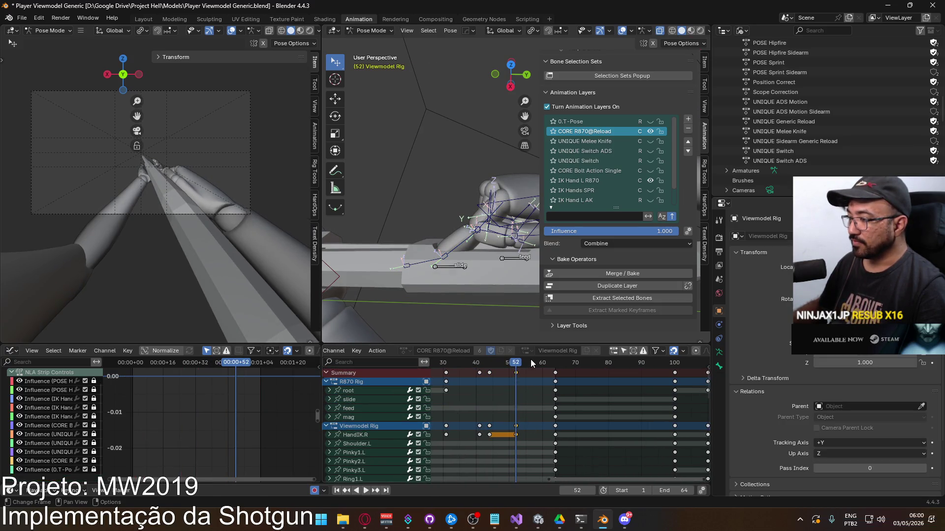
Step: Move the selected frame-52 right-hand keys to frame 50 and review playback from frame 44
{"action": "key", "text": "space"}
{"action": "left_click", "coordinate": [485, 364]}
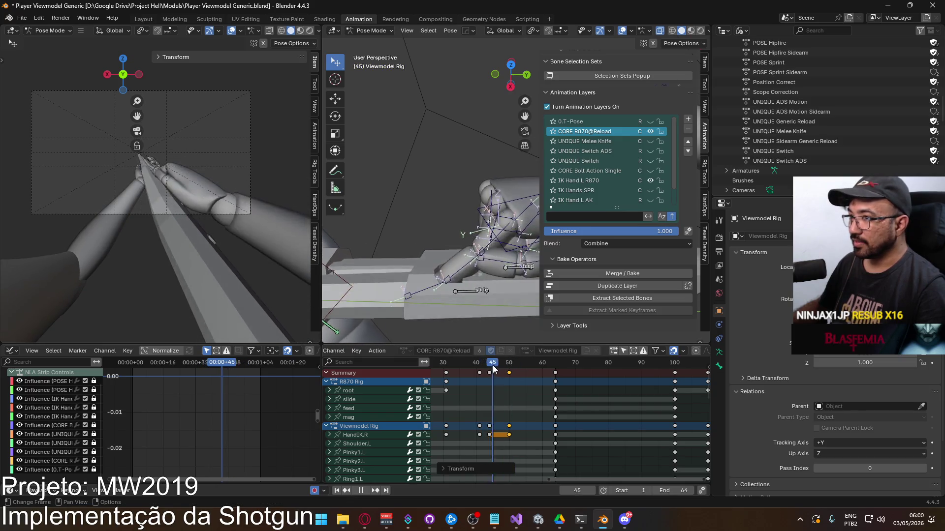
{"action": "key", "text": "space"}
{"action": "left_click", "coordinate": [483, 366]}
{"action": "key", "text": "space"}
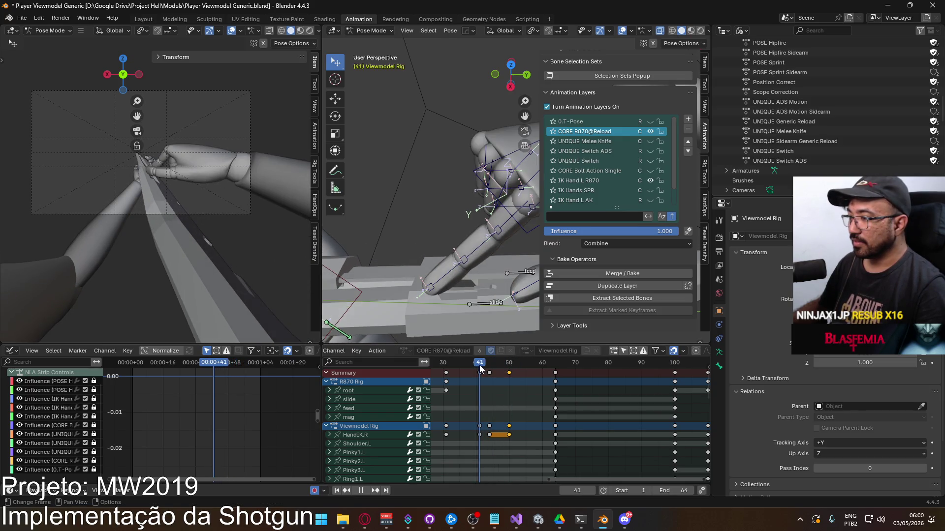
{"action": "left_click", "coordinate": [488, 363]}
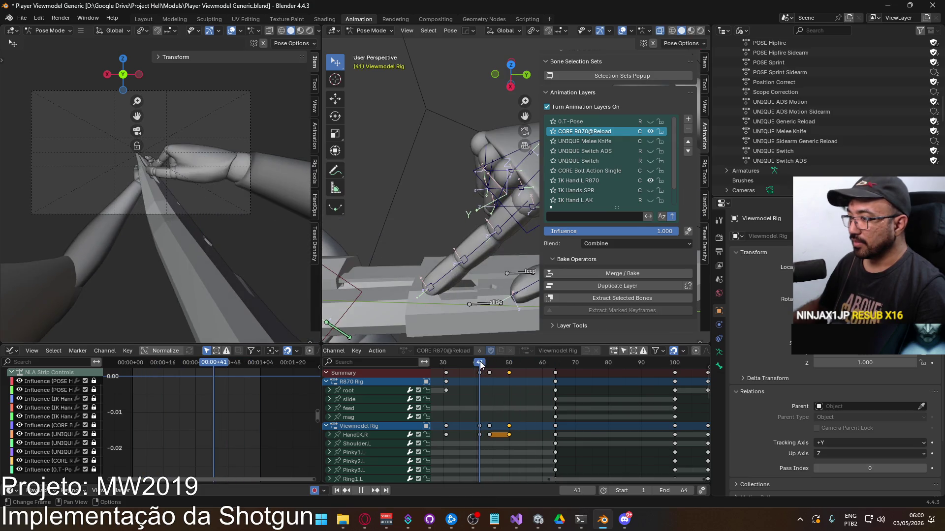
{"action": "key", "text": "space"}
Step: Place the keys on frame 48 and preview the shortened hold around frame 45
{"action": "left_click_drag", "start_coordinate": [491, 364], "coordinate": [503, 364]}
{"action": "key", "text": "g"}
{"action": "left_click", "coordinate": [523, 375]}
{"action": "key", "text": "space"}
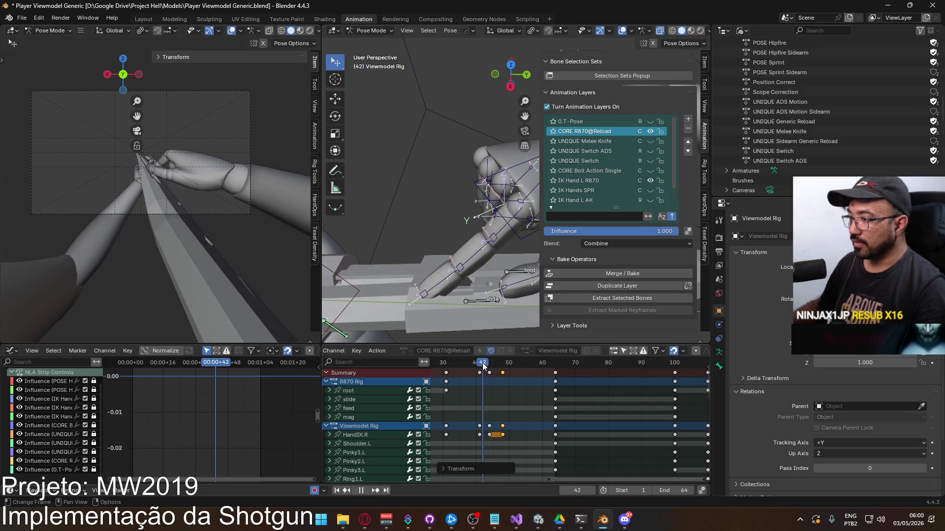
{"action": "left_click", "coordinate": [493, 364]}
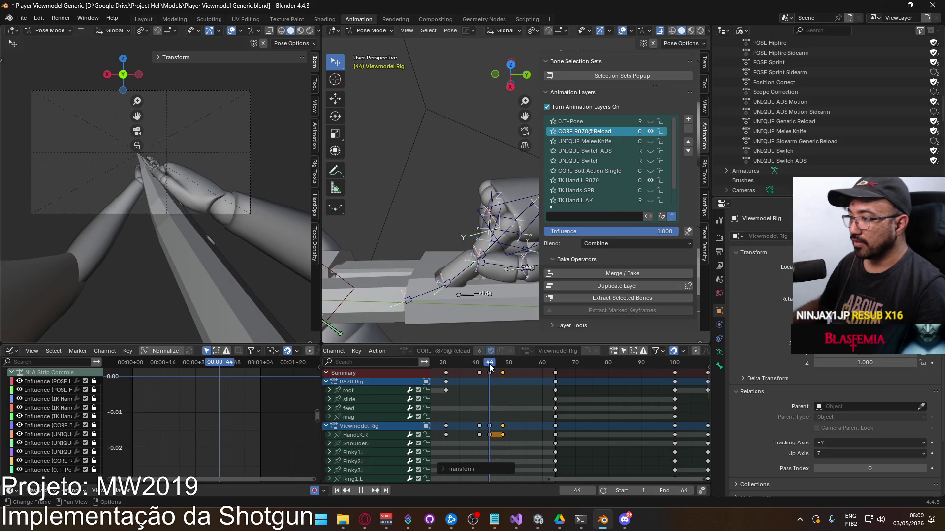
{"action": "key", "text": "space"}
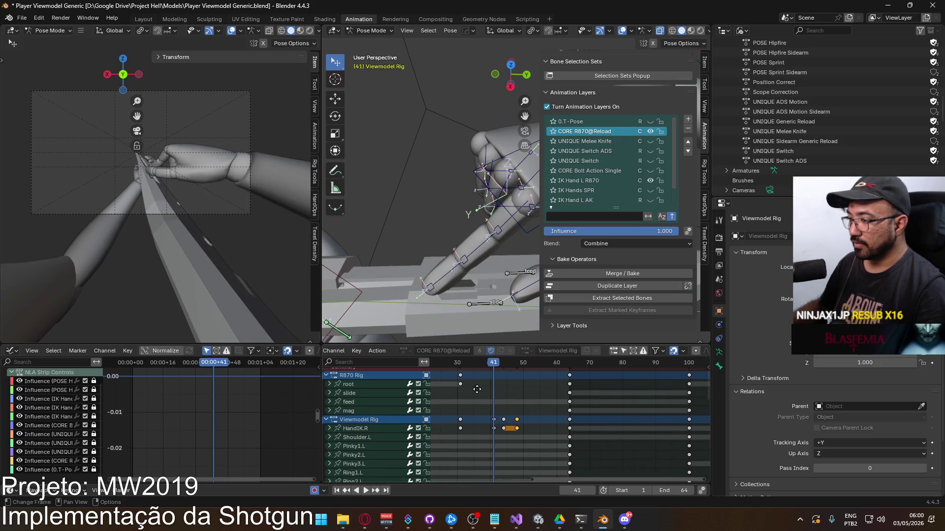